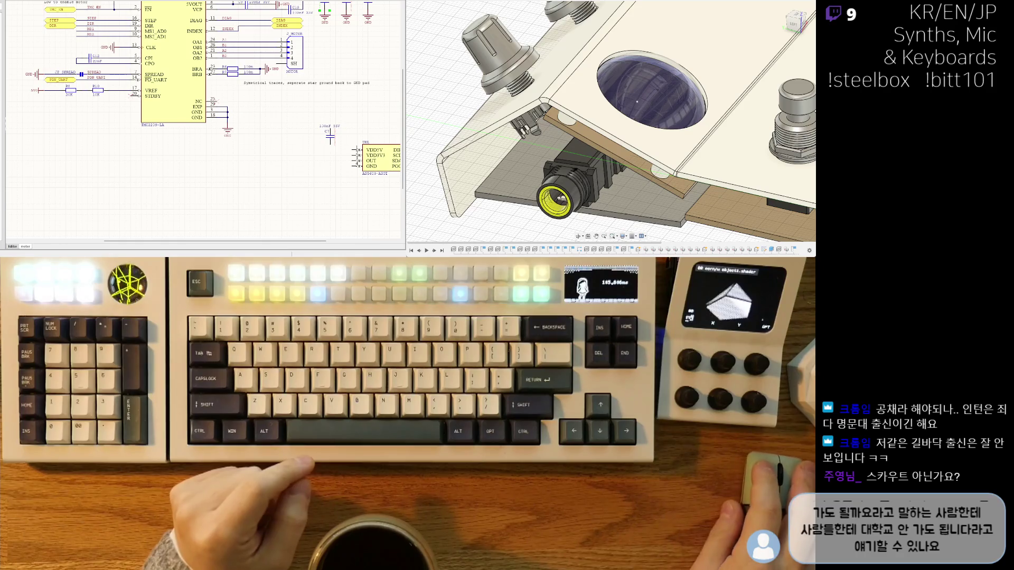
Place capacitor C13 (100nF 35V) above the AS5600 sensor chip.
scroll(204, 121, "right", 3, "shift")
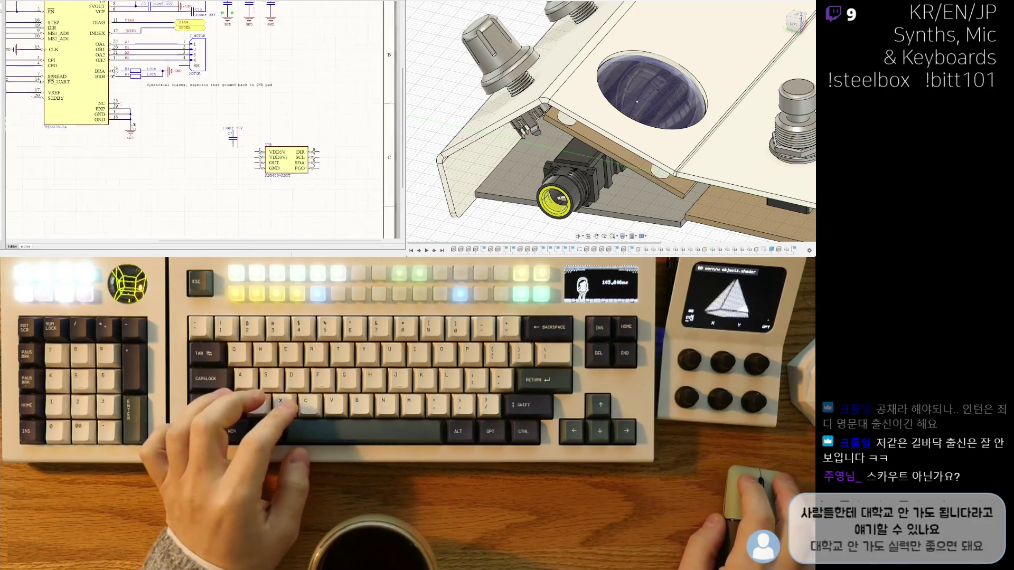
scroll(344, 138, "up", 2, "ctrl")
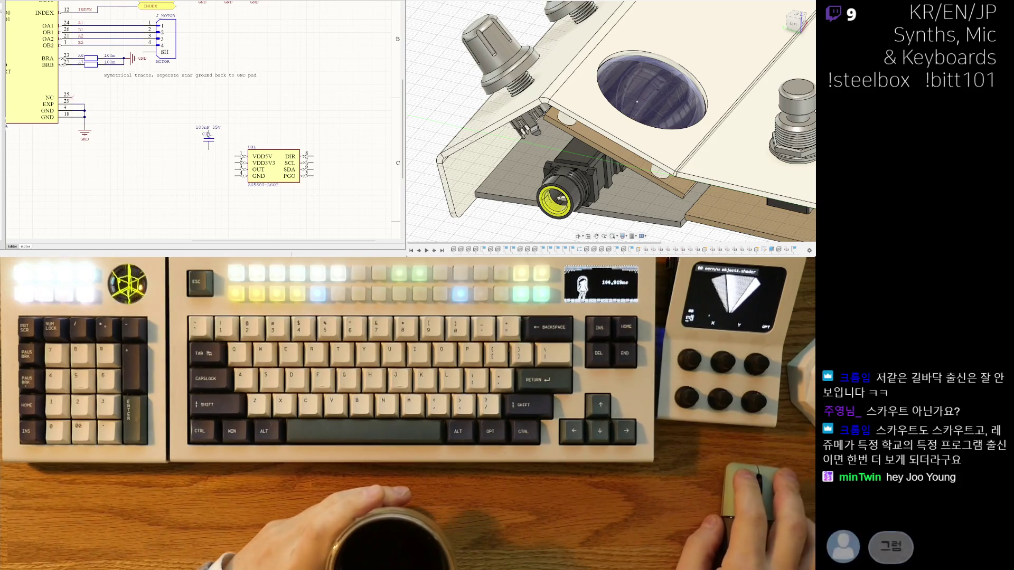
left_click(208, 137)
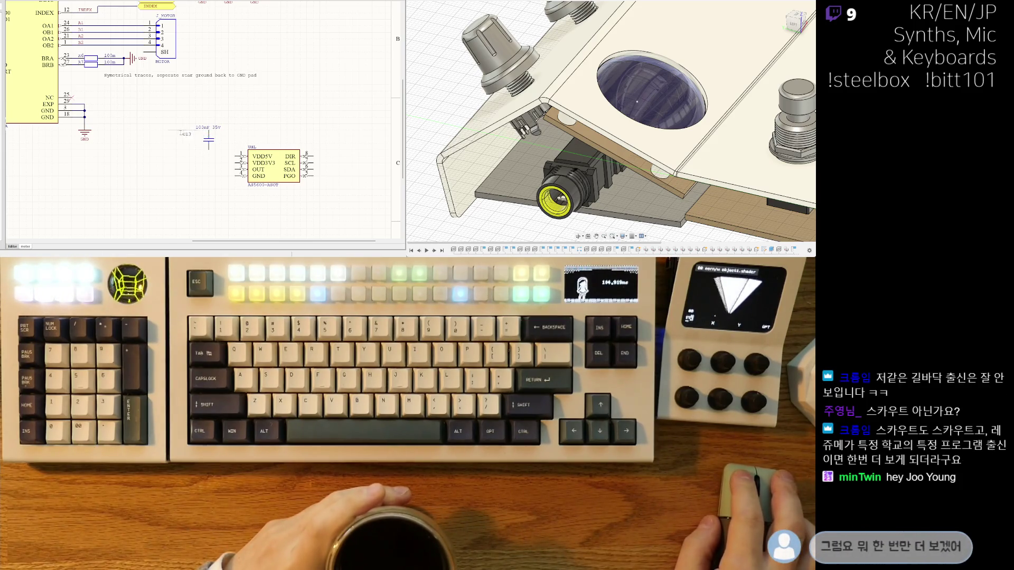
left_click(231, 132)
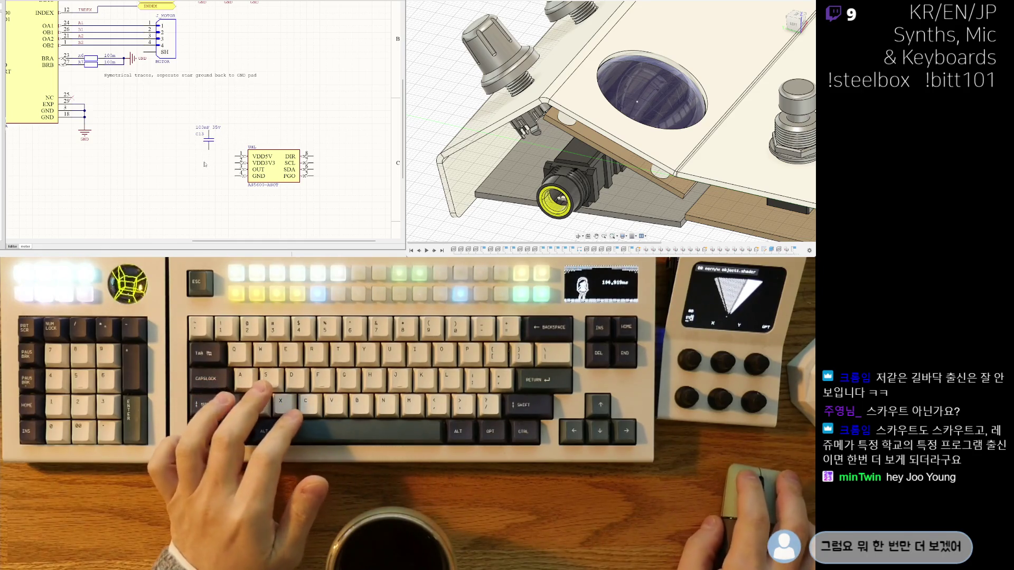
Draw a supply wire left from the AS5600's VDD5V pin and drag C13 down onto it.
scroll(200, 146, "down", 1)
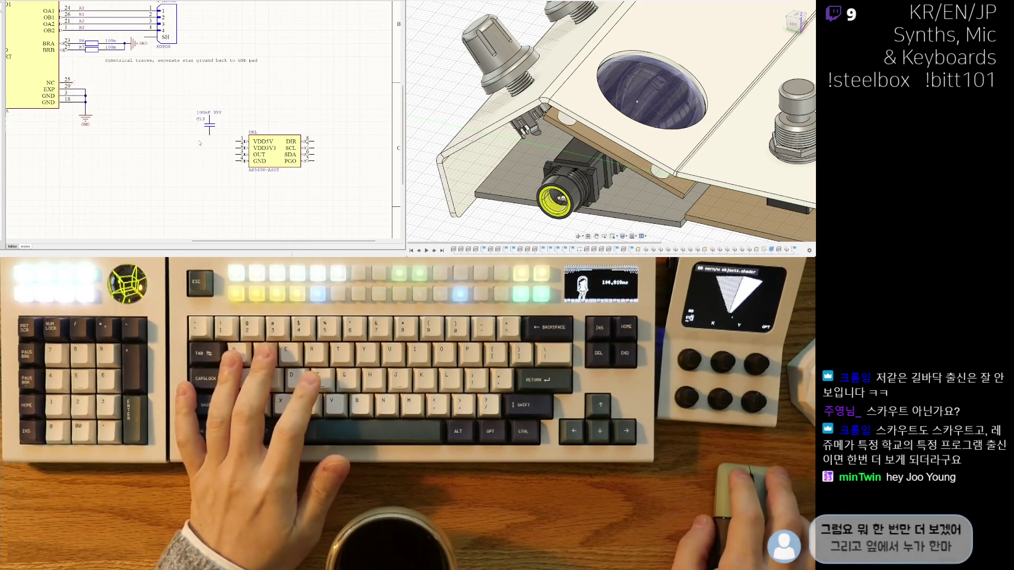
scroll(236, 139, "down", 1)
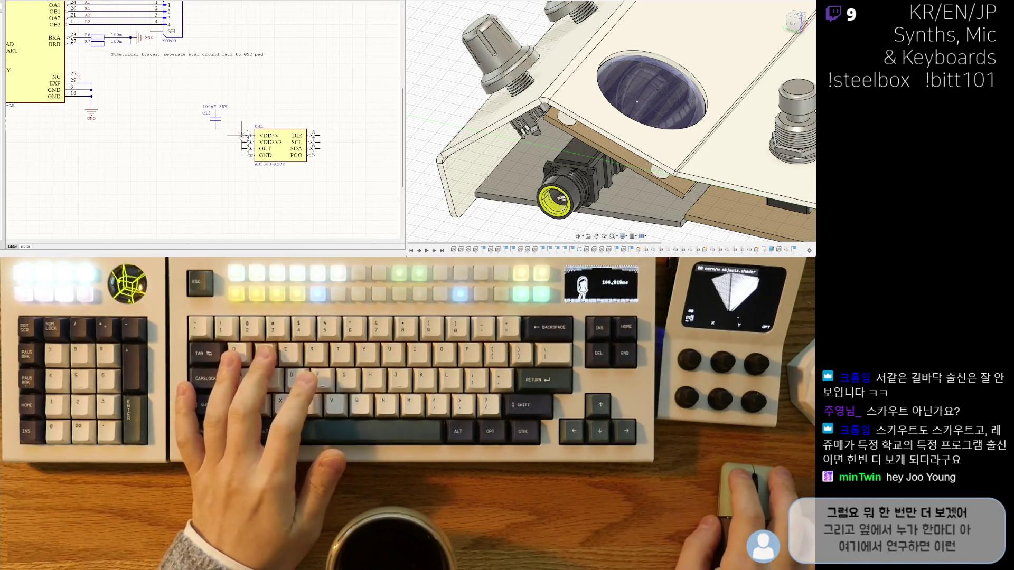
left_click(243, 135)
double_click(189, 135)
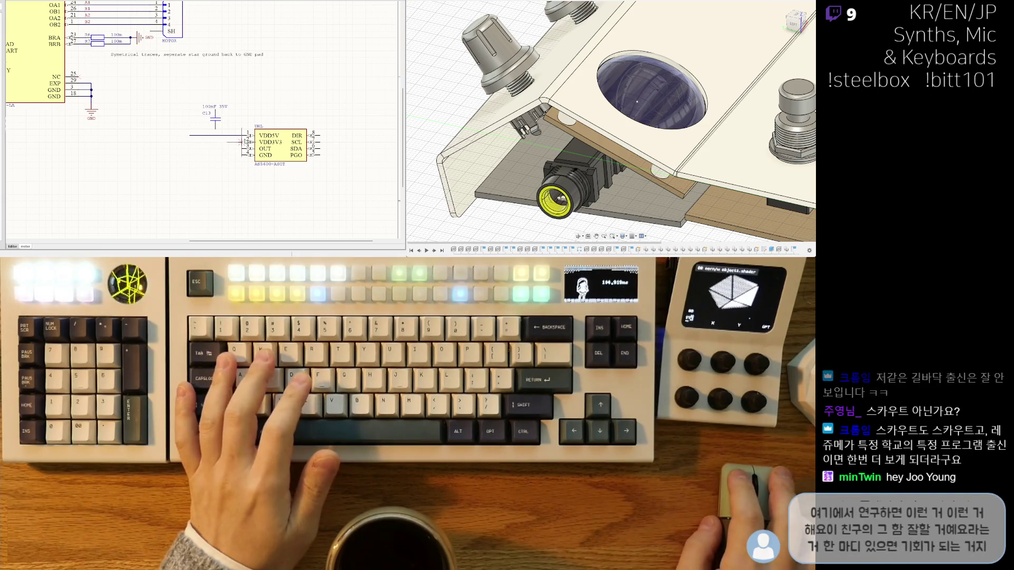
left_click_drag(230, 150, 223, 149)
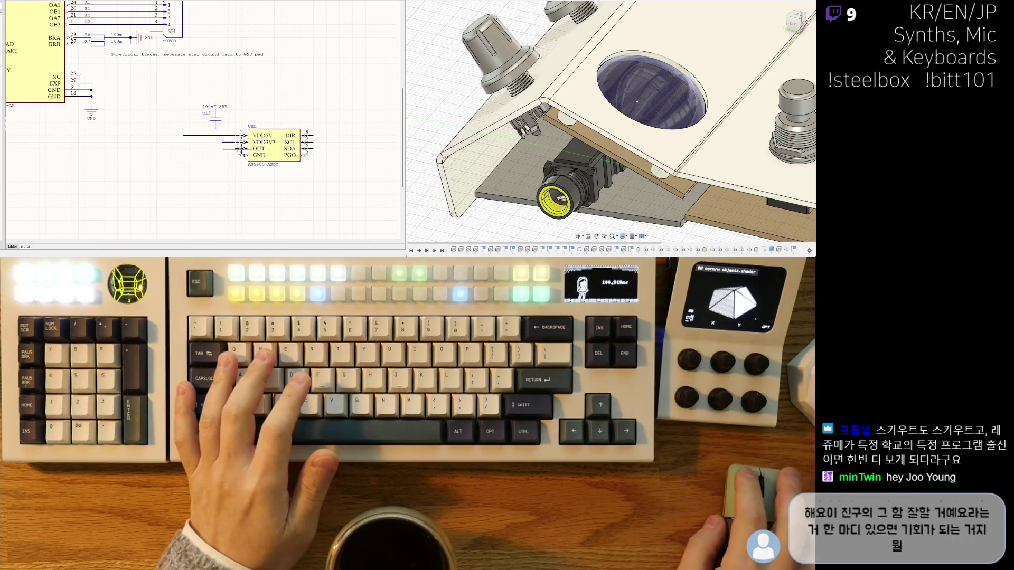
right_click_drag(196, 160, 178, 157)
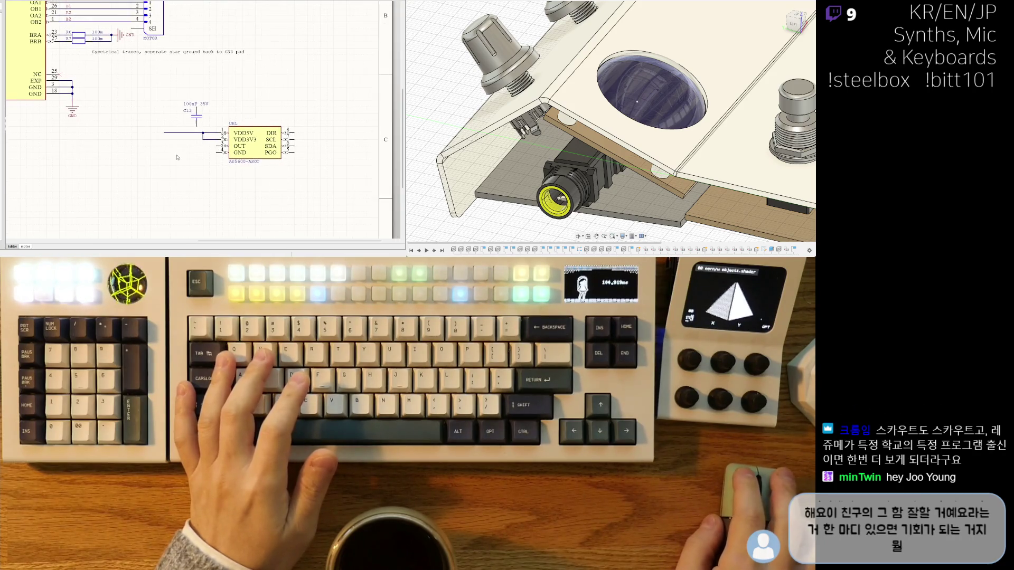
mouse_move(199, 120)
left_mouse_down()
mouse_move(183, 155)
mouse_move(184, 139)
left_mouse_up()
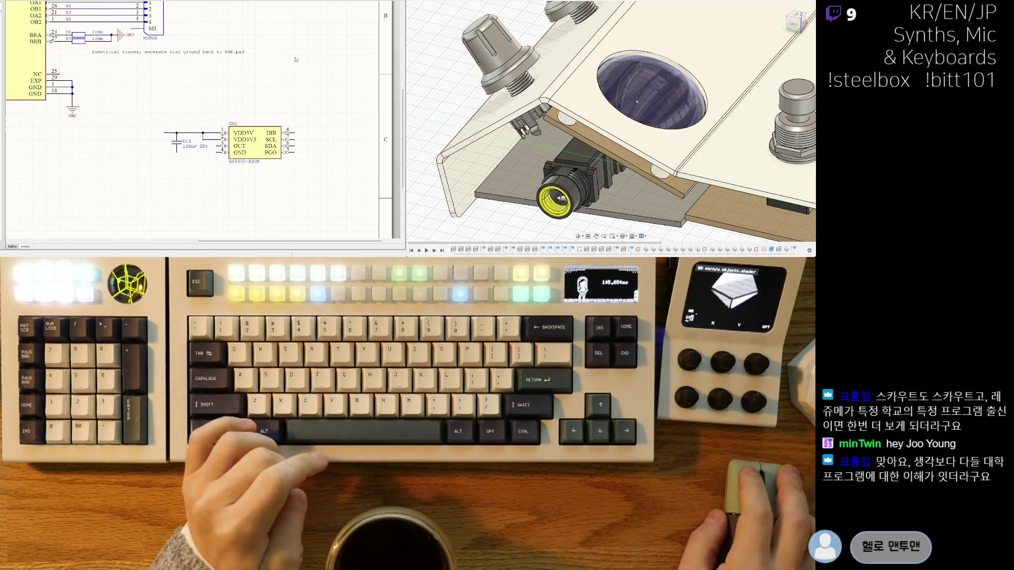
Pan between the TMC2209 driver circuit and the AS5600 area, ending near the sheet's right border.
right_click_drag(245, 78, 266, 122)
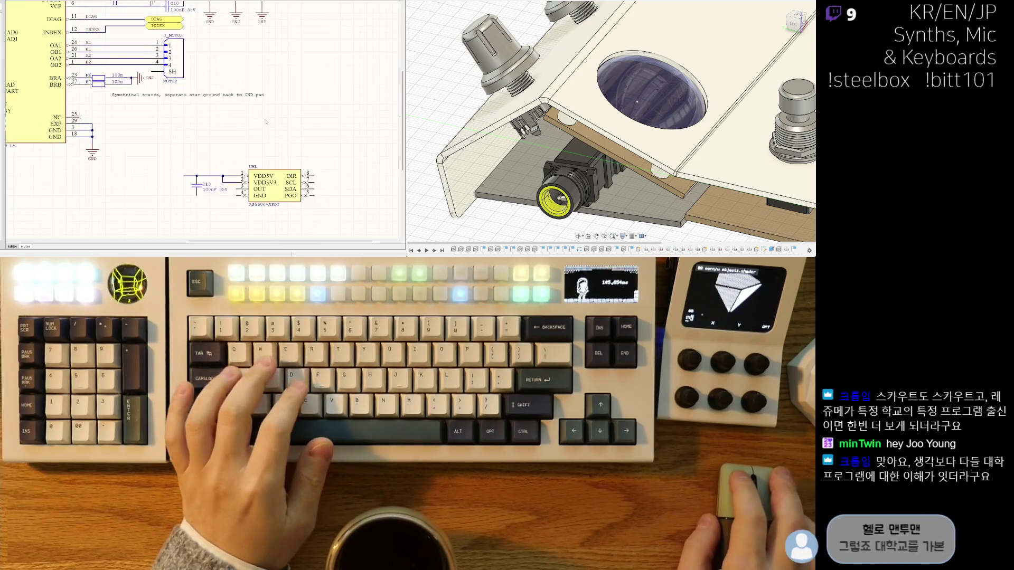
right_click_drag(106, 10, 191, 17)
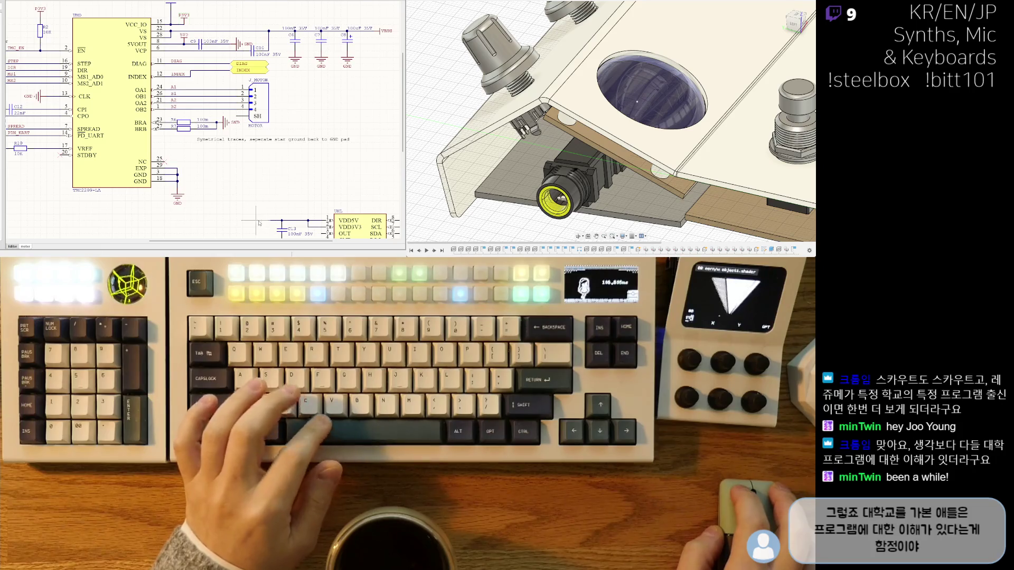
mouse_move(255, 220)
right_mouse_down()
mouse_move(252, 160)
mouse_move(172, 116)
right_mouse_up()
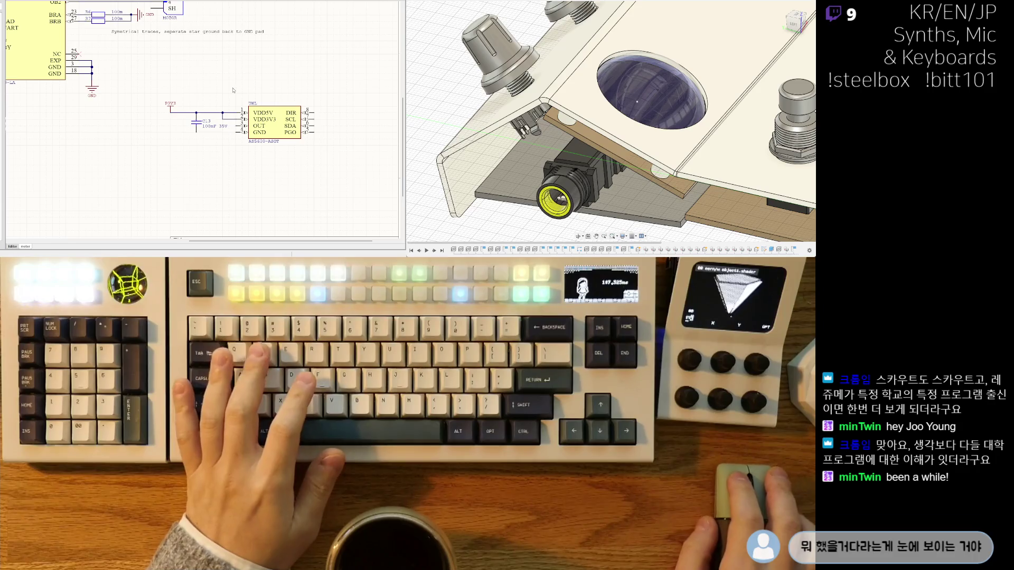
right_click_drag(208, 79, 264, 108)
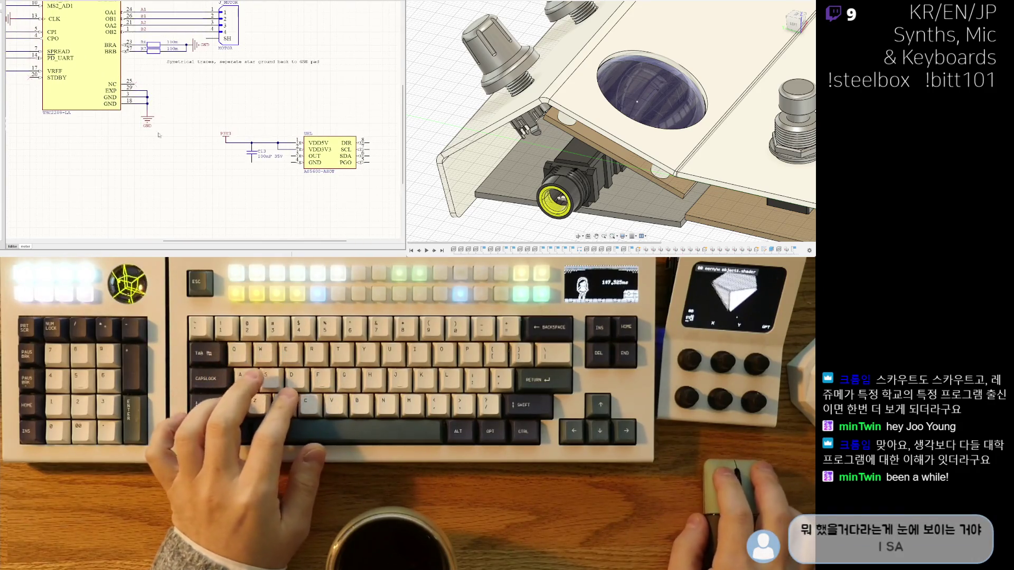
right_click_drag(273, 183, 179, 138)
mouse_move(22, 53)
right_mouse_down()
mouse_move(94, 108)
mouse_move(164, 109)
right_mouse_up()
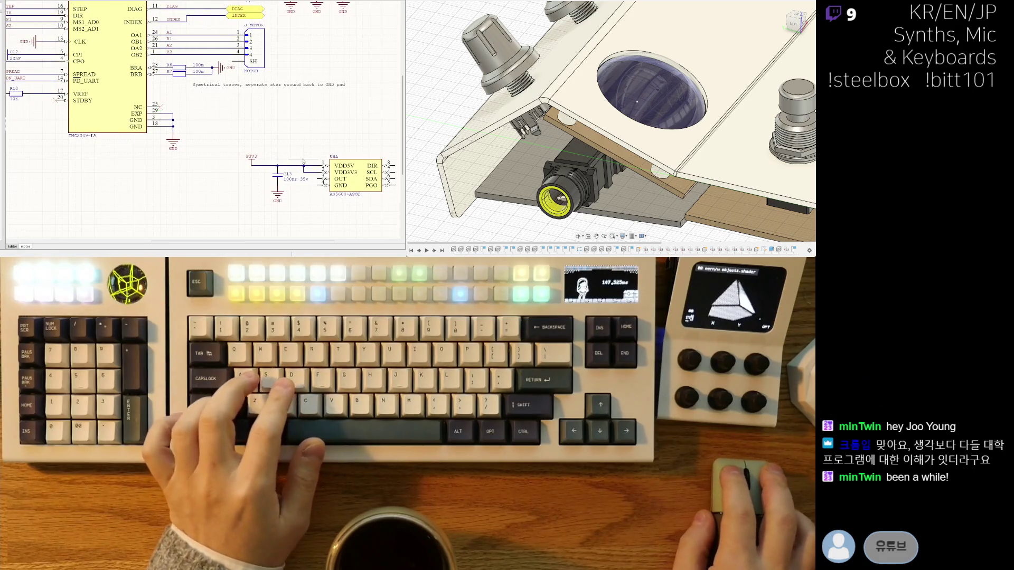
right_click_drag(283, 187, 244, 143)
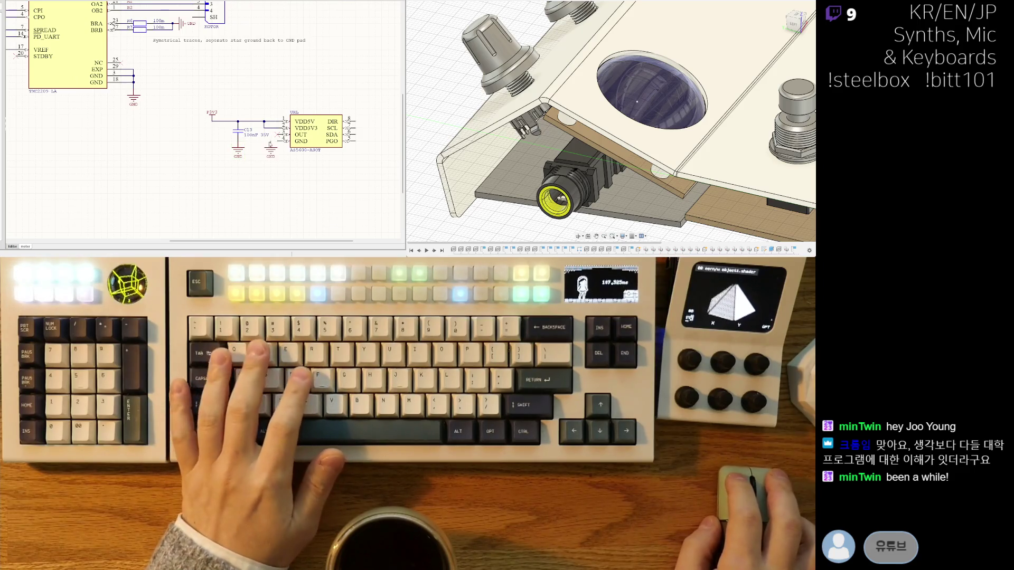
mouse_move(264, 143)
right_mouse_down()
mouse_move(272, 149)
mouse_move(156, 154)
mouse_move(150, 138)
right_mouse_up()
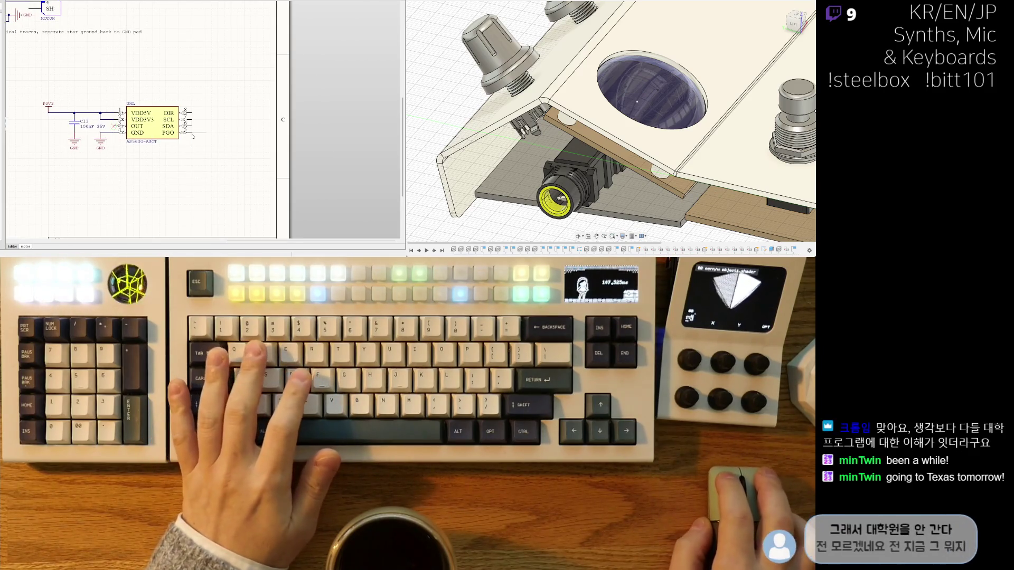
right_click_drag(192, 135, 188, 143)
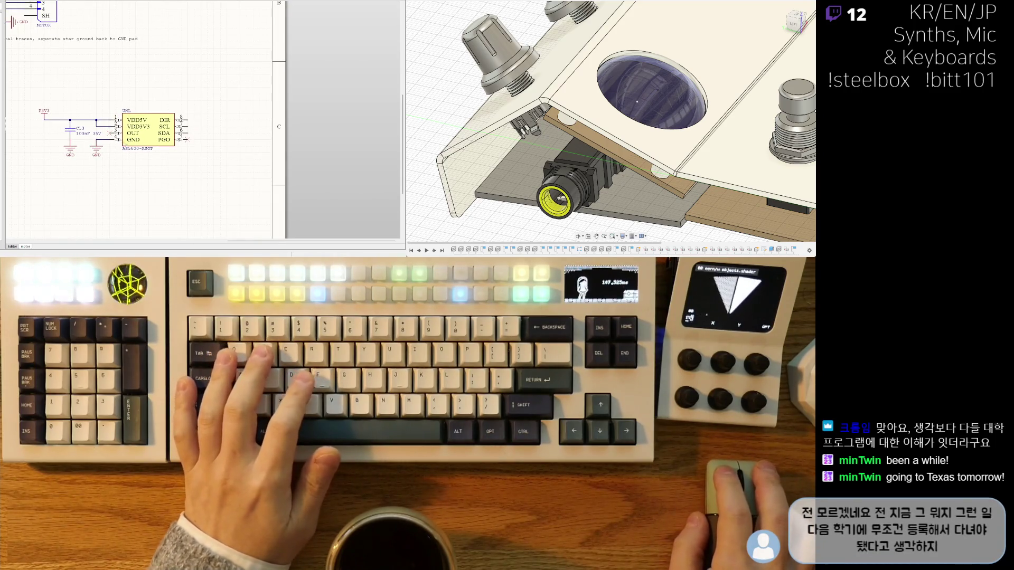
Paste a ground symbol beside the AS5600 sensor chip.
key("ctrl+v")
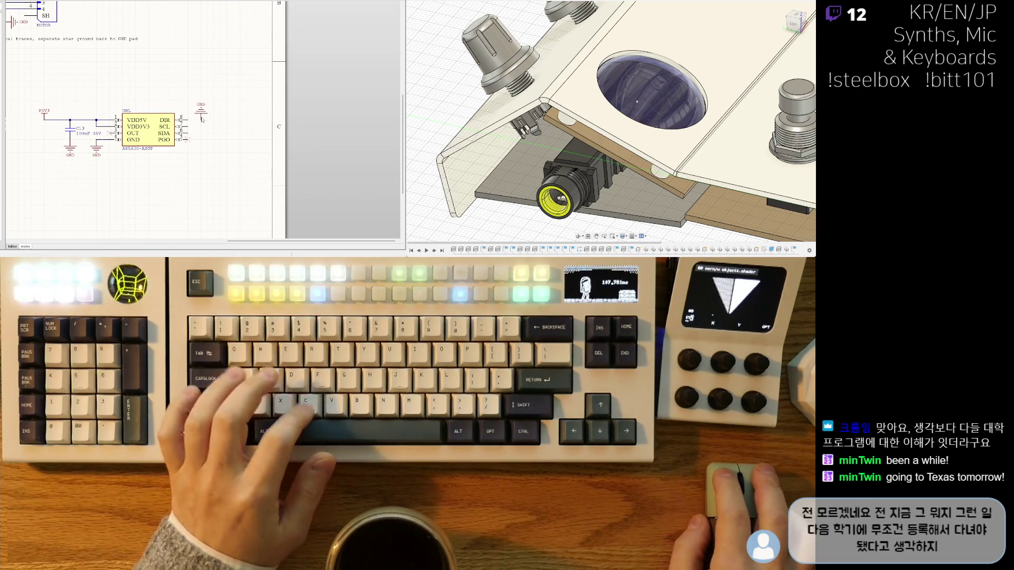
right_click_drag(186, 121, 178, 139)
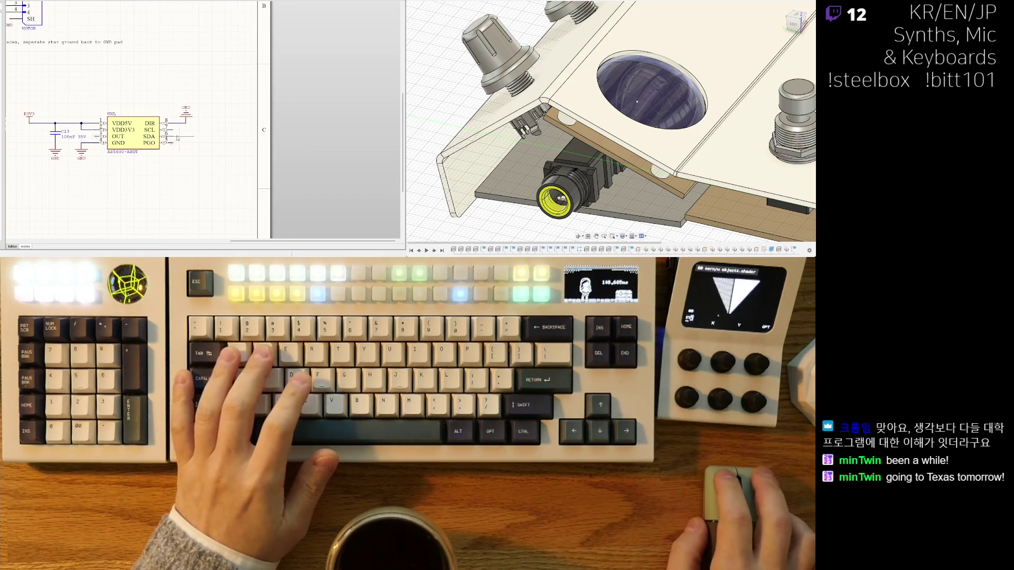
right_click_drag(30, 59, 172, 109)
scroll(102, 82, "down", 1)
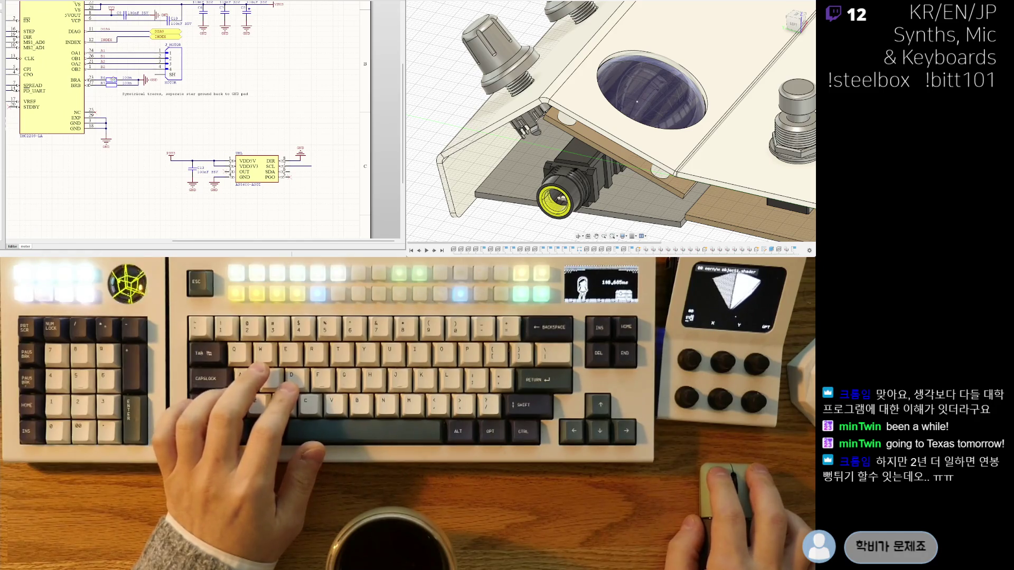
Copy 10K resistor R10 from the TMC2209 section and stand it vertically beside the AS5600 as R11.
right_click_drag(116, 80, 218, 86)
left_click(80, 108)
right_click_drag(88, 140, 78, 127)
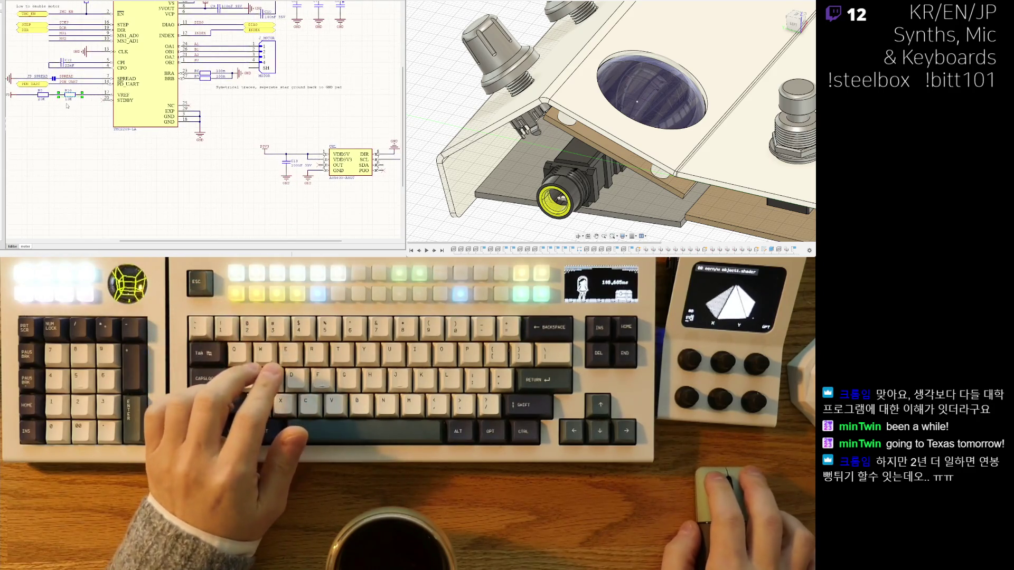
right_click_drag(349, 133, 160, 113)
left_click_drag(184, 95, 240, 91)
key("r")
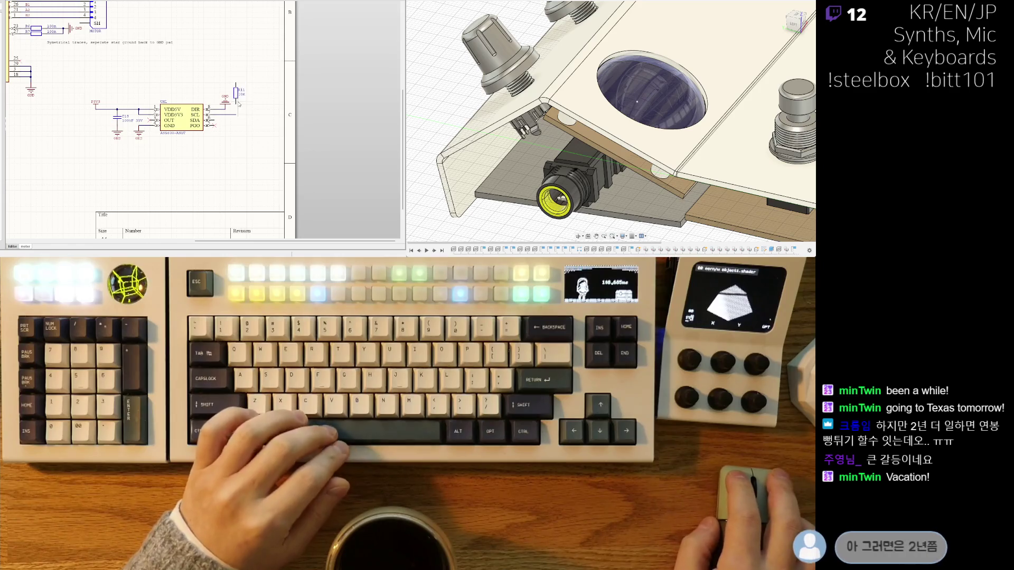
scroll(213, 103, "up", 2)
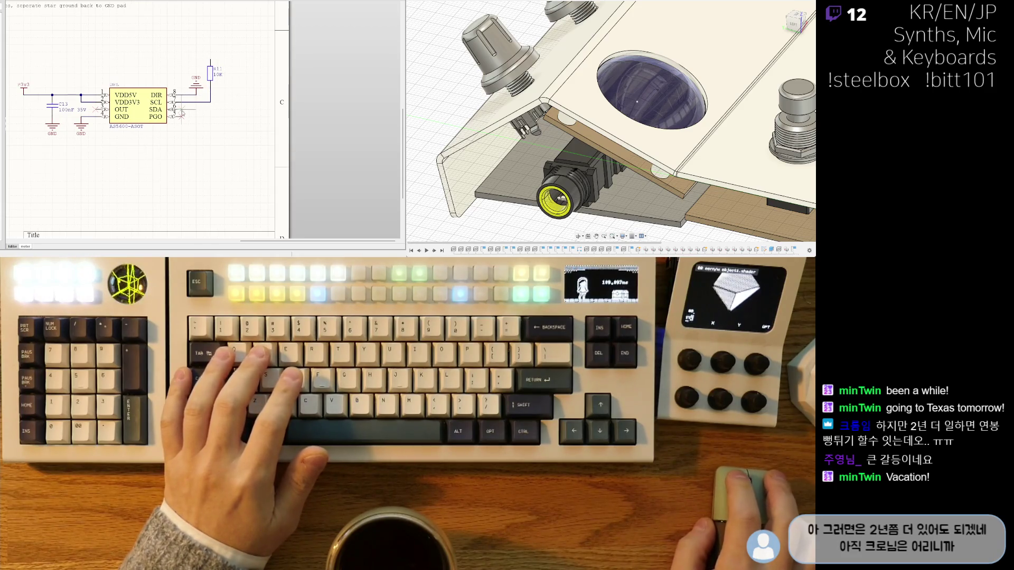
Finish the SDA wire and change the resistor value from 10K to 4.7K.
double_click(225, 110)
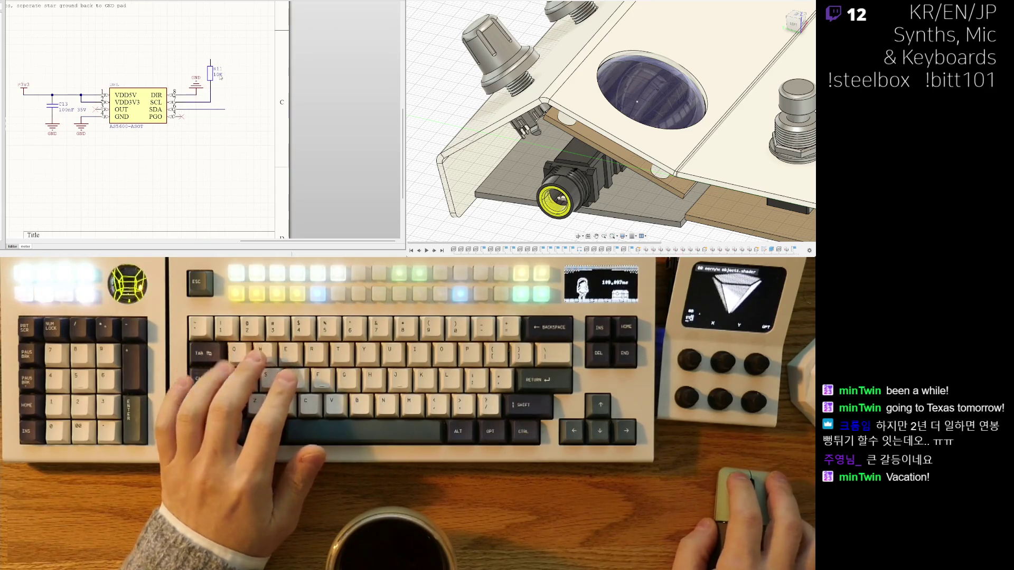
left_click(218, 75)
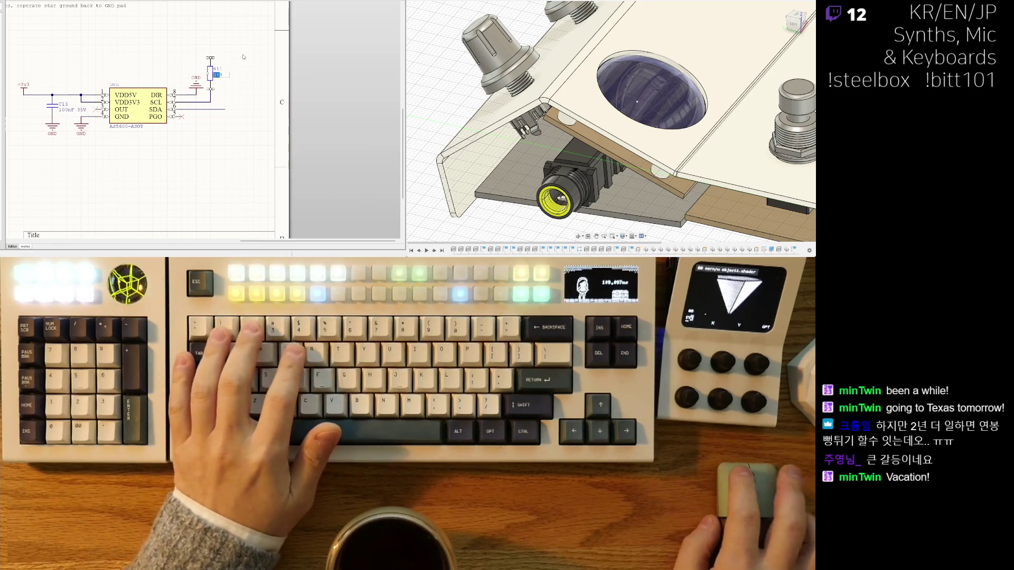
type("4.7K")
key("Return")
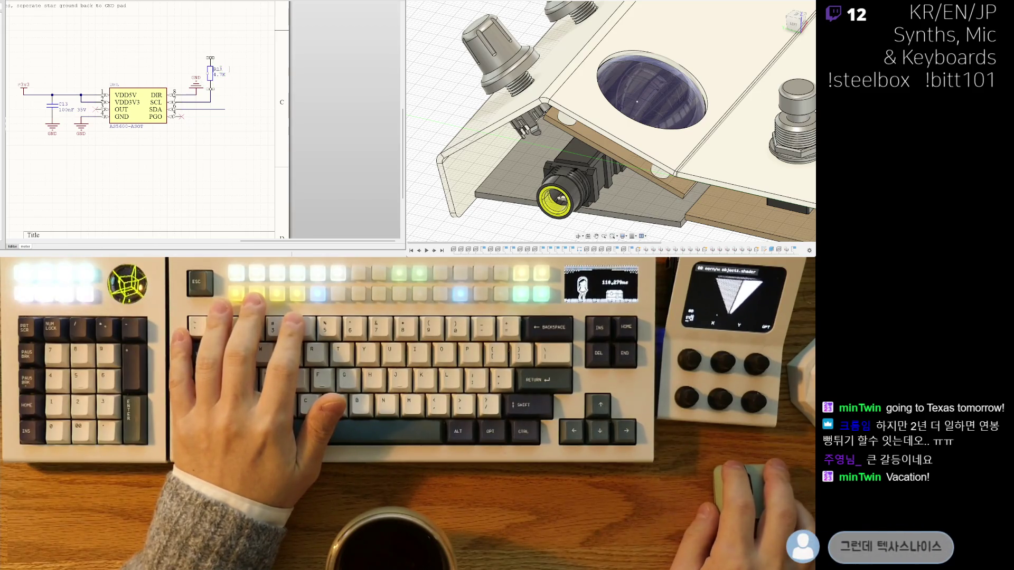
Wire the second pull-up R12 and move its designator clear of the wiring.
scroll(234, 68, "right", 1)
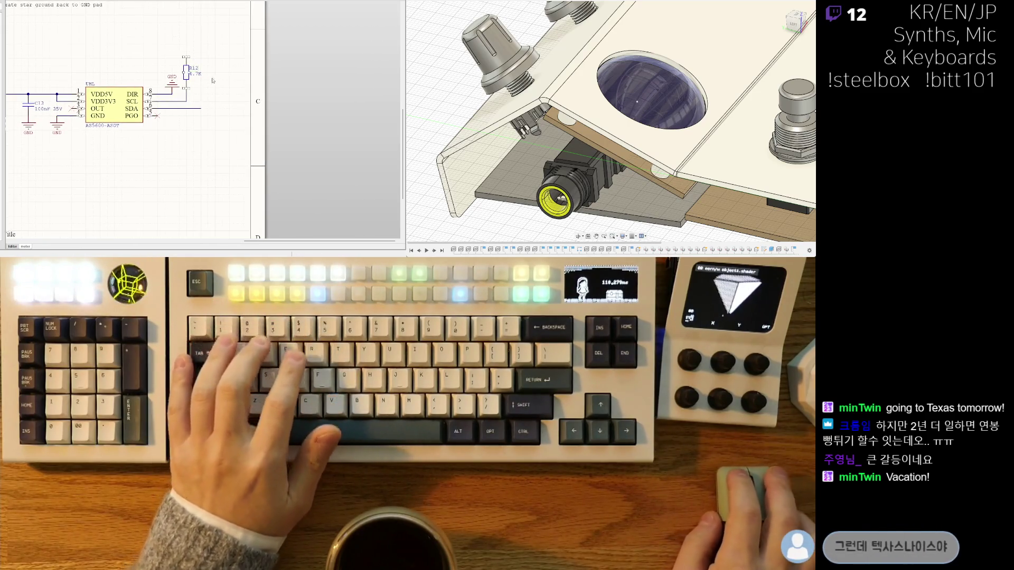
key("w")
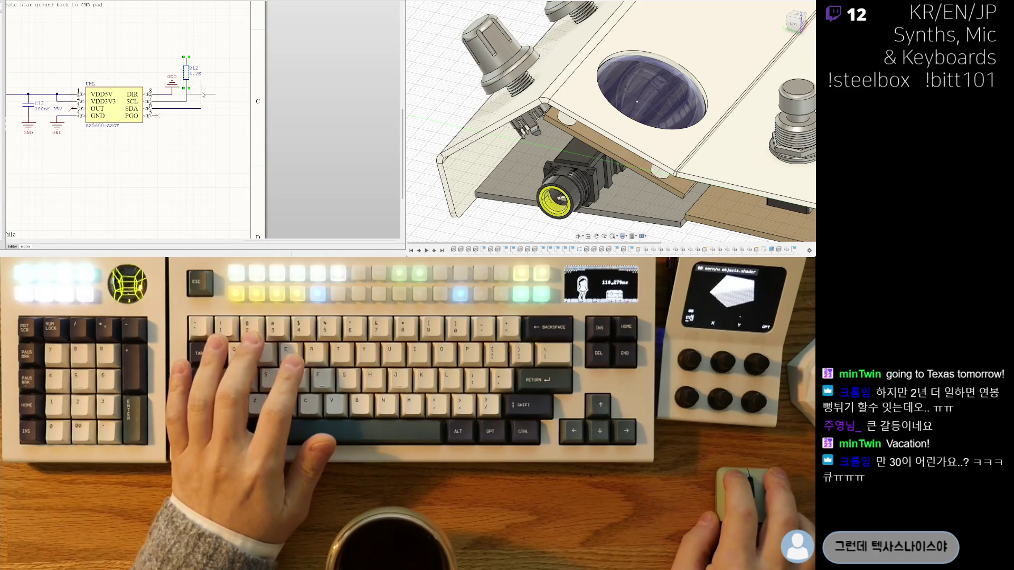
mouse_move(193, 69)
left_mouse_down()
mouse_move(176, 62)
mouse_move(191, 71)
mouse_move(201, 104)
left_mouse_up()
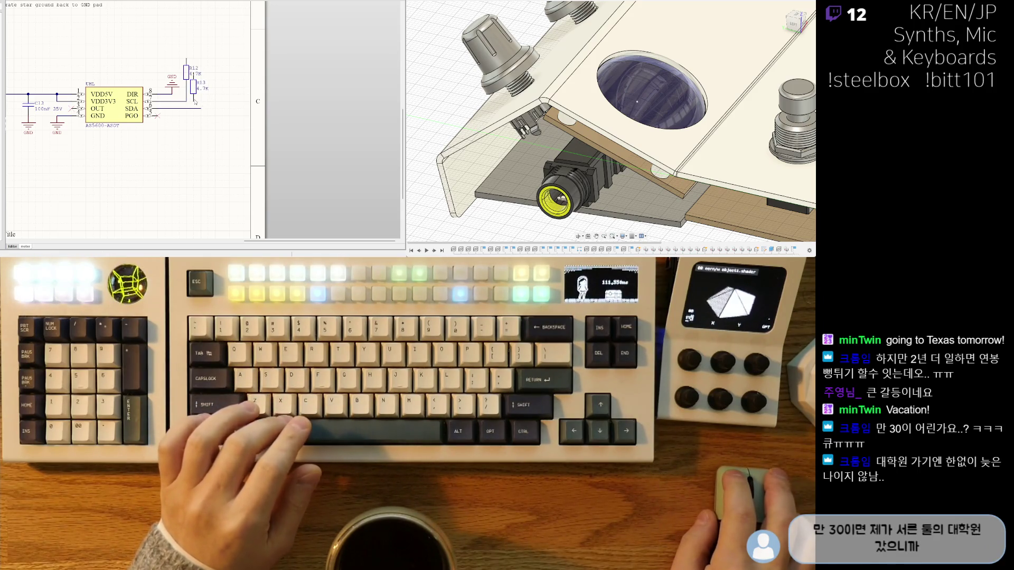
left_click(200, 107)
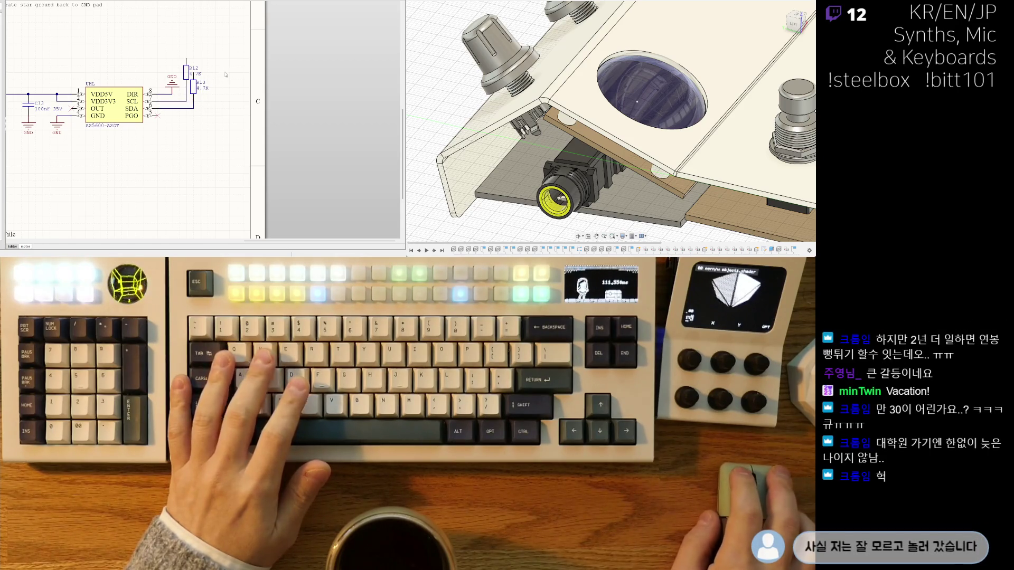
Set pull-up R13 down on the SDA wire beside the AS5600.
right_click_drag(165, 62, 209, 75)
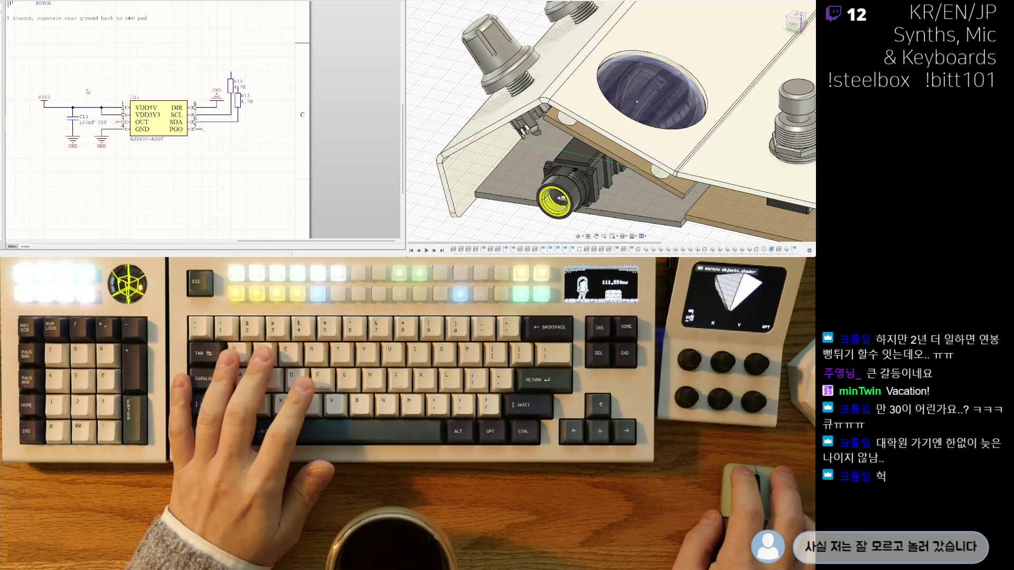
left_click(51, 105)
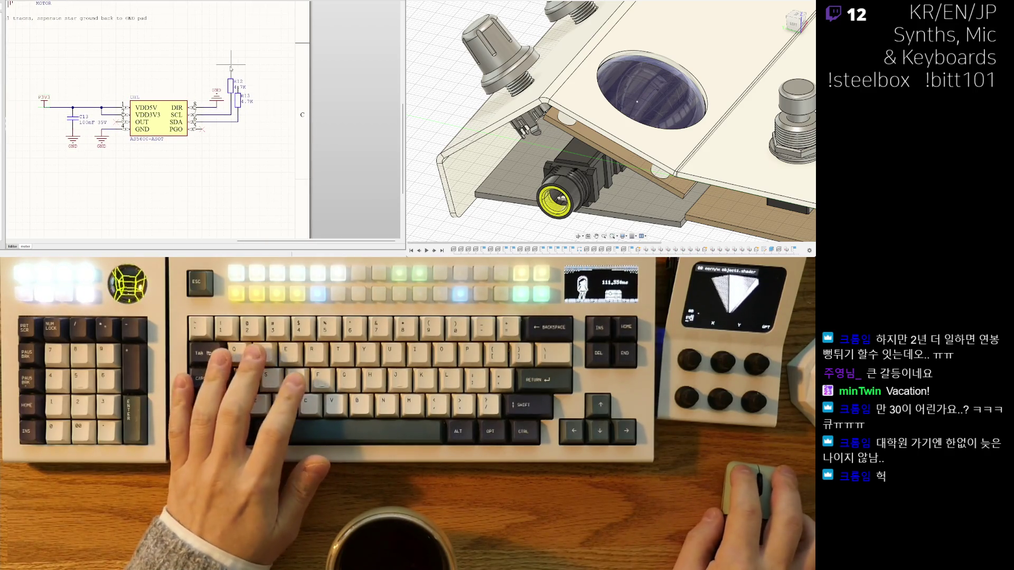
right_click_drag(230, 72, 224, 78)
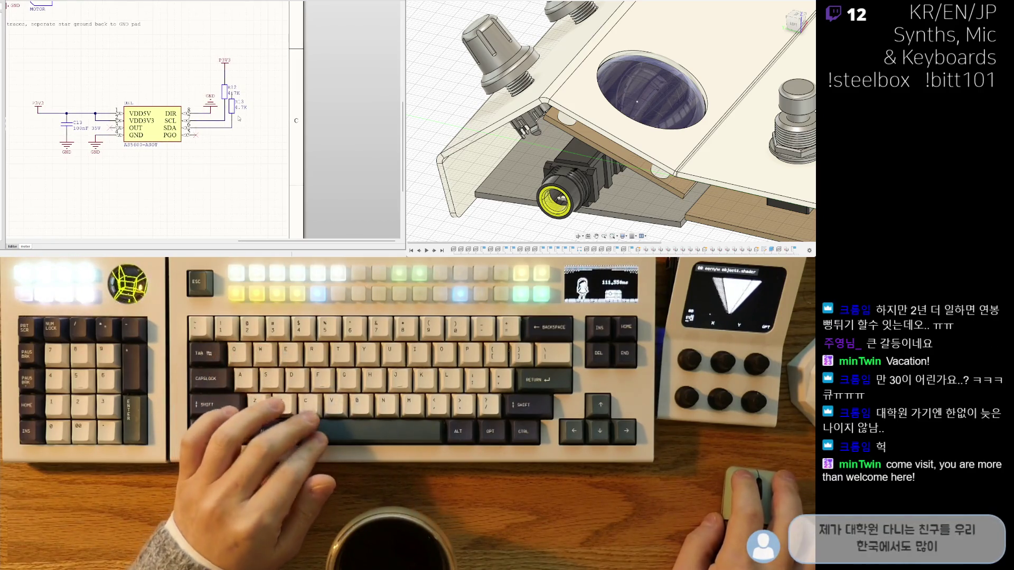
right_click_drag(232, 117, 232, 119)
mouse_move(225, 93)
left_mouse_down()
mouse_move(195, 125)
mouse_move(209, 127)
left_mouse_up()
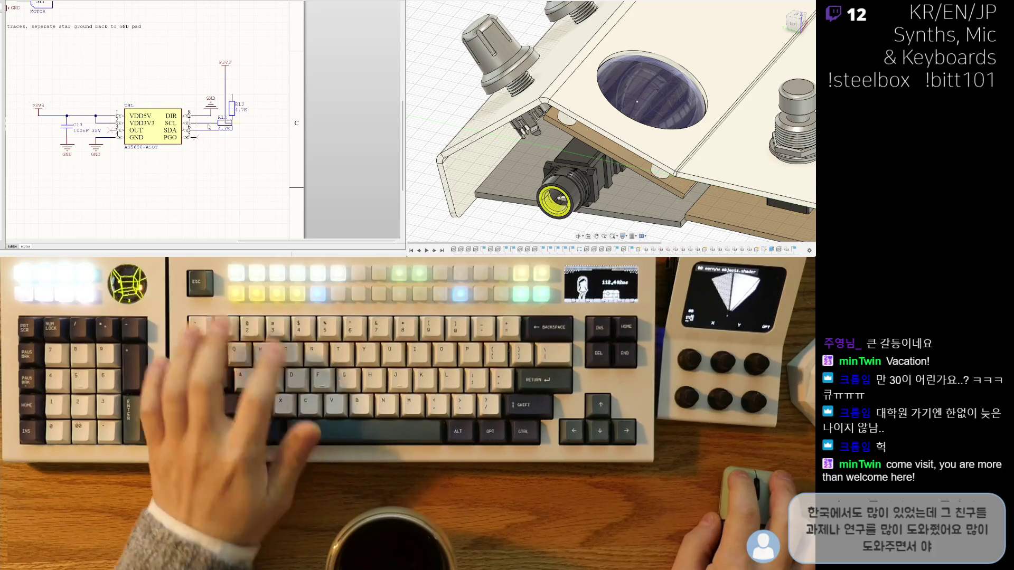
key("Escape")
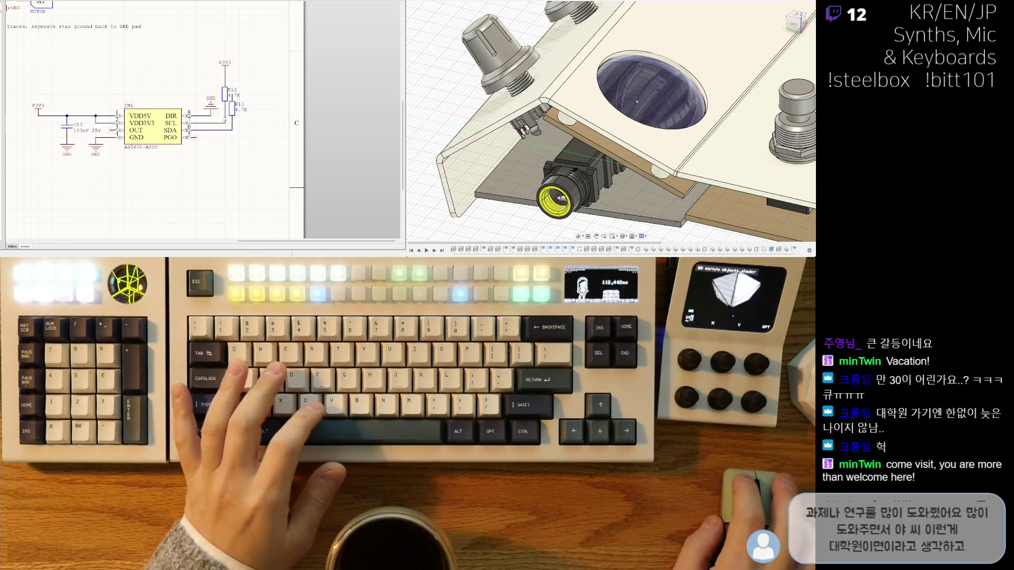
key("Escape")
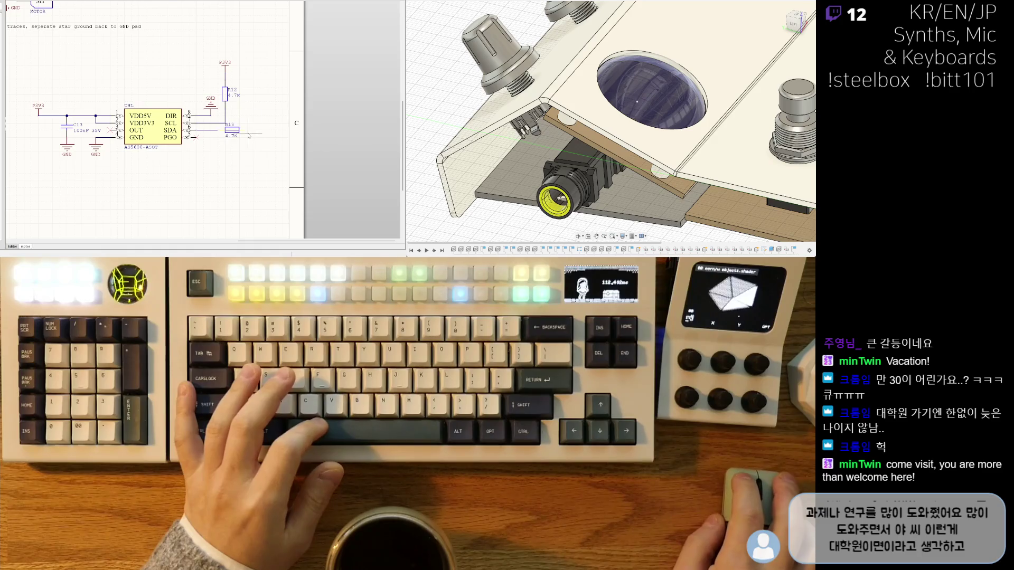
left_click(255, 136)
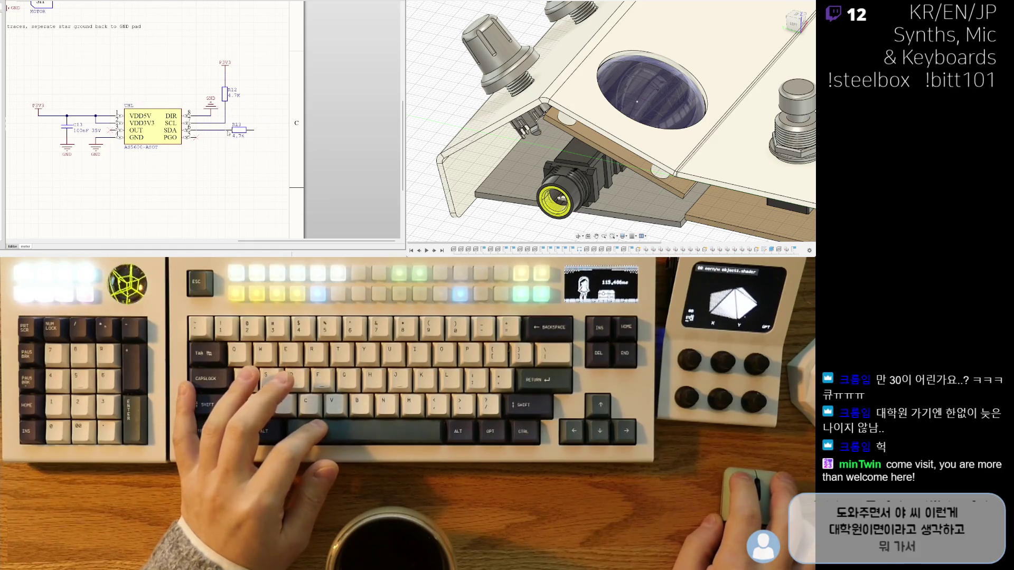
Move R12 next to R13 on the data lines and shift R13's designator left.
mouse_move(236, 125)
left_mouse_down()
mouse_move(222, 127)
mouse_move(226, 141)
left_mouse_up()
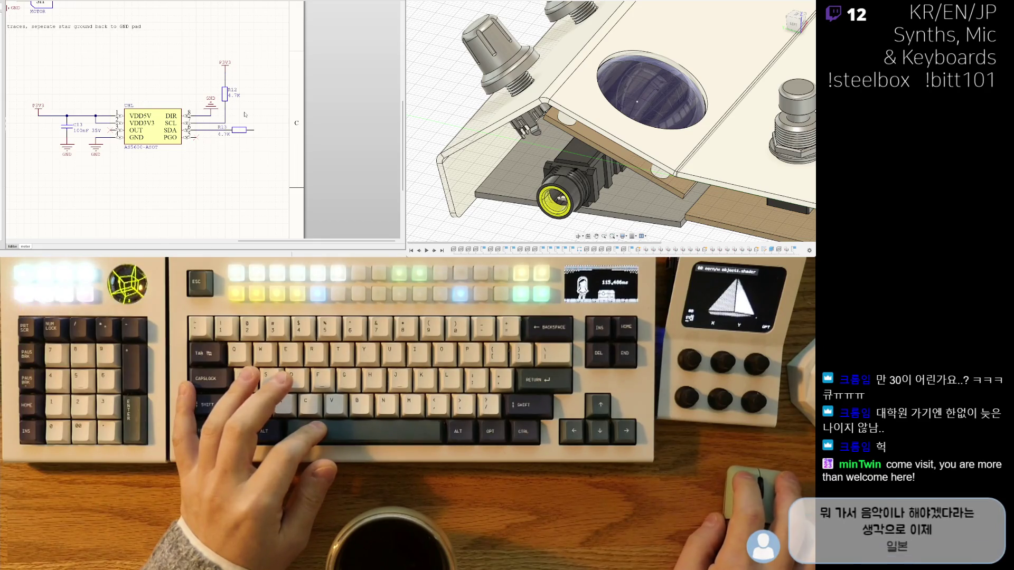
mouse_move(224, 115)
left_mouse_down()
mouse_move(248, 119)
mouse_move(236, 108)
mouse_move(246, 124)
left_mouse_up()
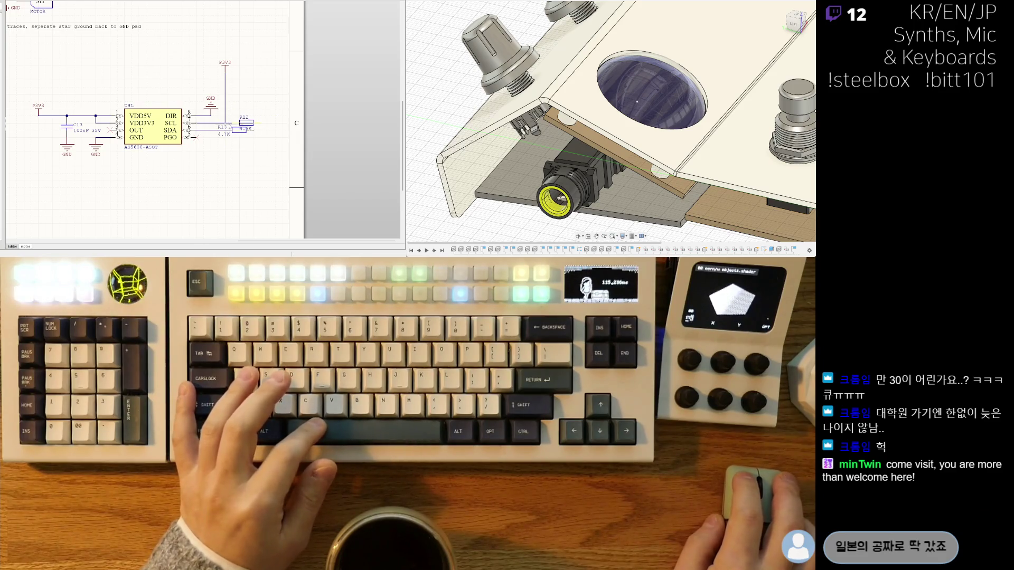
left_click(223, 123)
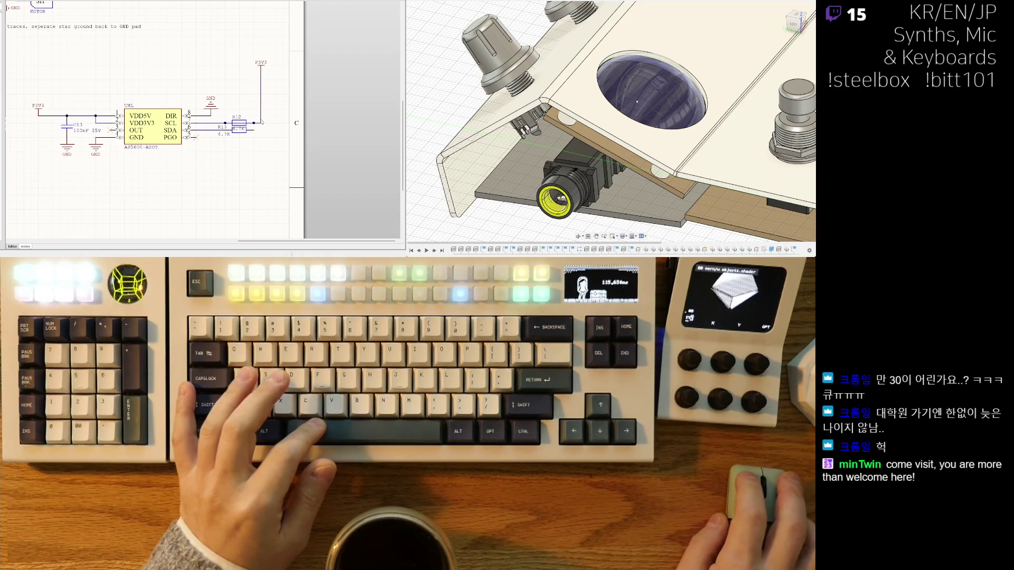
key("Delete")
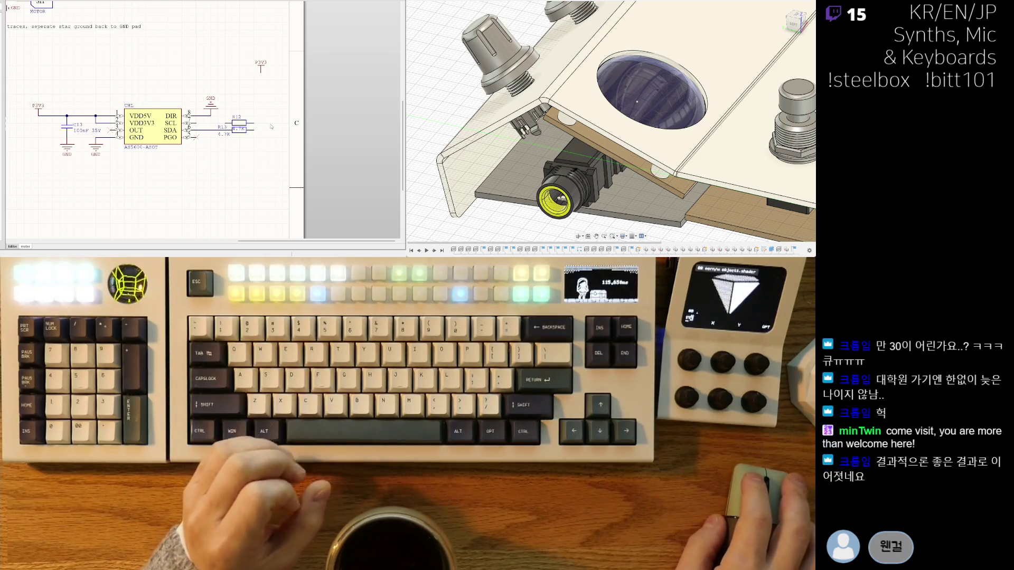
scroll(256, 145, "up", 1)
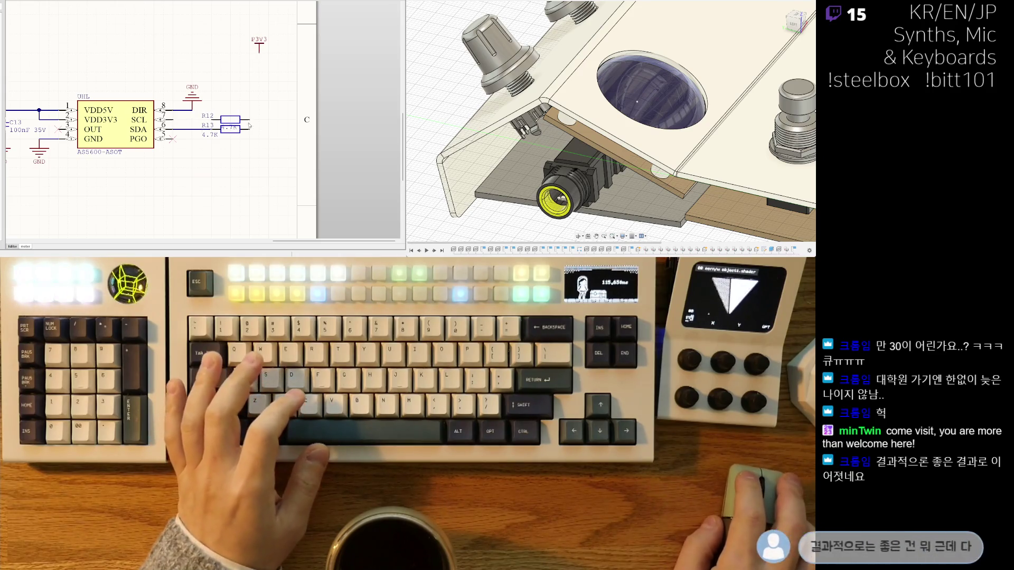
Reposition the 4.7K value and R13 designator, and shift R12 with its labels left.
left_click_drag(230, 129, 248, 116)
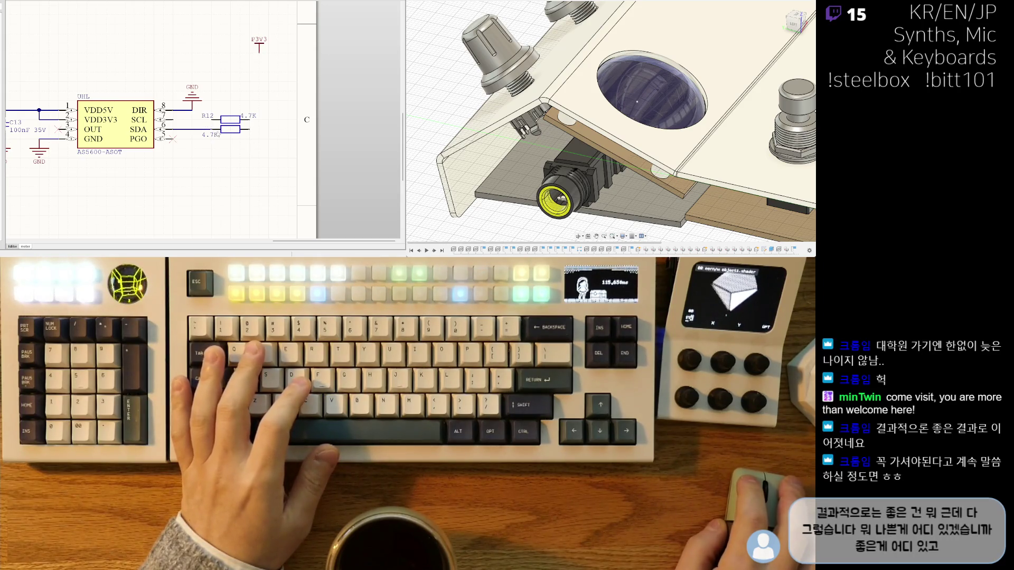
left_click_drag(232, 125, 207, 126)
middle_click_drag(207, 126, 162, 122)
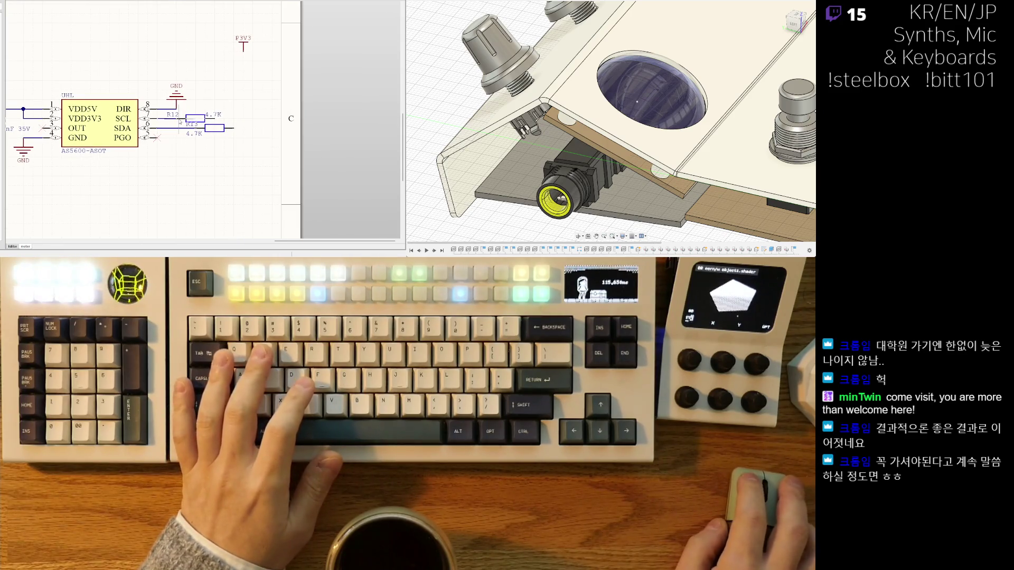
left_click_drag(180, 122, 170, 121)
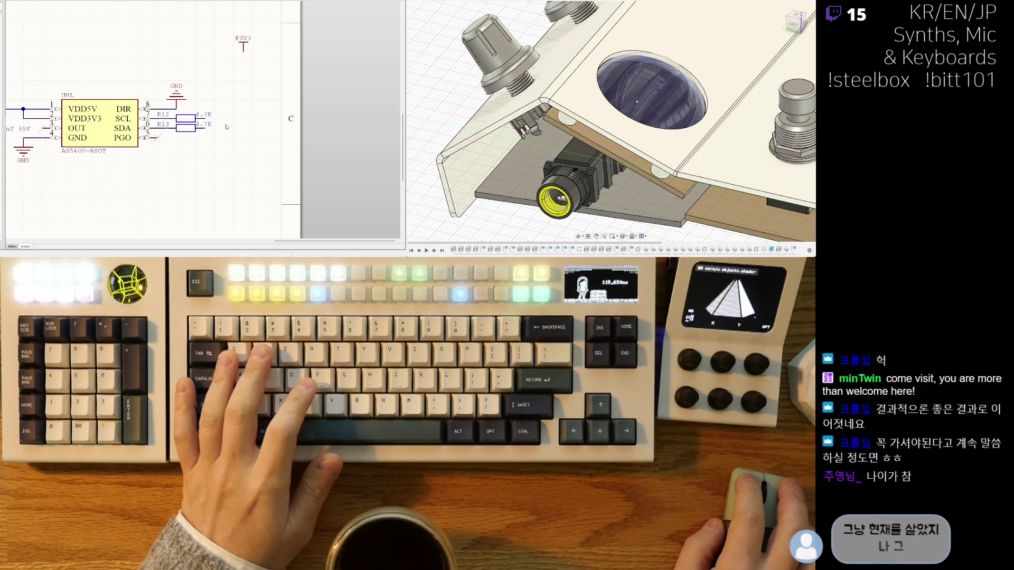
Move the P3V3 power port down toward the pull-ups and shift R12 right, away from R13.
mouse_move(243, 51)
left_mouse_down()
mouse_move(224, 100)
mouse_move(232, 103)
left_mouse_up()
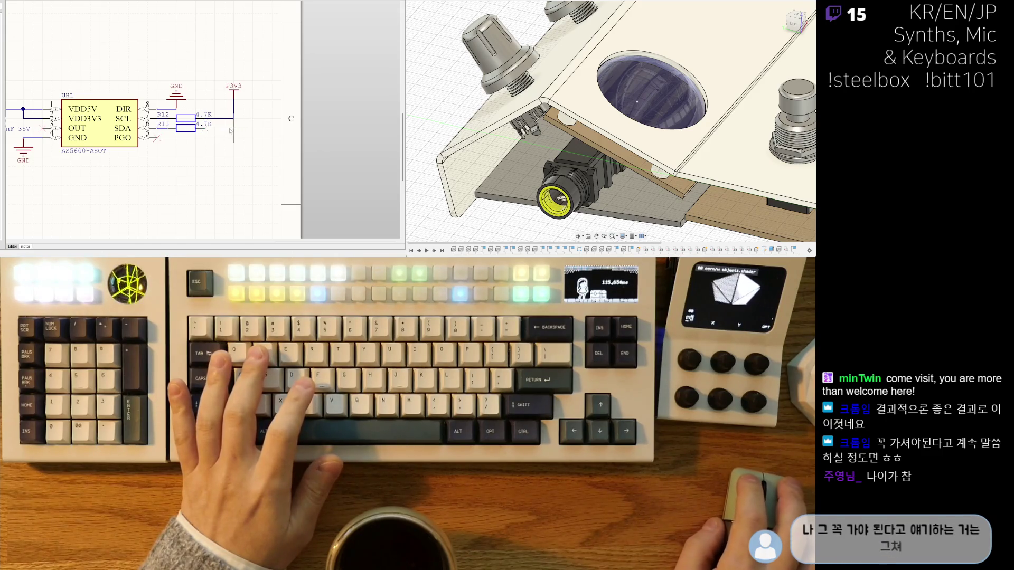
scroll(235, 122, "left", 2)
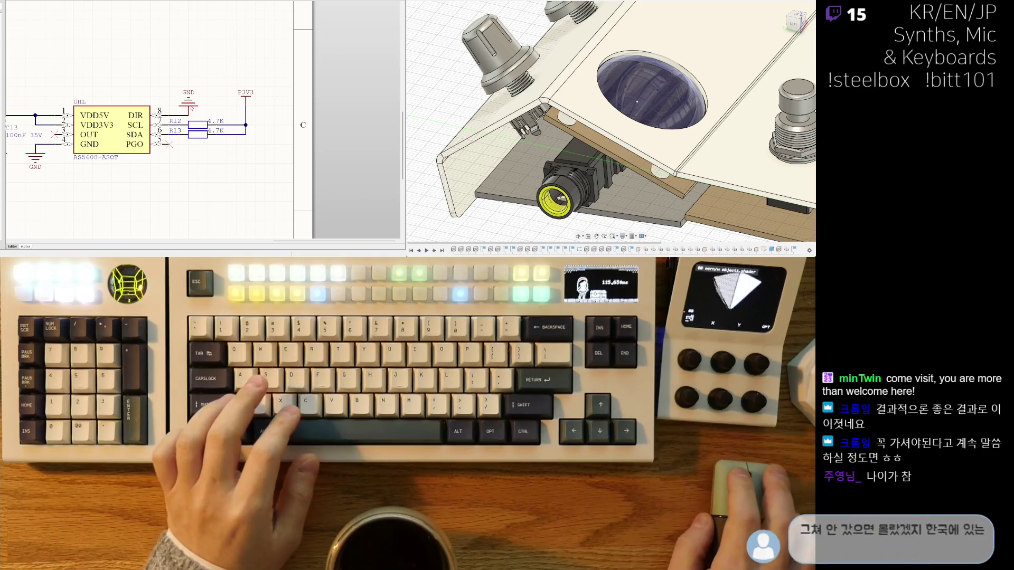
scroll(217, 97, "left", 3)
right_click_drag(217, 97, 228, 79)
left_click_drag(249, 107, 268, 108)
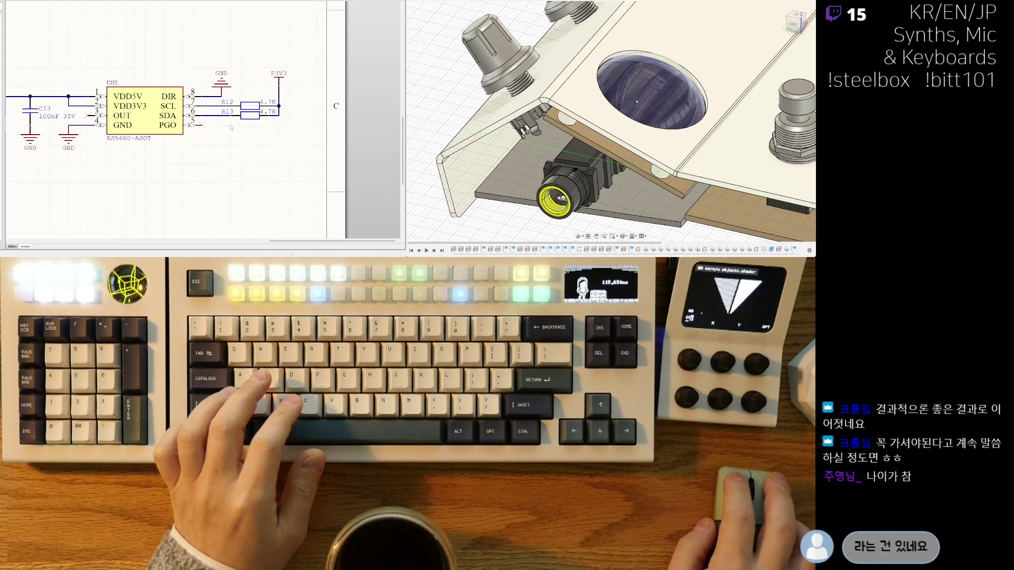
Undo the last two pull-up wiring edits and zoom around to check the AS5600 section.
scroll(231, 127, "left", 2)
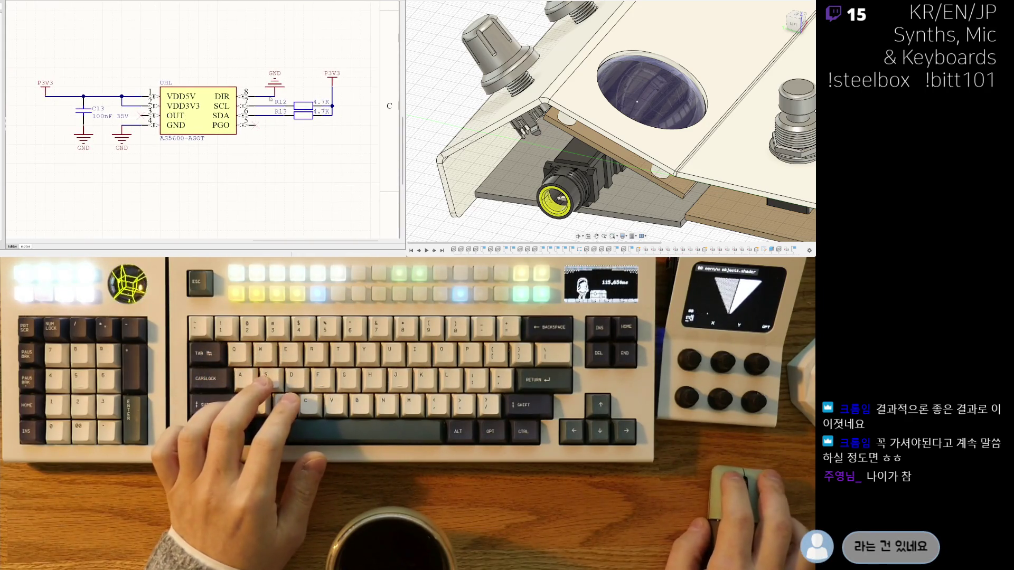
scroll(270, 98, "down", 2, "ctrl")
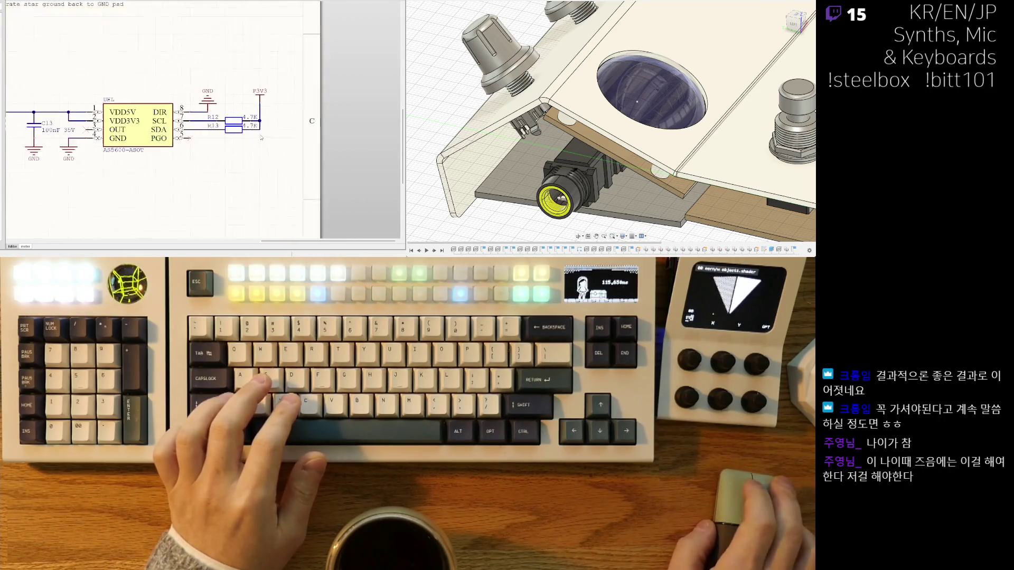
scroll(262, 137, "up", 1, "ctrl")
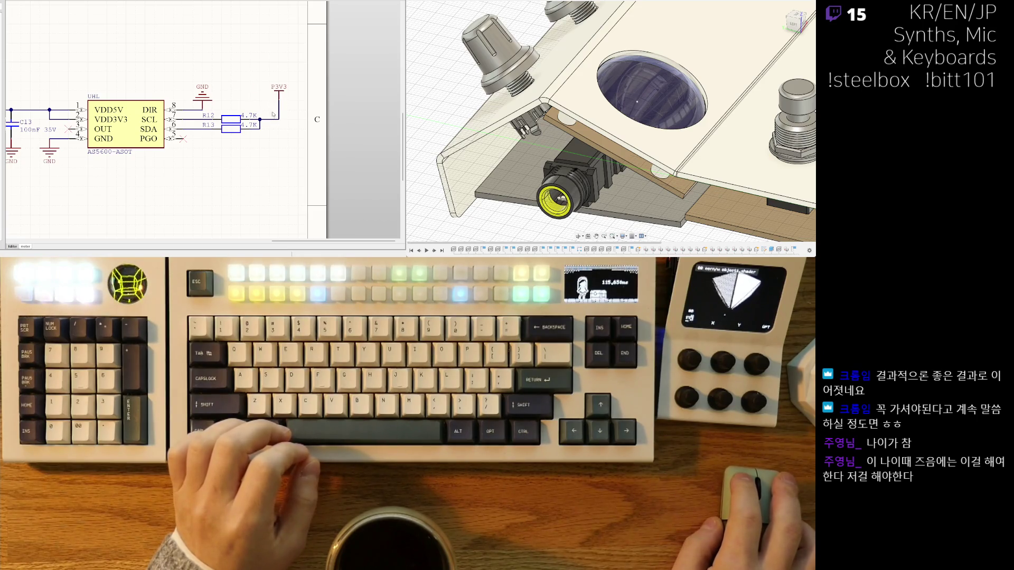
key("ctrl+z")
key("ctrl+z")
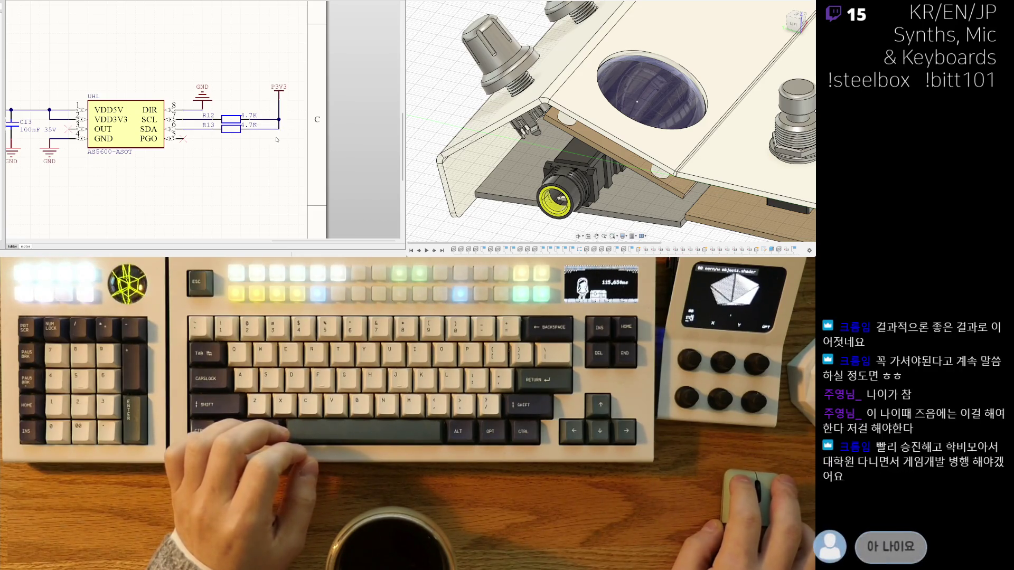
key("ctrl+z")
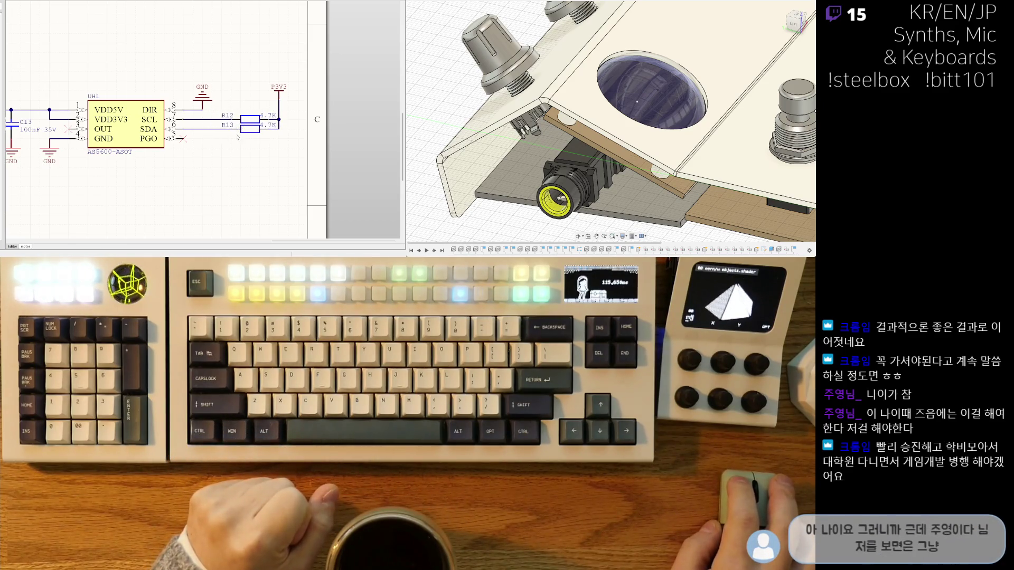
scroll(238, 137, "down", 2)
scroll(146, 84, "up", 3, "shift")
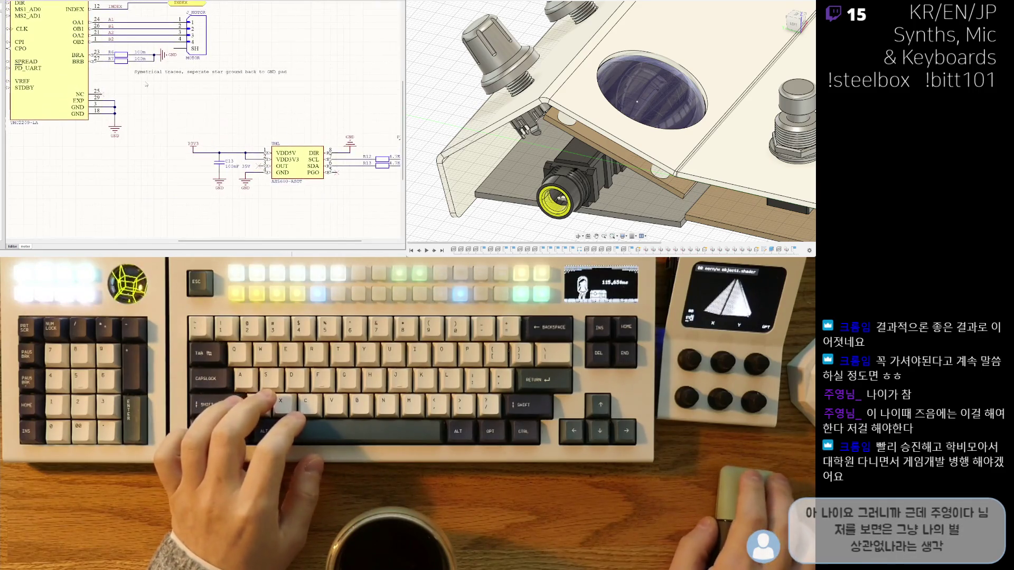
scroll(159, 79, "up", 1)
scroll(178, 74, "up", 2, "shift")
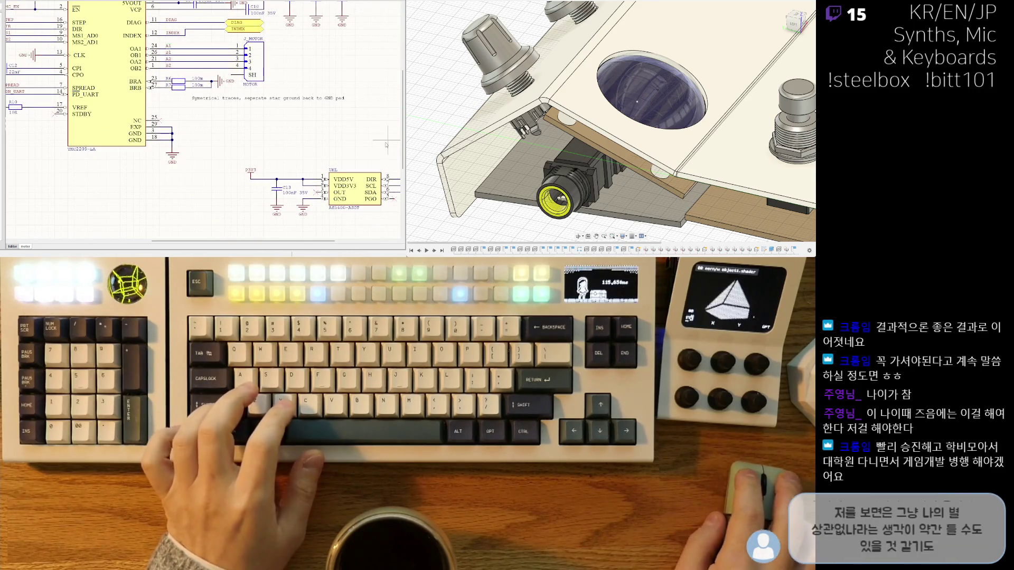
scroll(337, 160, "up", 1)
scroll(192, 73, "down", 2, "shift")
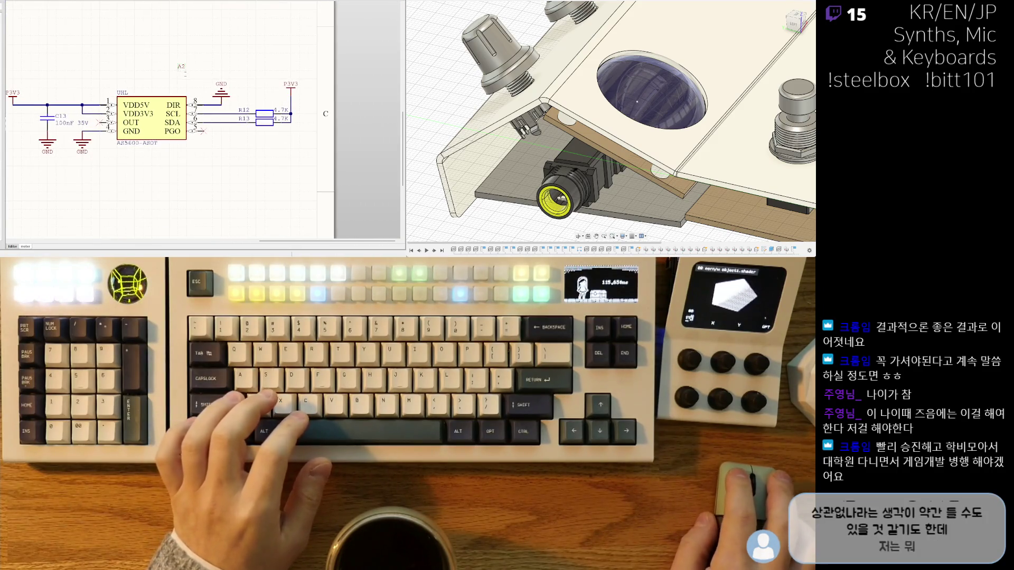
Move the A2 net label onto the SCL line and rename it SCL.
left_click_drag(177, 66, 214, 114)
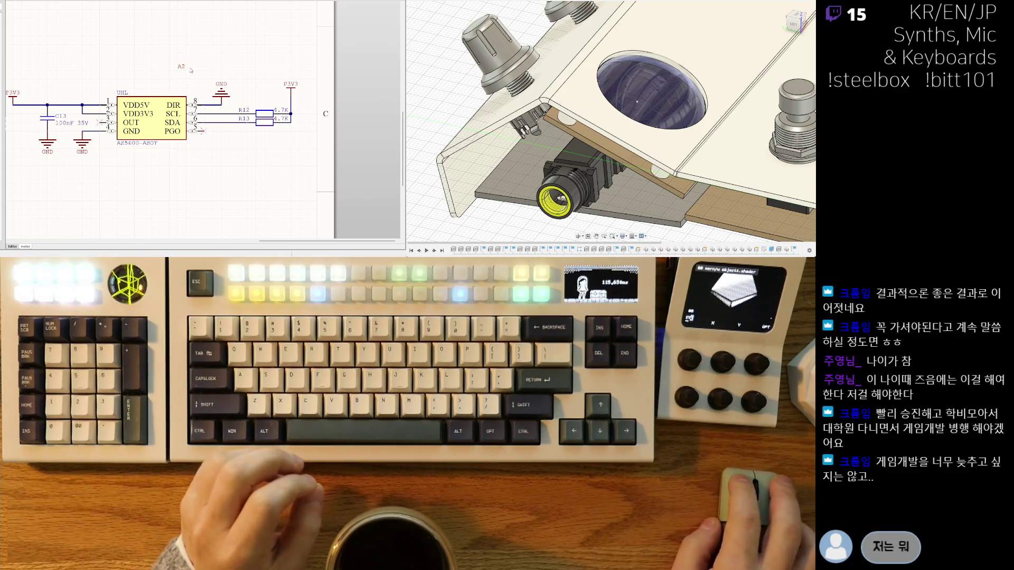
key("m")
left_click(214, 112)
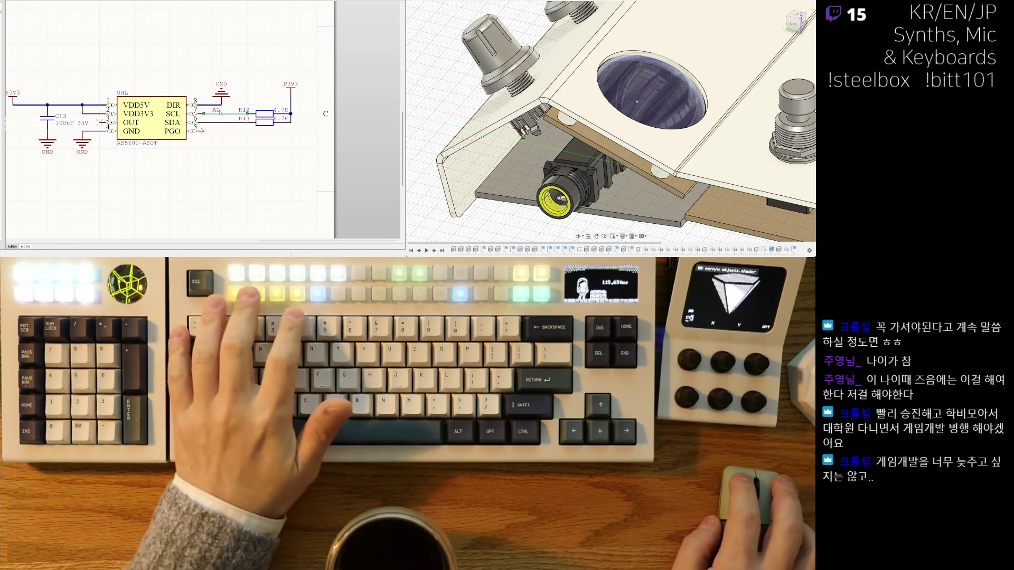
type("1")
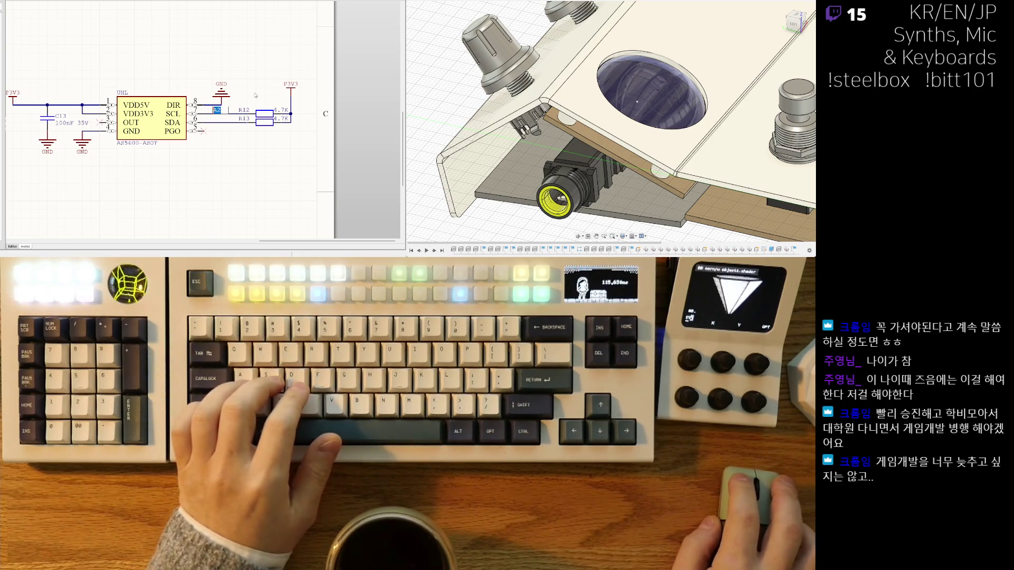
key("BackSpace")
key("BackSpace")
type("SCL")
key("Return")
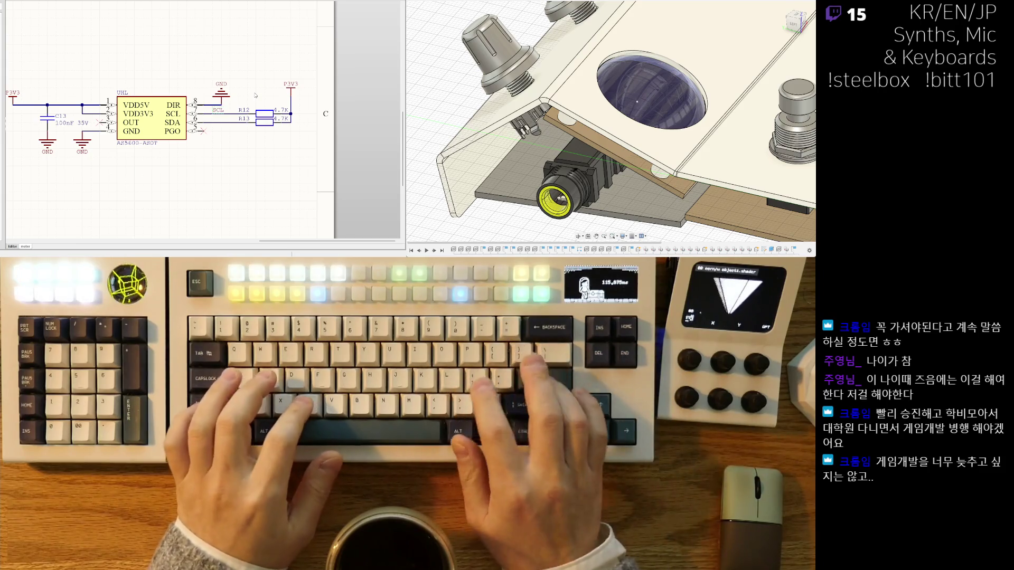
Add an SDA net label on R13's line, then delete the SCL and SDA labels.
left_click(217, 119)
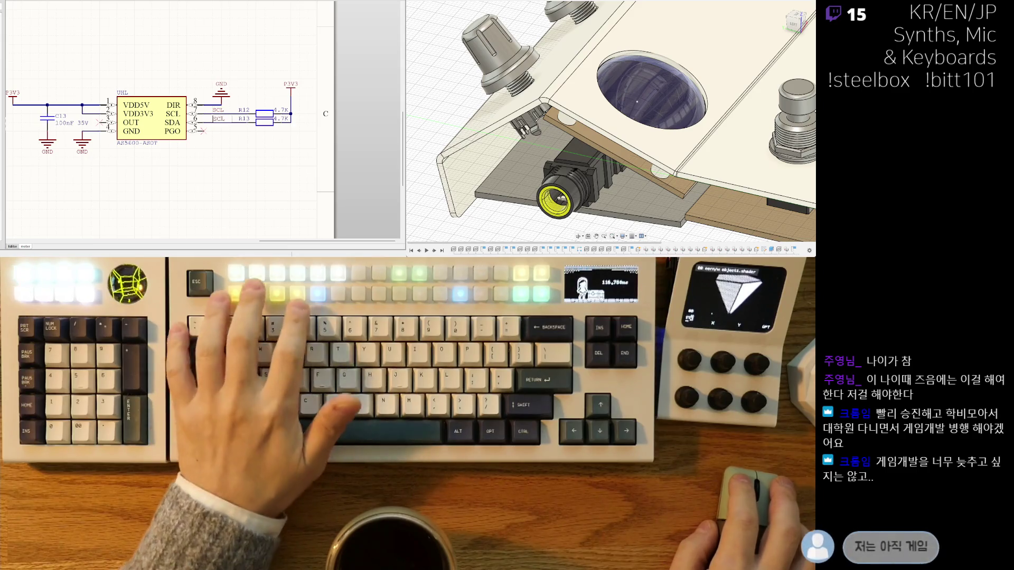
type("SDA")
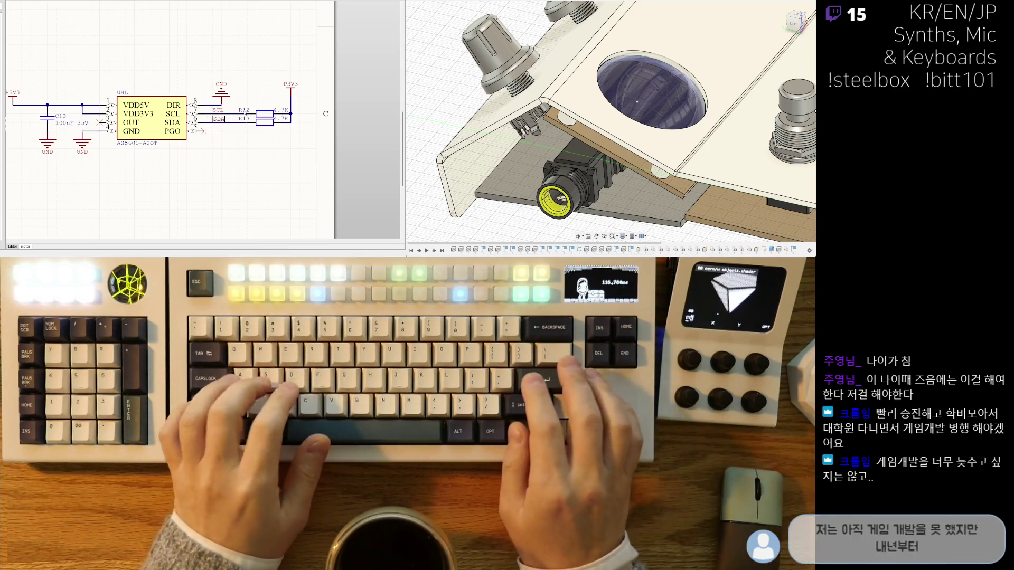
key("Return")
scroll(240, 136, "down", 3)
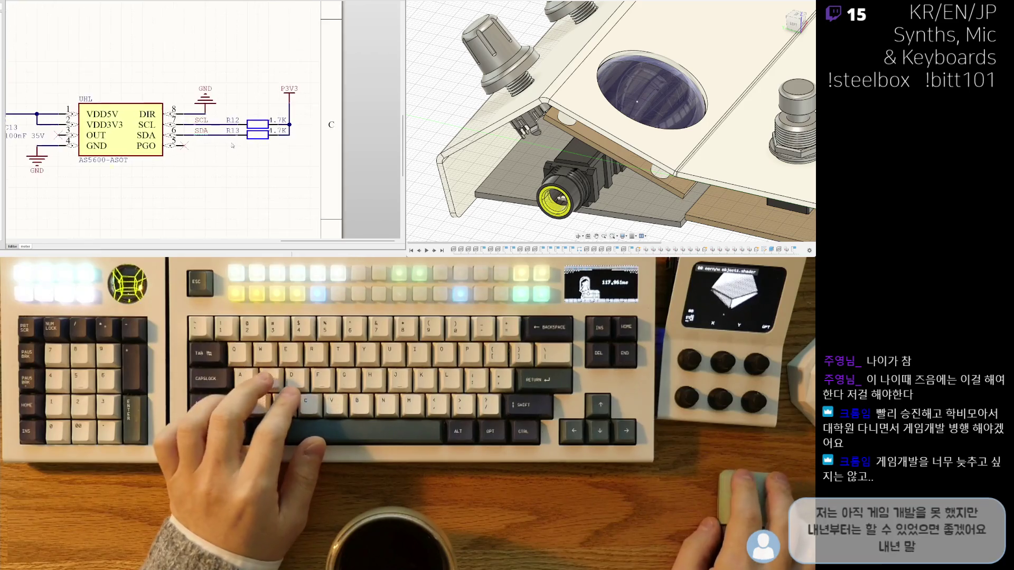
scroll(241, 136, "up", 5)
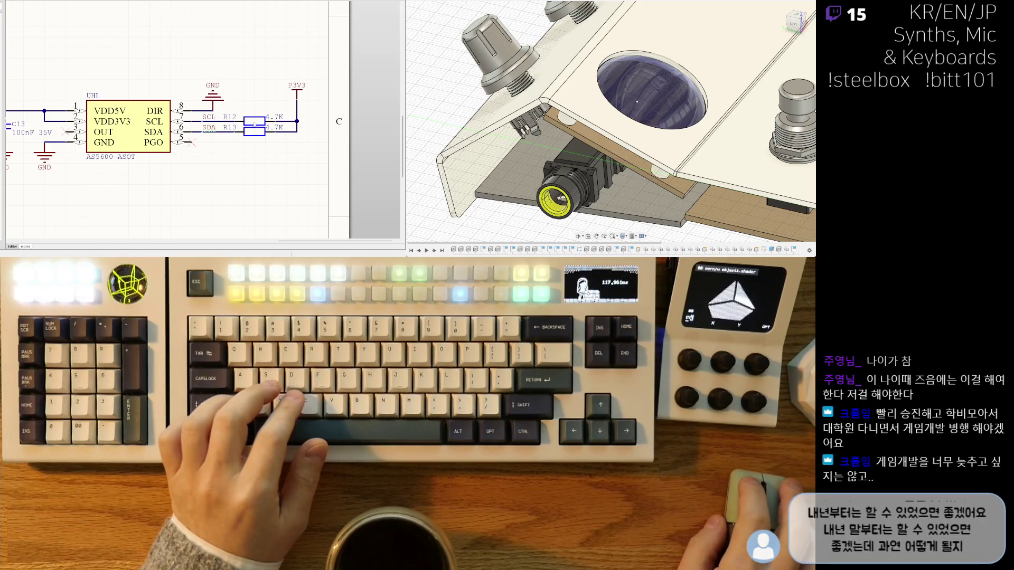
scroll(271, 111, "left", 2)
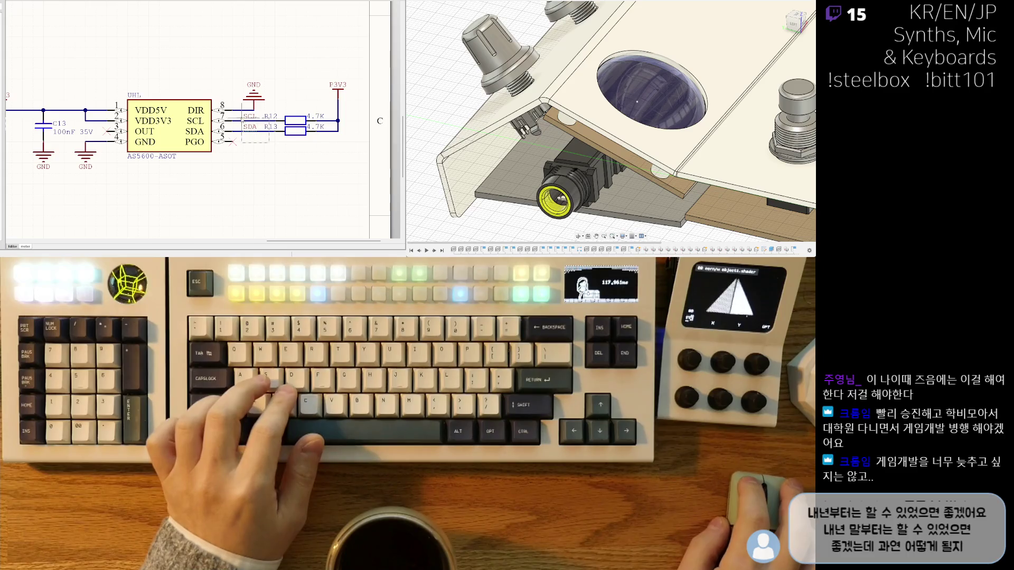
left_click(245, 125)
key("Delete")
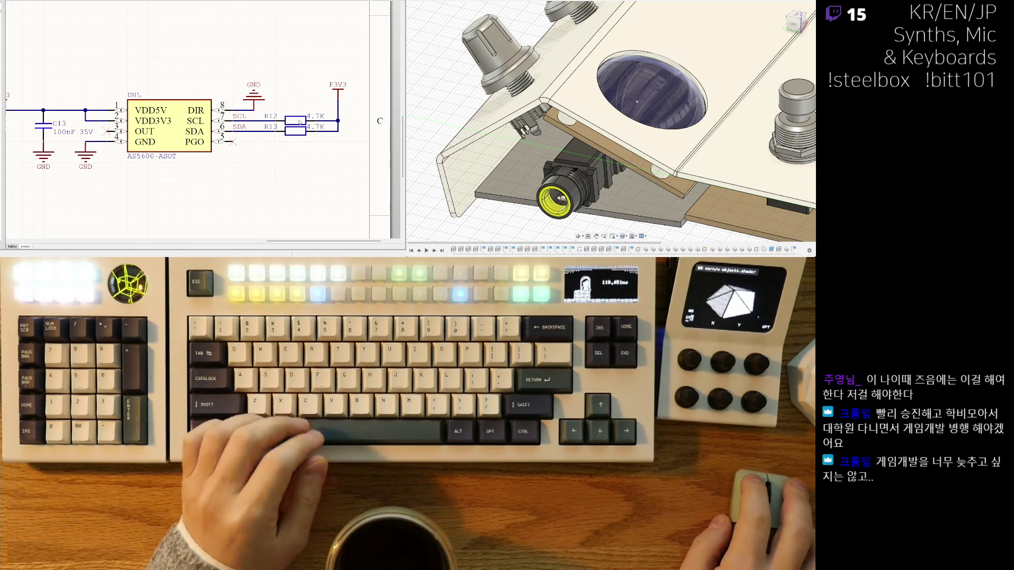
Undo the last two layout changes so R13 lines up under R12.
key("ctrl+z")
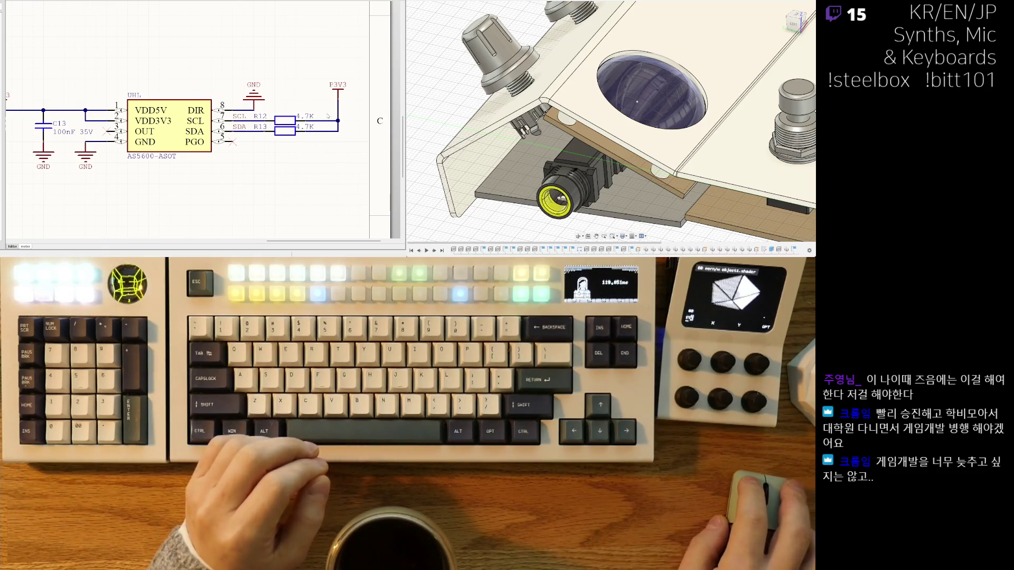
key("ctrl+z")
scroll(314, 150, "down", 3, "ctrl")
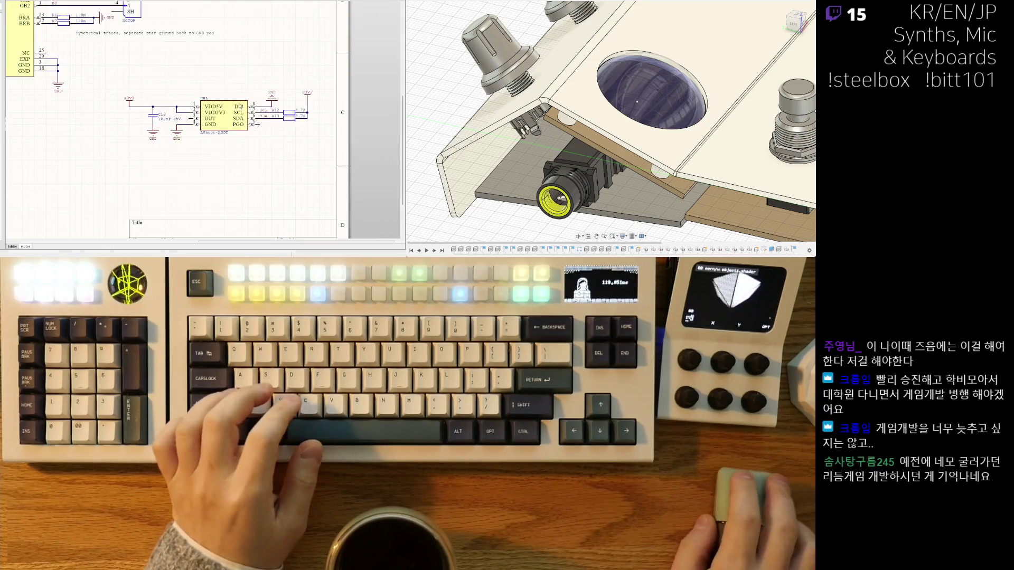
scroll(314, 150, "right", 1)
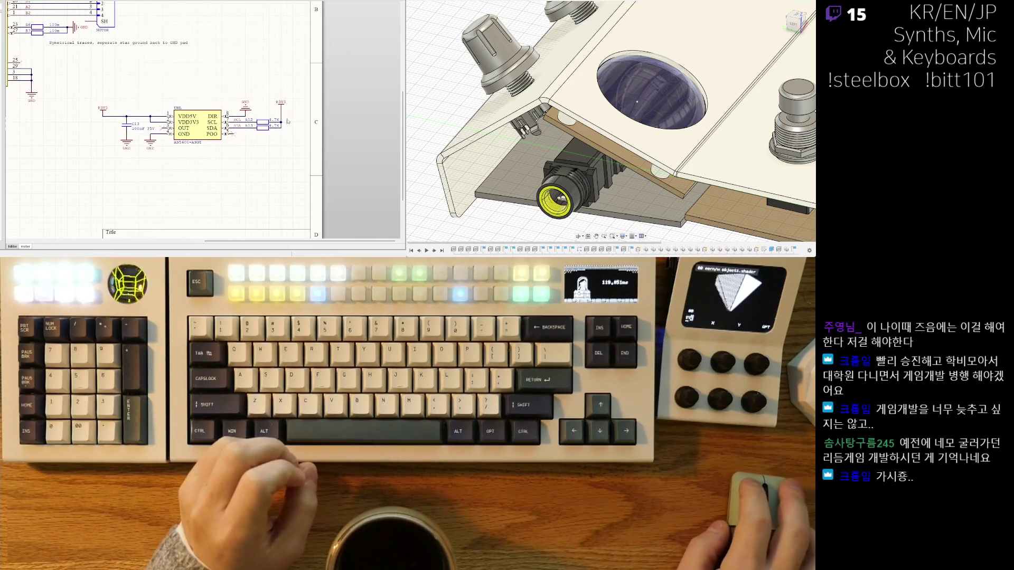
scroll(227, 105, "up", 2, "ctrl")
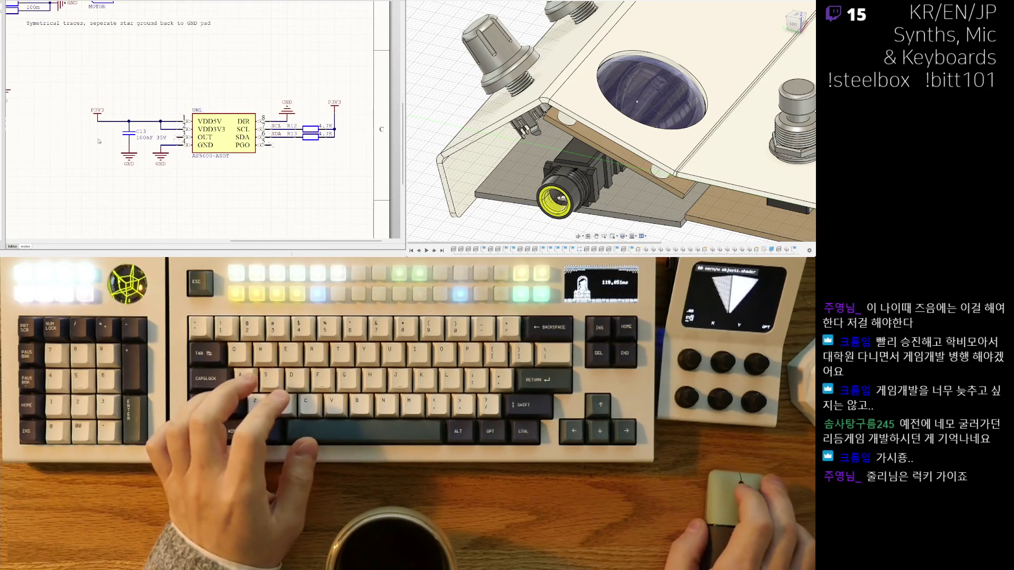
scroll(296, 83, "down", 2, "ctrl")
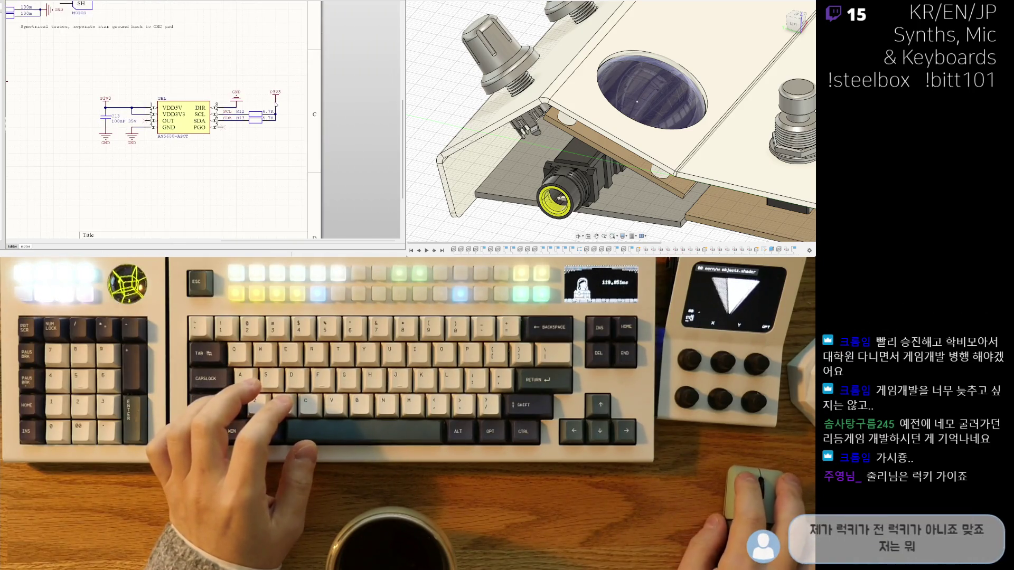
Box-select the P3V3 port with R12 and R13 and move the group further right.
left_click_drag(275, 105, 278, 109)
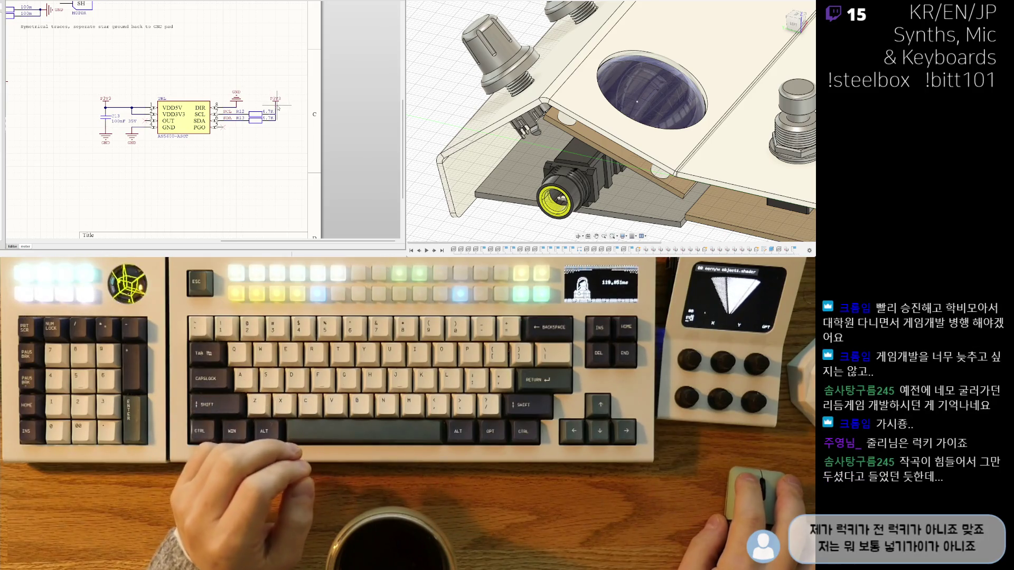
mouse_move(290, 74)
left_mouse_down()
mouse_move(214, 138)
mouse_move(188, 123)
left_mouse_up()
left_click(211, 154)
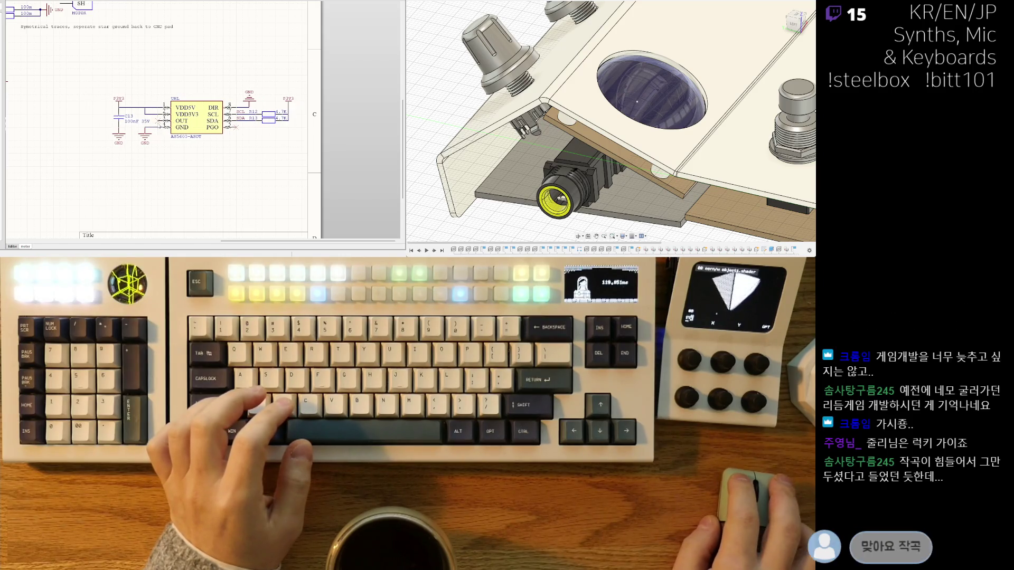
scroll(210, 153, "down", 3, "ctrl")
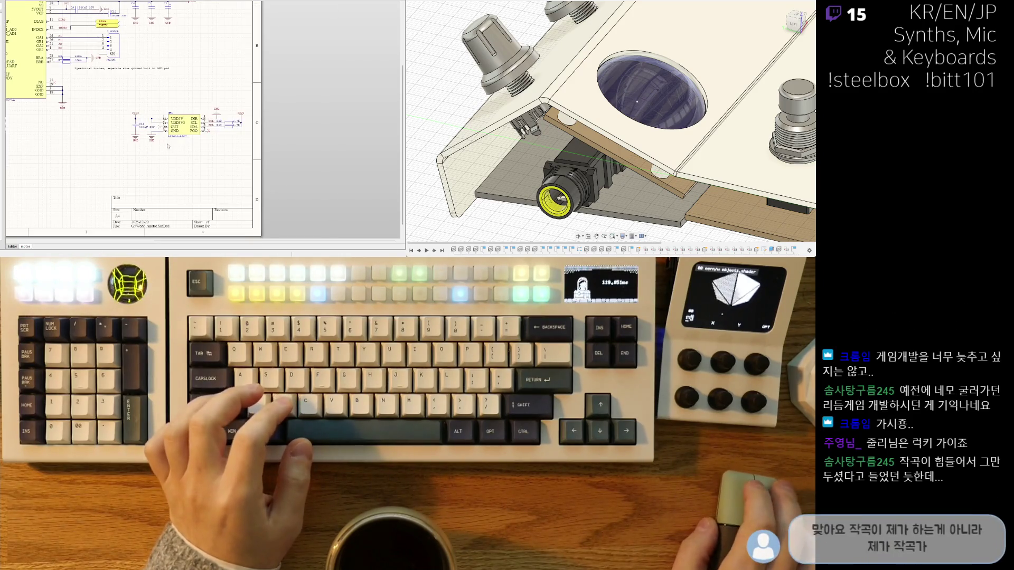
scroll(264, 158, "up", 3, "ctrl")
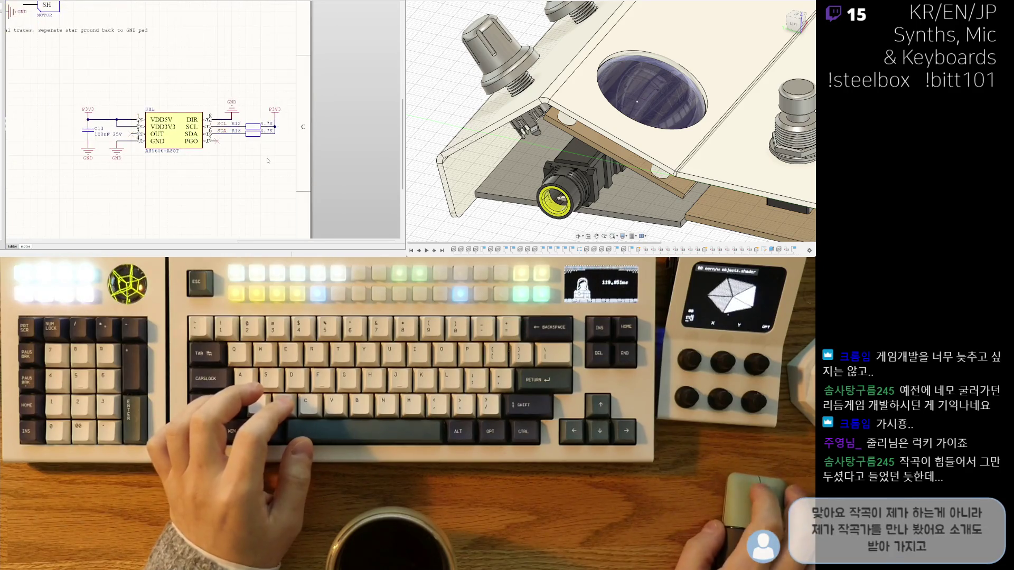
scroll(260, 138, "up", 2, "ctrl")
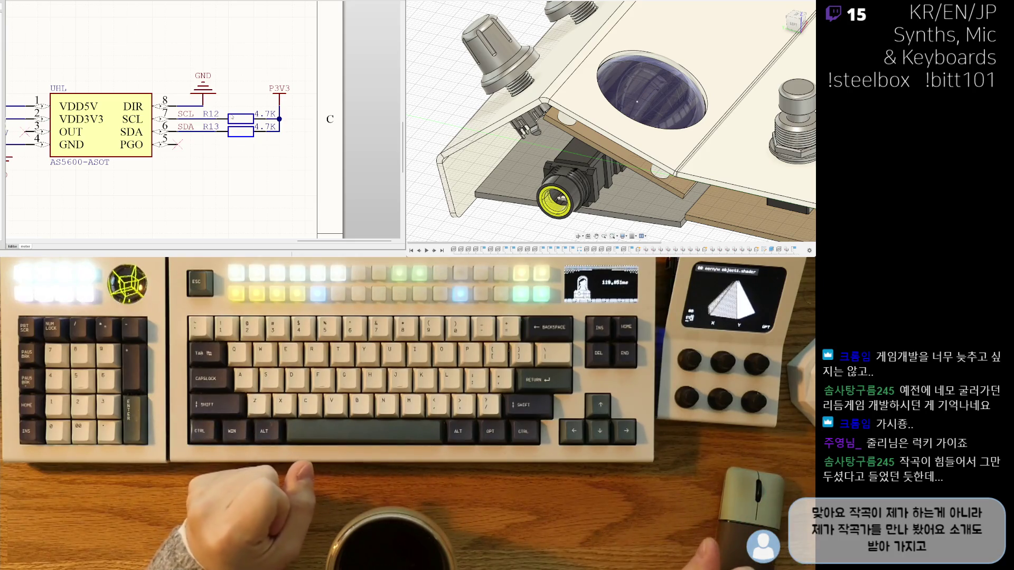
right_click_drag(231, 117, 362, 105)
scroll(198, 106, "down", 3, "ctrl")
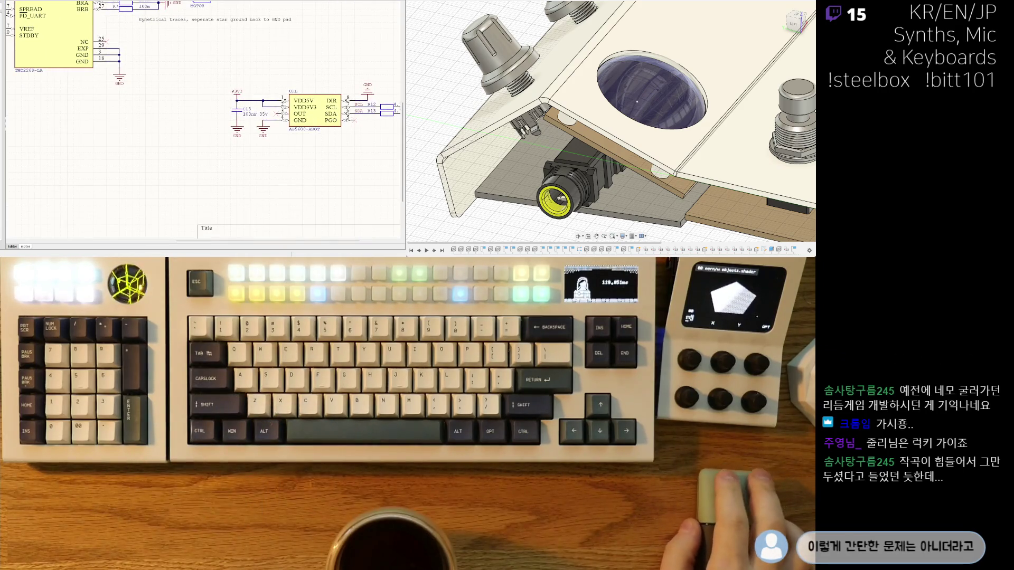
scroll(115, 129, "up", 5)
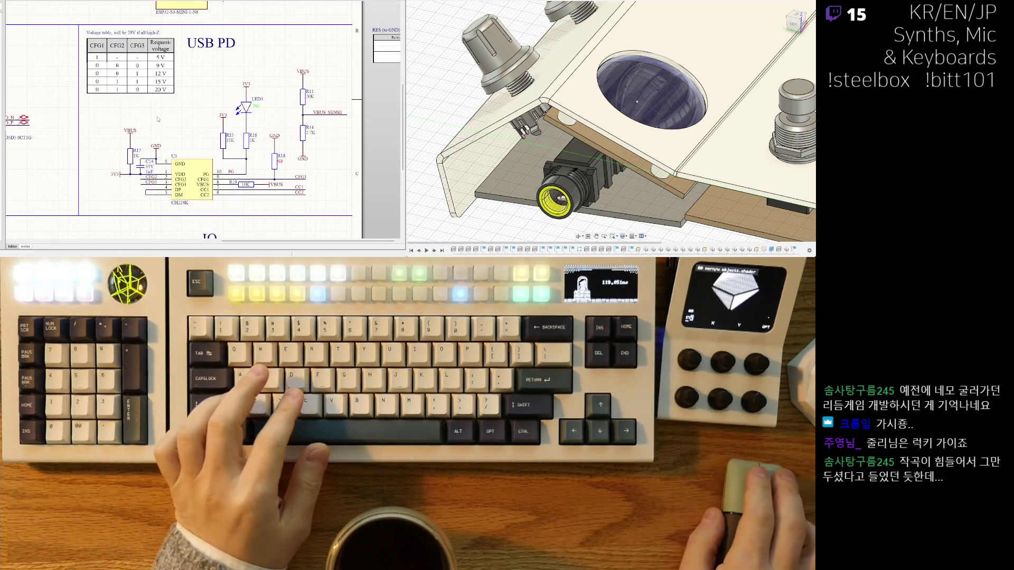
Pan through the 3V3 CONVERTER, LED and IO sections toward the title block.
scroll(150, 123, "down", 3)
right_click_drag(150, 123, 347, 38)
scroll(165, 156, "up", 2)
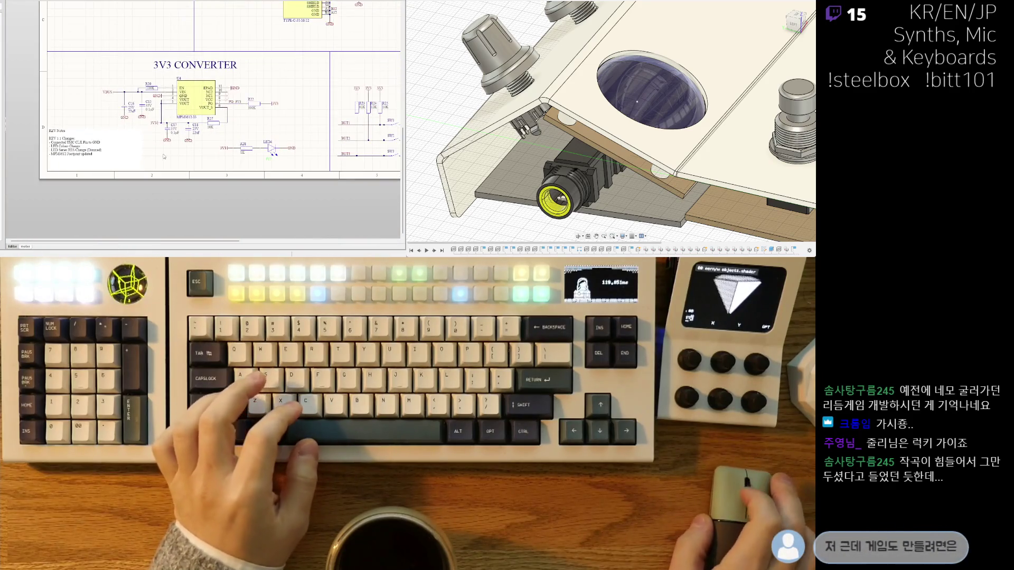
scroll(236, 165, "up", 1)
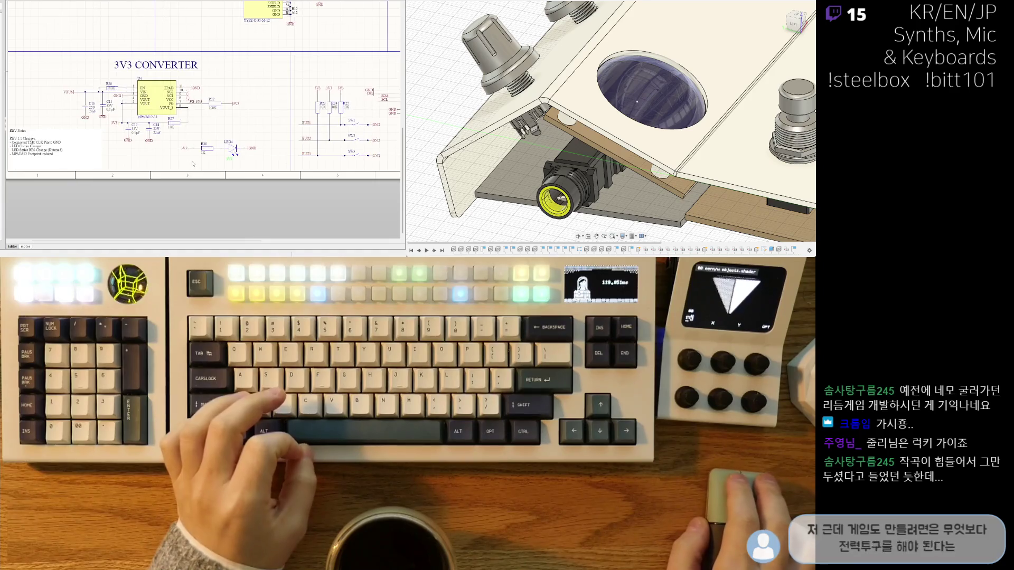
right_click_drag(235, 164, 200, 165)
left_click_drag(271, 132, 162, 176)
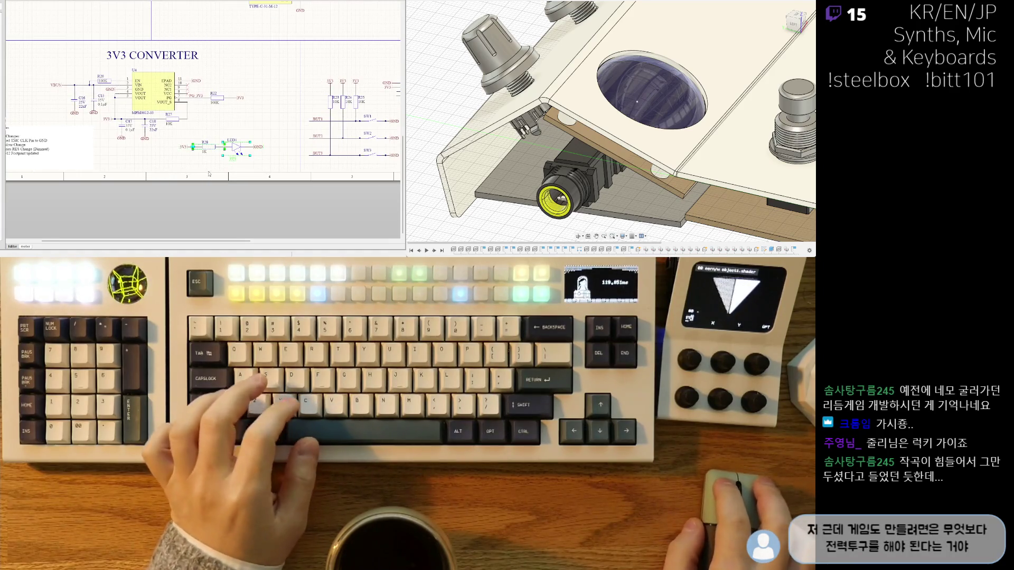
scroll(227, 159, "right", 4, "shift")
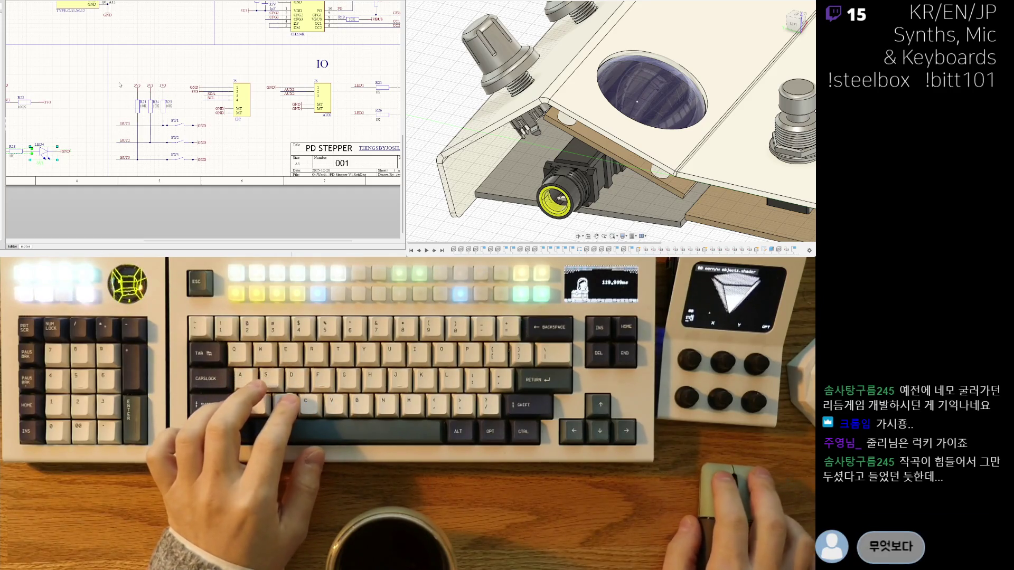
right_click_drag(263, 96, 136, 134)
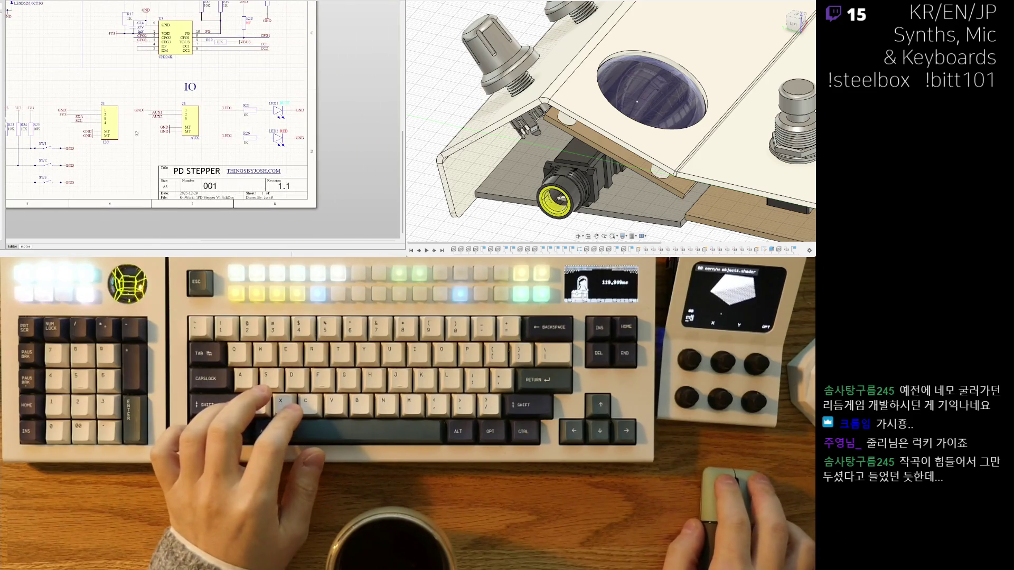
Review the LED and revision notes, then centre the view on the CH224K USB-PD circuit.
scroll(99, 84, "down", 3, "ctrl")
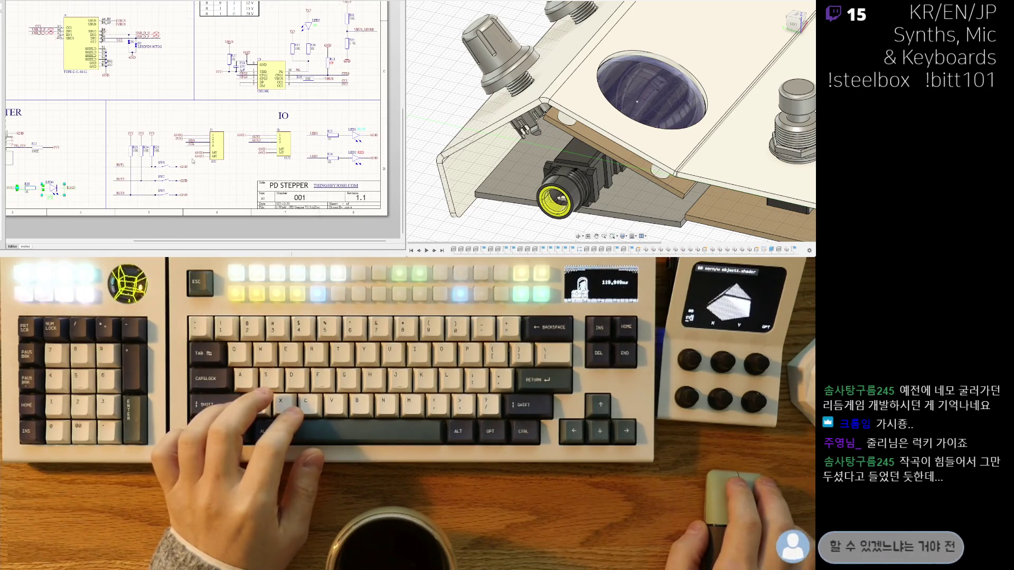
scroll(150, 92, "up", 1, "ctrl")
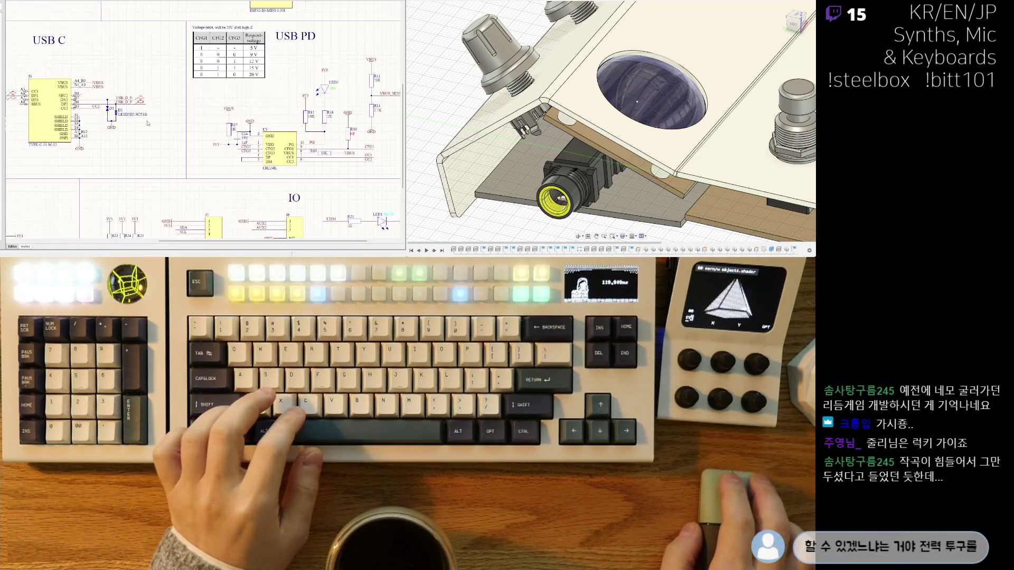
scroll(159, 106, "up", 3)
scroll(158, 132, "up", 1, "ctrl")
scroll(129, 153, "up", 2)
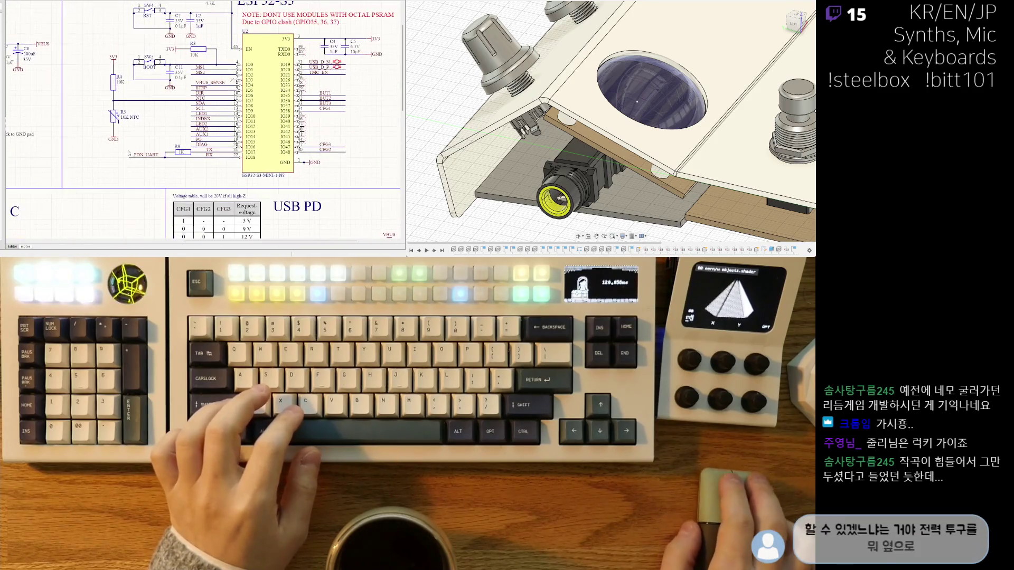
scroll(137, 148, "up", 2)
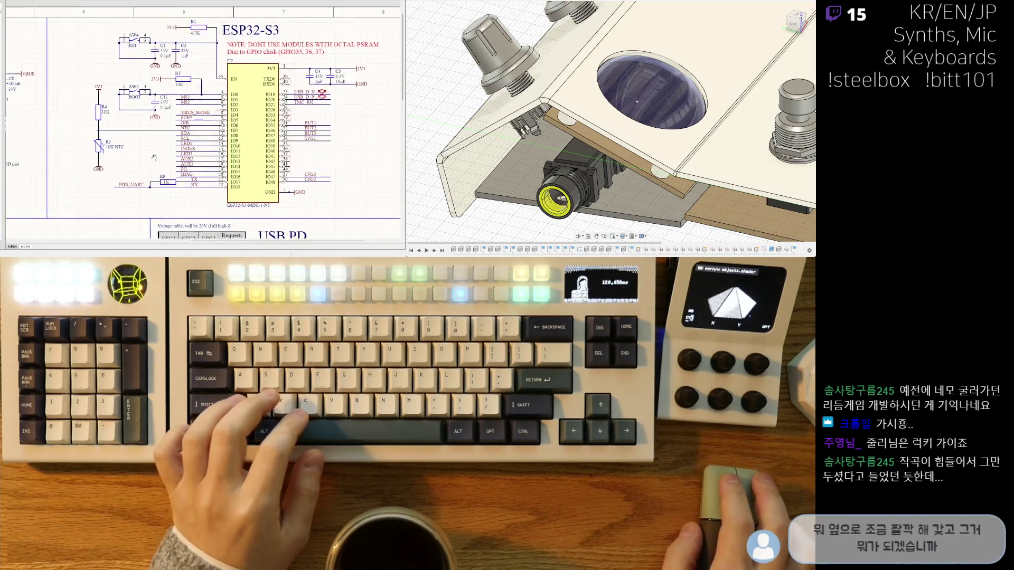
scroll(133, 159, "left", 5)
scroll(171, 112, "down", 2, "ctrl")
scroll(174, 132, "down", 4)
scroll(180, 154, "up", 2, "ctrl")
right_click_drag(179, 153, 146, 74)
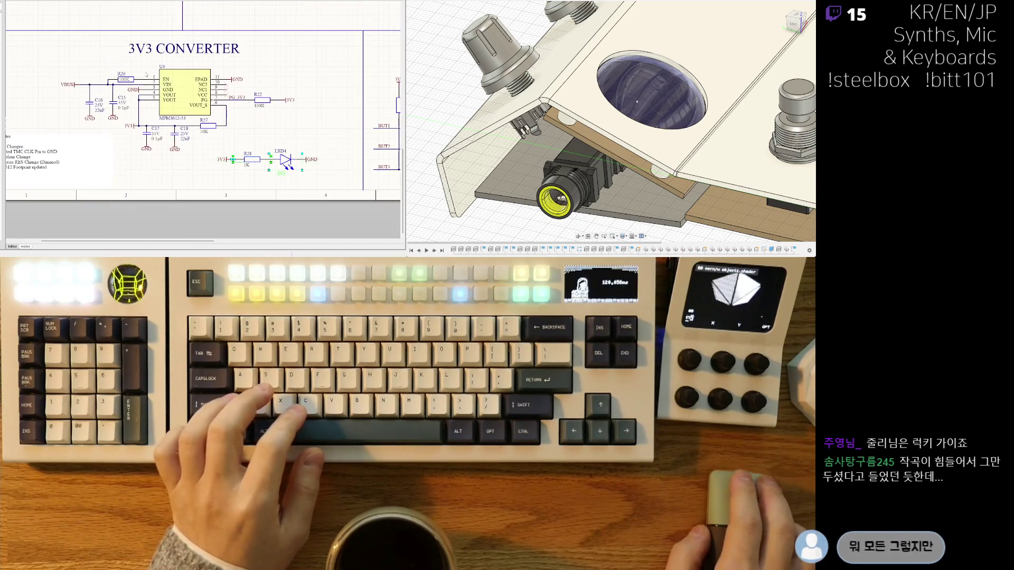
right_click_drag(166, 173, 210, 170)
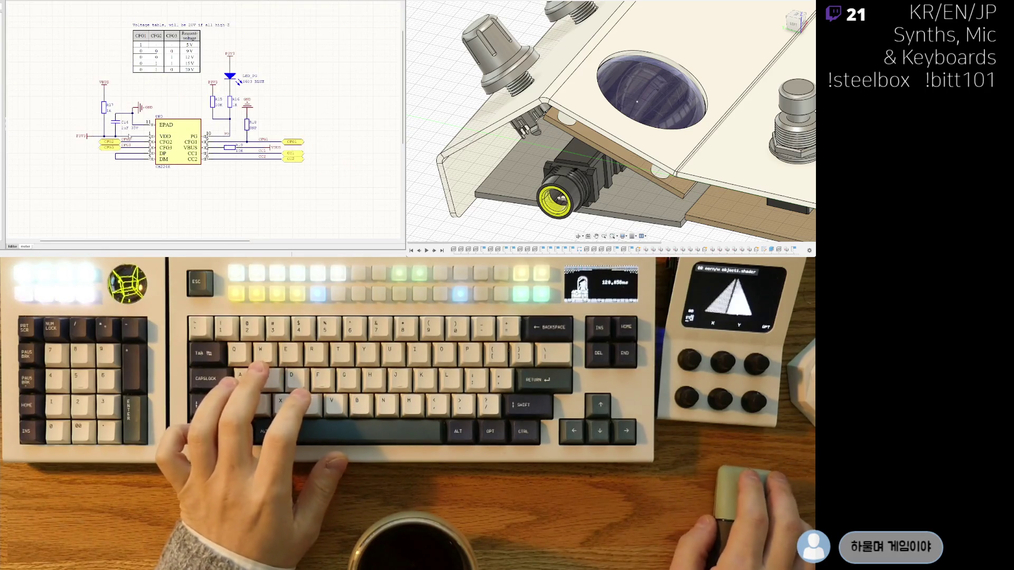
right_click_drag(198, 154, 153, 128)
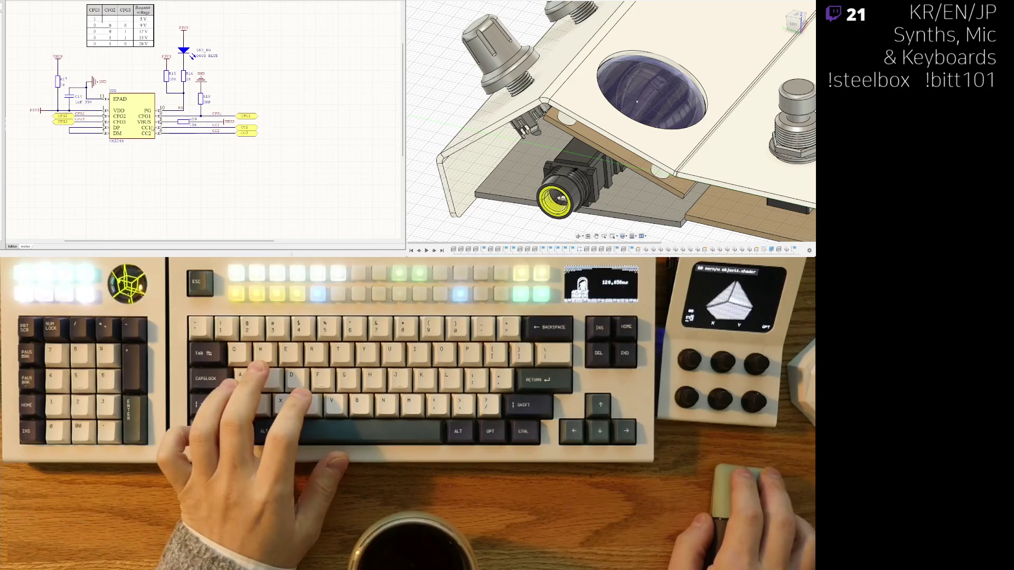
scroll(153, 128, "down", 1, "ctrl")
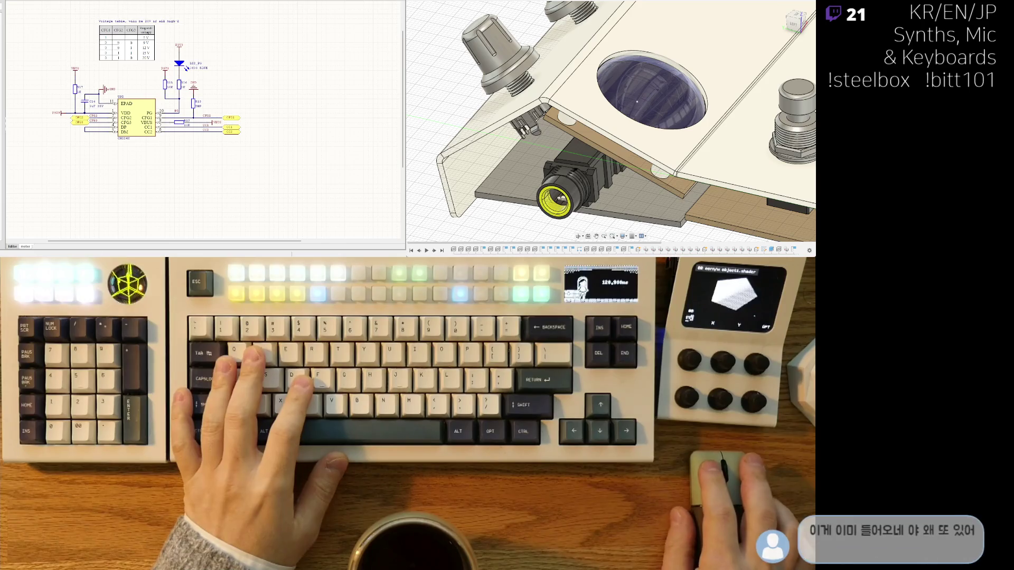
Move the AS5600 sensor block below the TMC2209 driver.
scroll(203, 121, "up", 2, "ctrl")
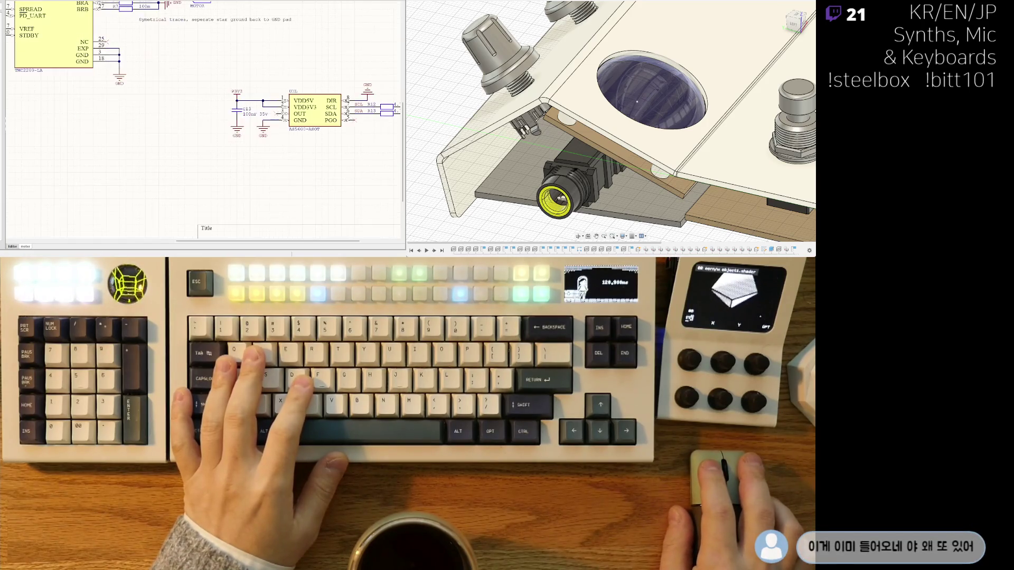
scroll(217, 198, "down", 5)
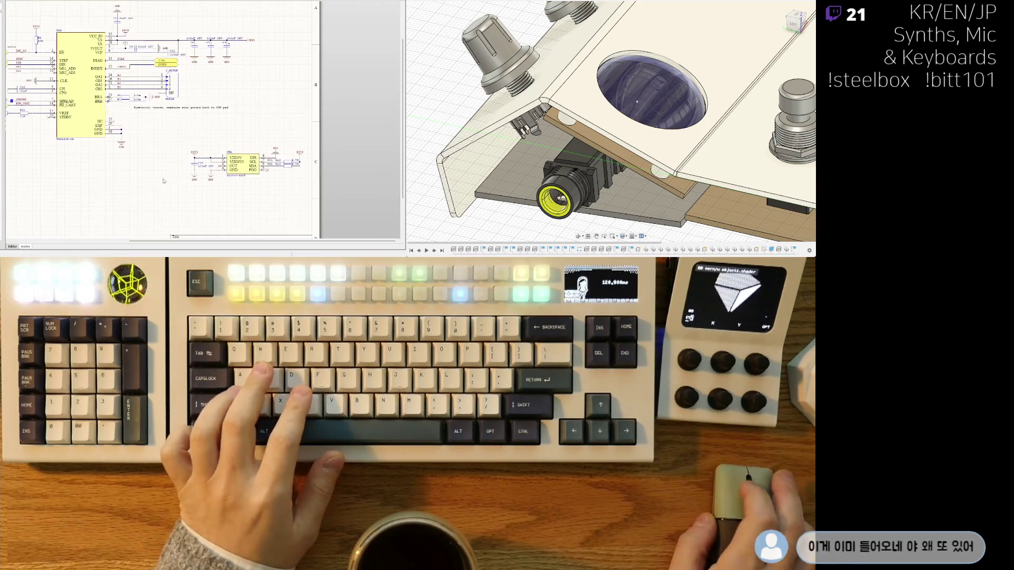
scroll(216, 199, "up", 3, "ctrl")
scroll(340, 110, "down", 2)
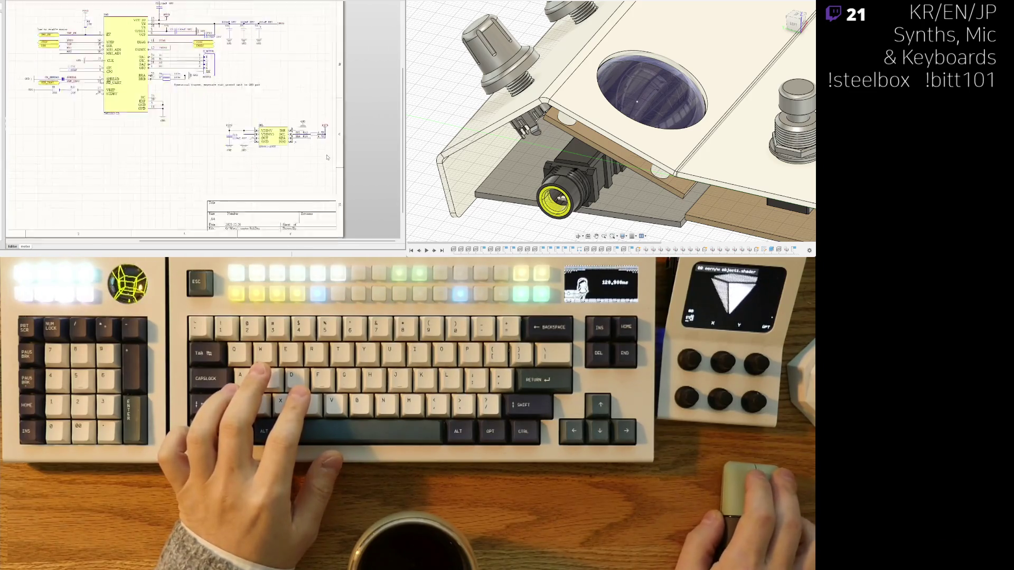
scroll(243, 185, "down", 4)
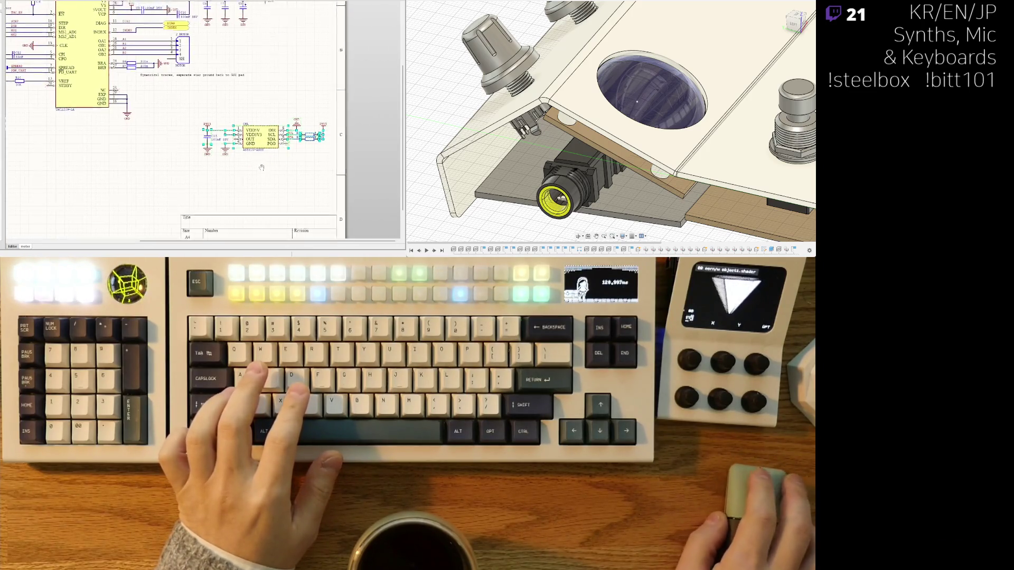
mouse_move(179, 112)
left_mouse_down()
mouse_move(58, 60)
mouse_move(142, 190)
mouse_move(154, 173)
mouse_move(160, 178)
left_mouse_up()
Shift the P3V3 supply symbol right and move the R12/R13 pull-ups left.
scroll(162, 178, "up", 3)
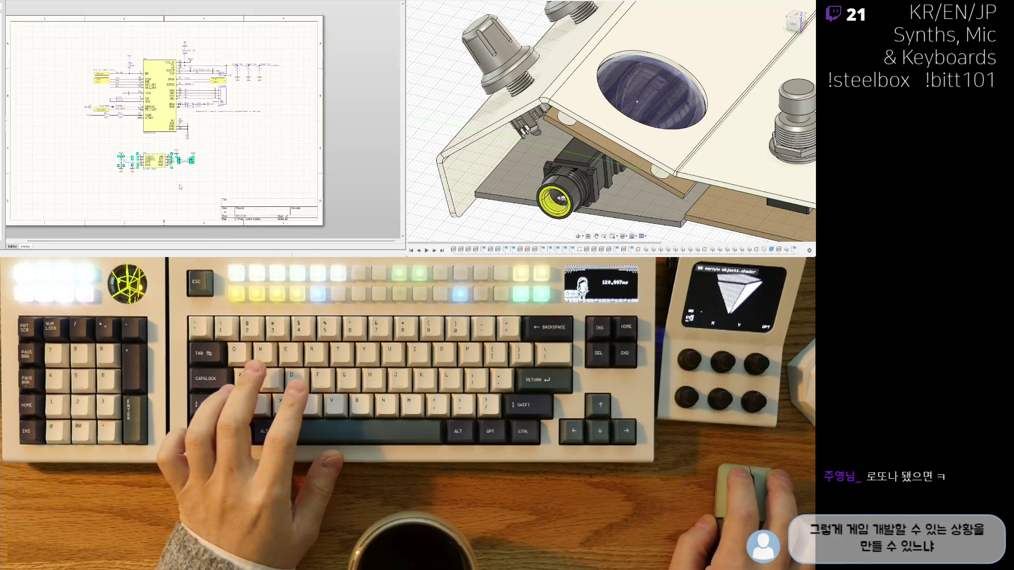
scroll(181, 167, "up", 2)
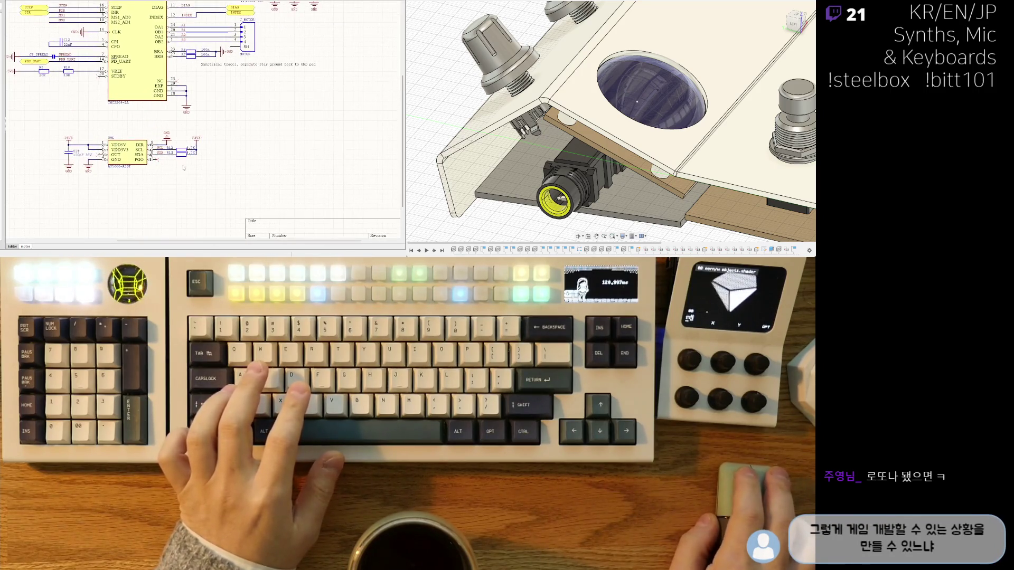
left_click_drag(195, 139, 203, 145)
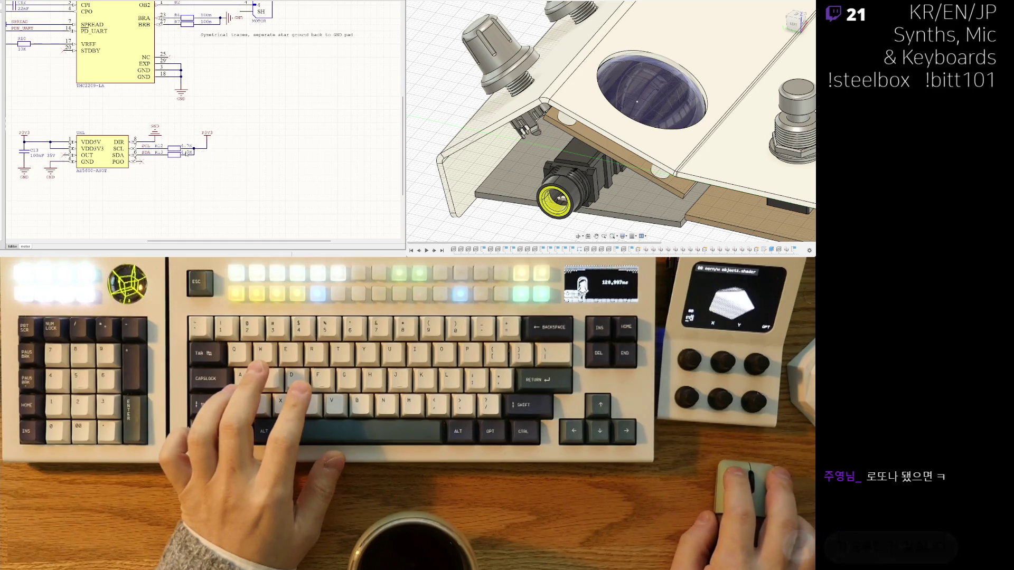
left_click_drag(194, 154, 174, 154)
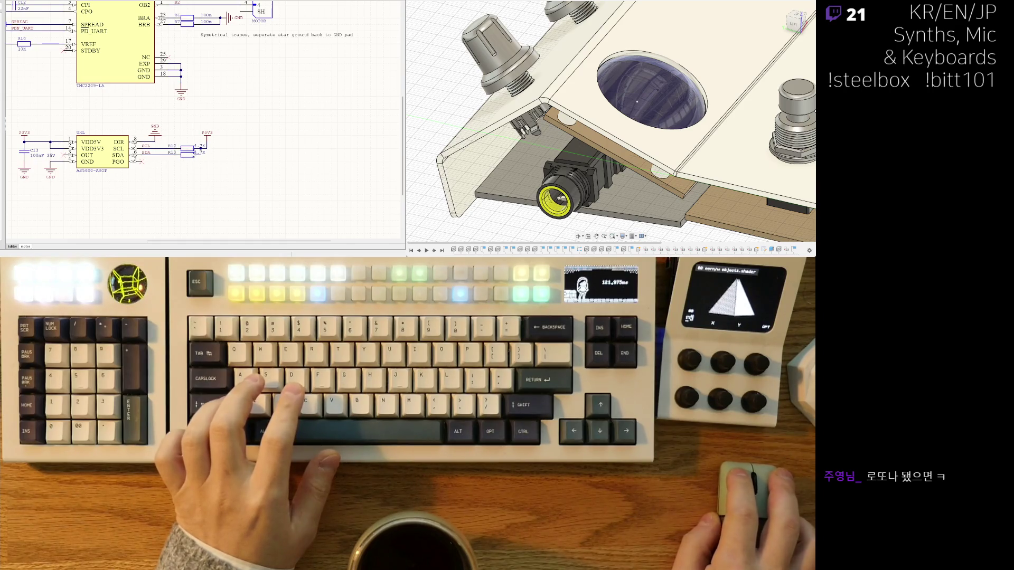
Wire R12's right end to R13's right end, and move the P3V3 port onto R12's line.
scroll(196, 153, "up", 3, "ctrl")
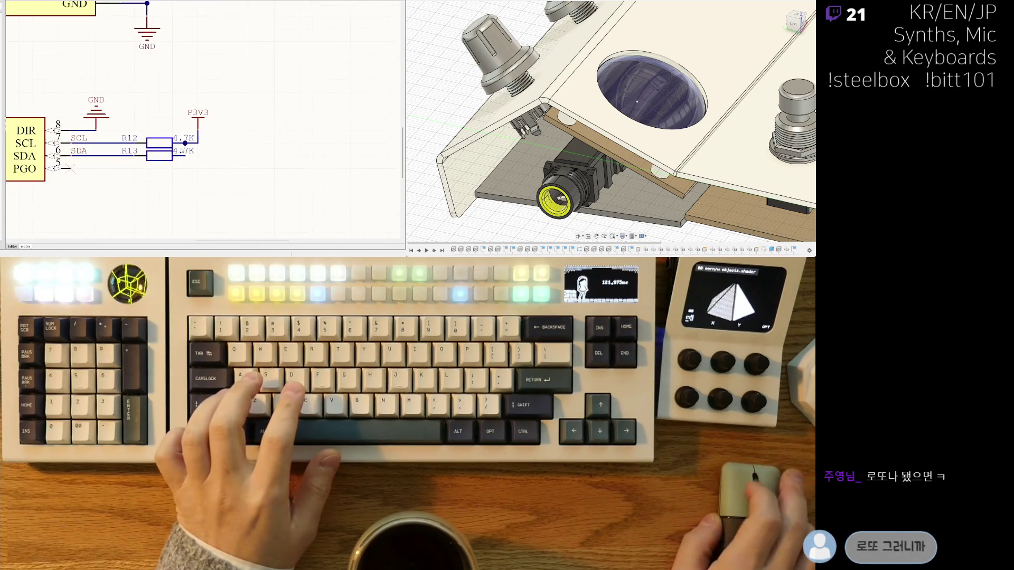
scroll(181, 151, "up", 1)
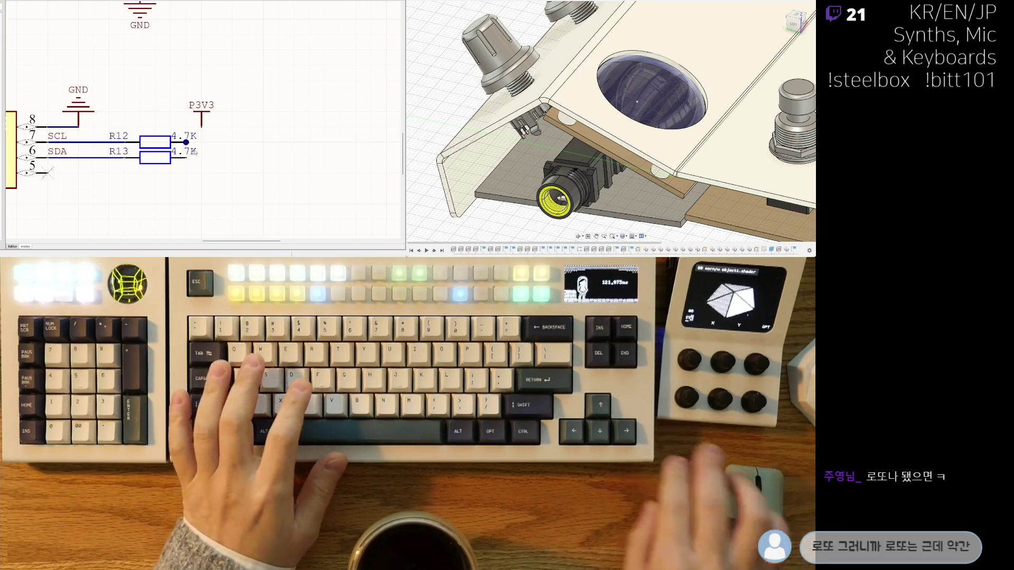
left_click(186, 142)
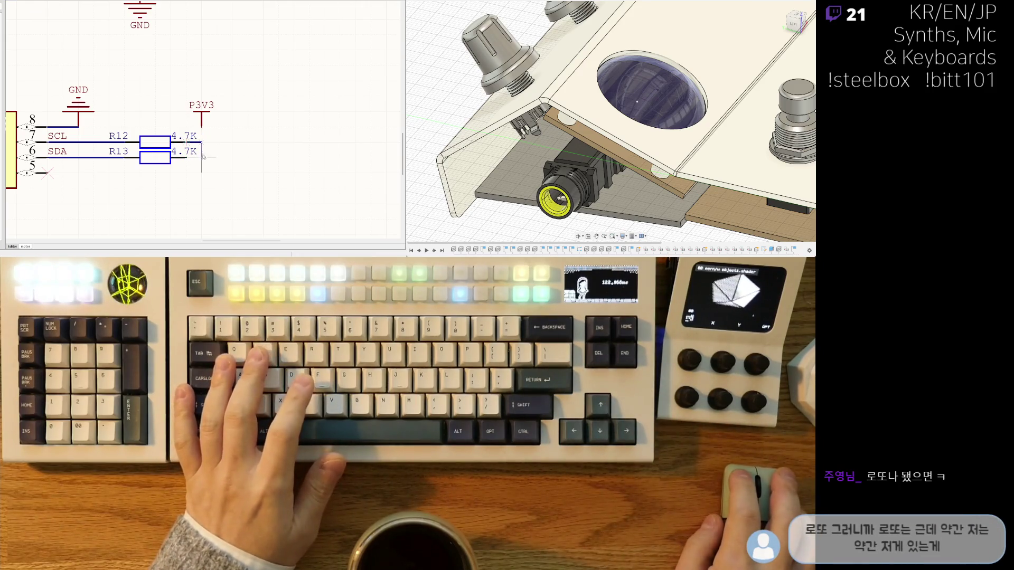
left_click(202, 158)
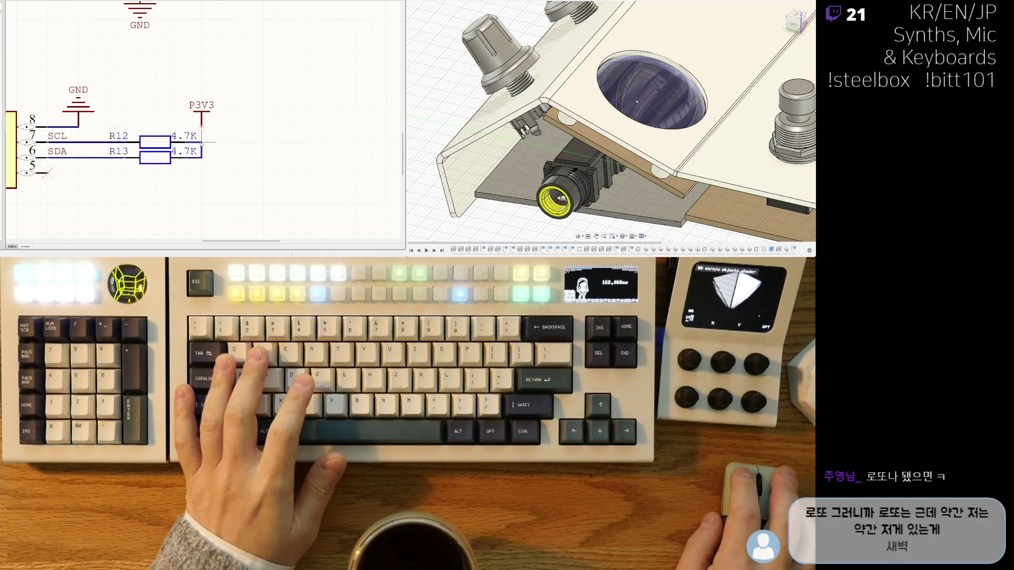
left_click_drag(201, 117, 231, 117)
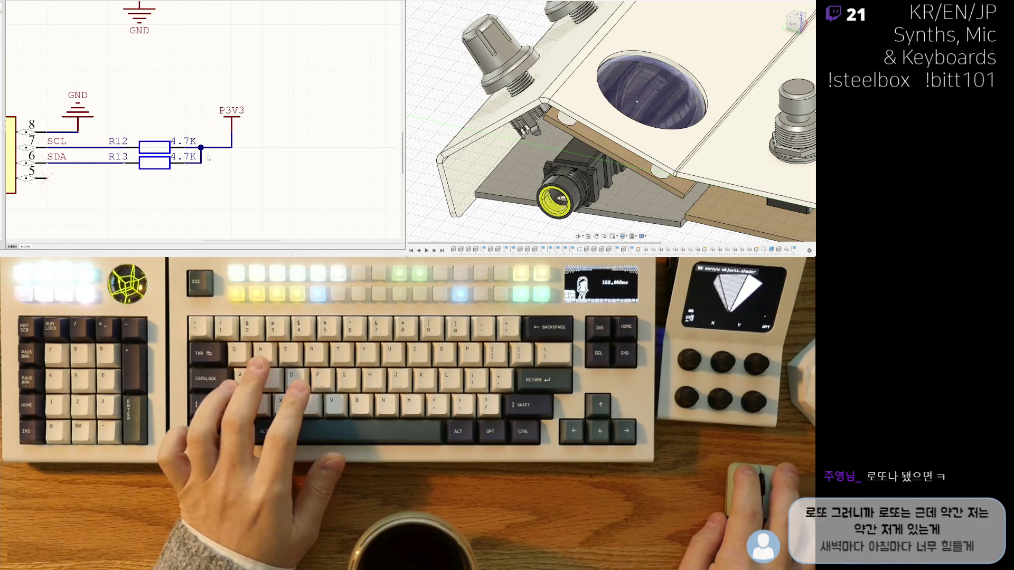
scroll(206, 159, "down", 3)
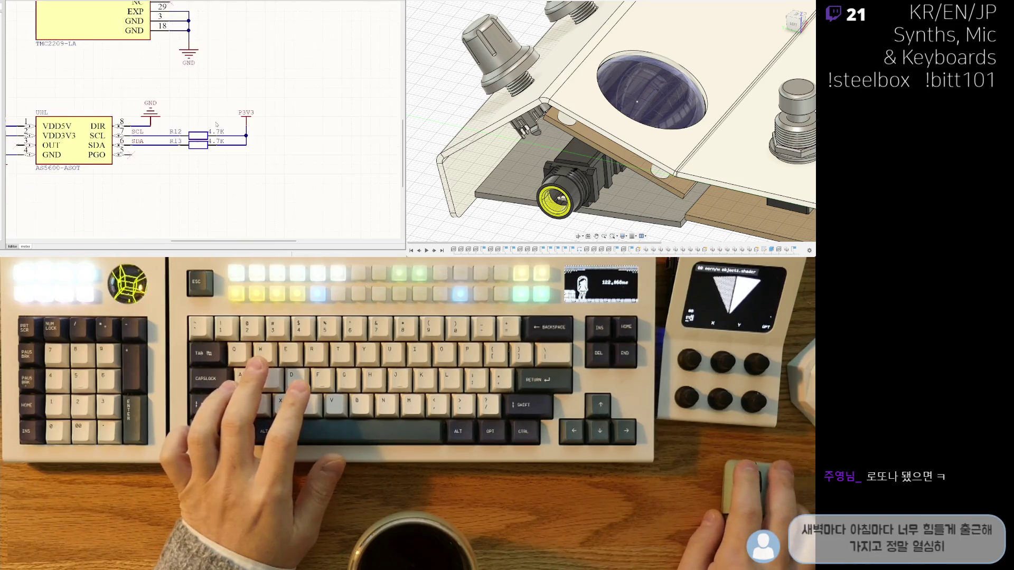
scroll(201, 151, "down", 3)
scroll(222, 175, "up", 3)
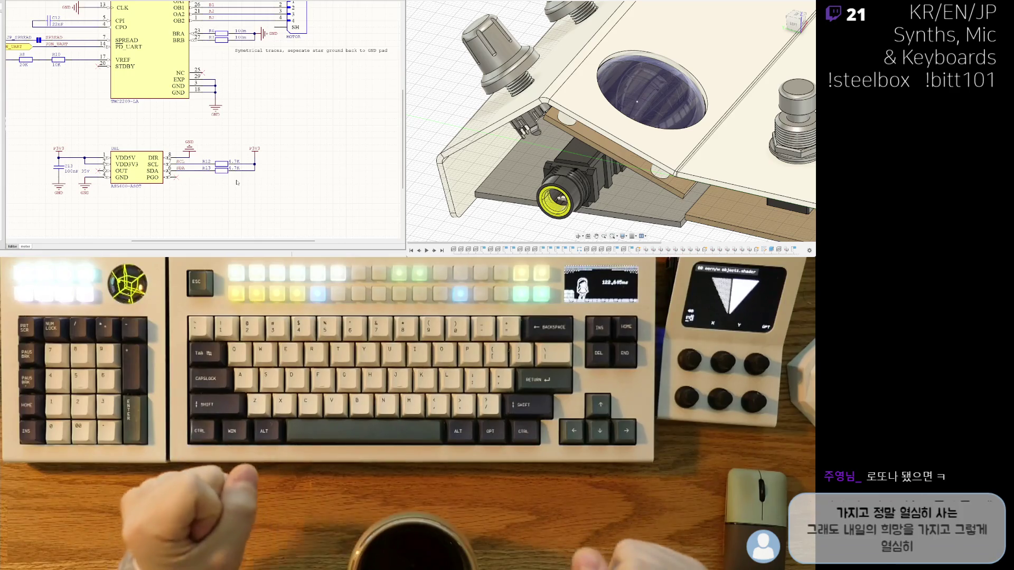
middle_click_drag(237, 182, 277, 178)
scroll(96, 179, "down", 3)
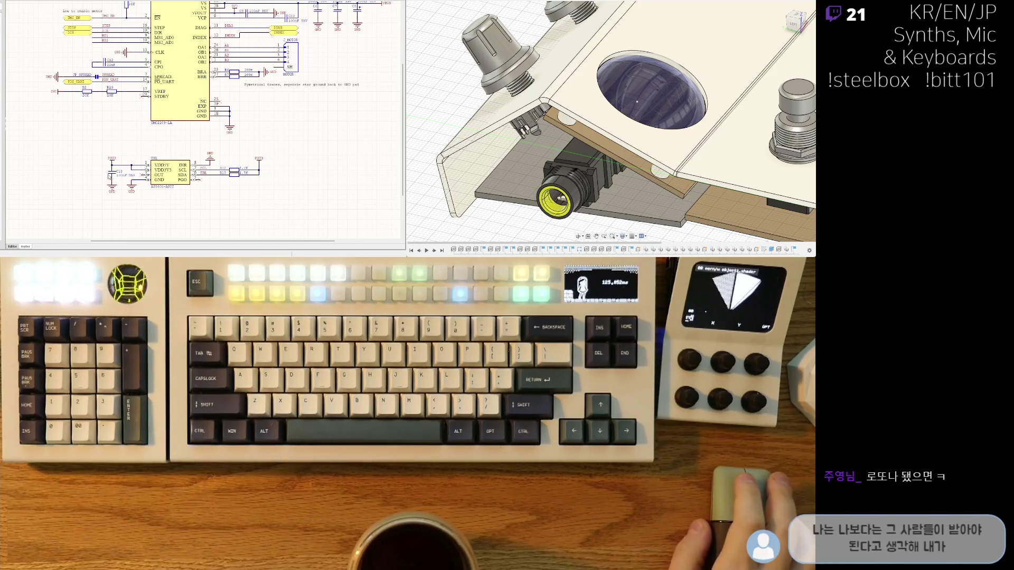
scroll(118, 169, "up", 2)
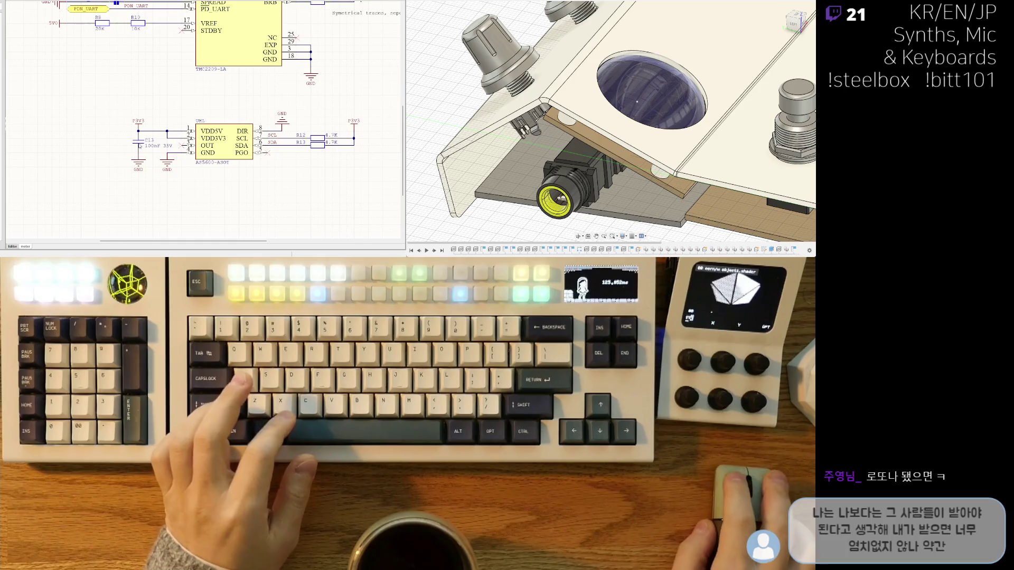
scroll(184, 158, "down", 3)
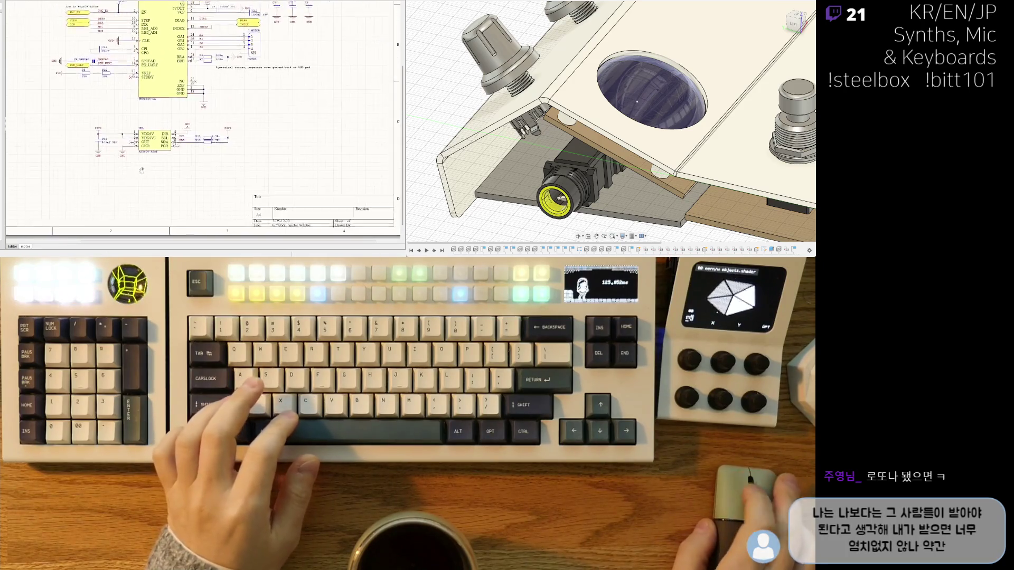
scroll(199, 151, "up", 2)
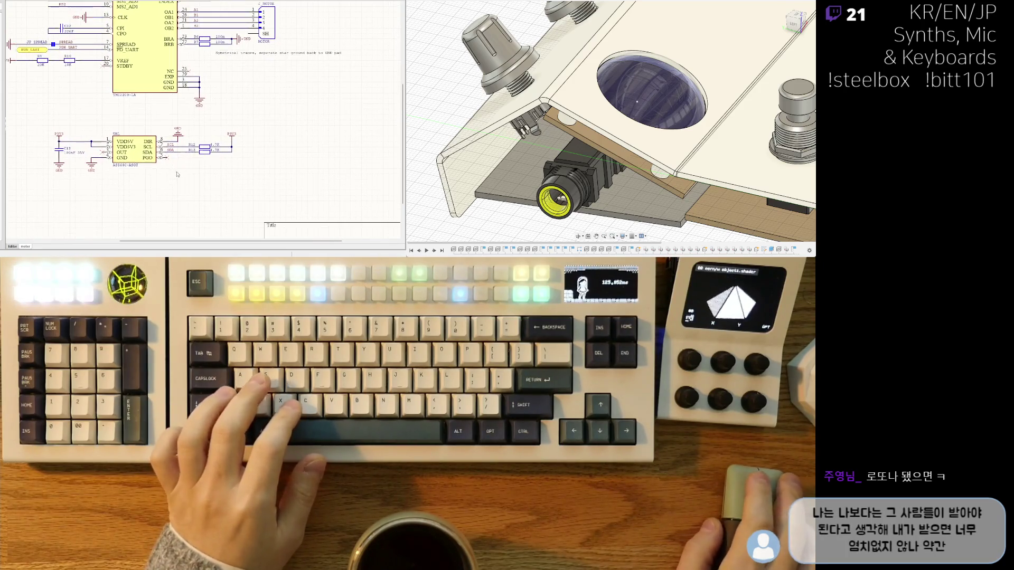
scroll(89, 179, "down", 2)
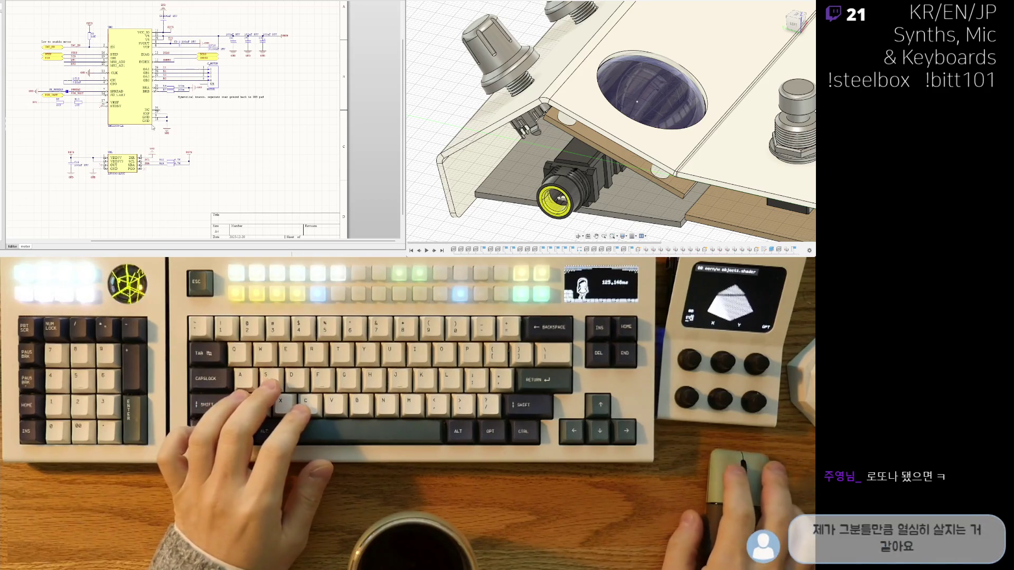
scroll(155, 139, "up", 3)
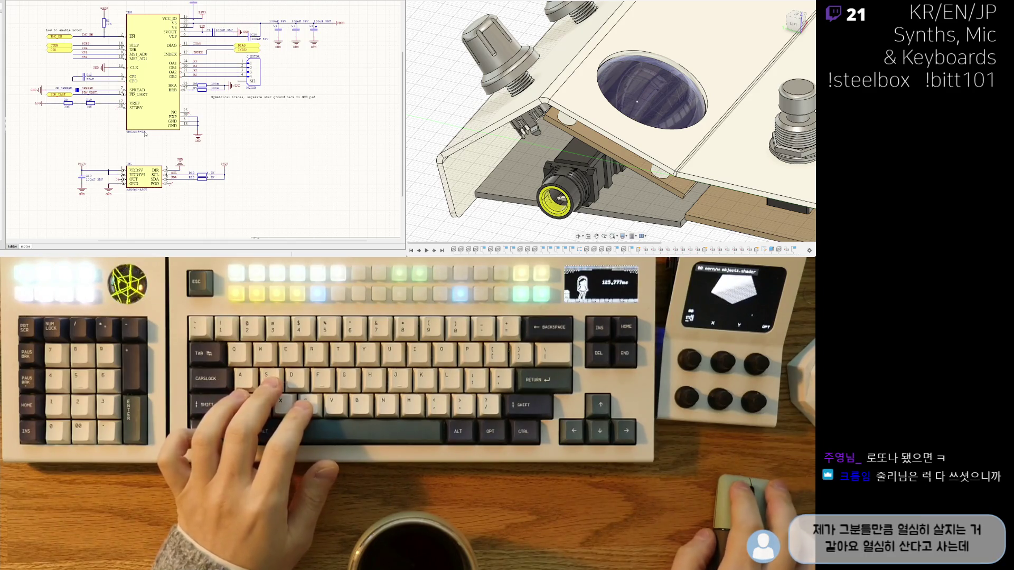
scroll(204, 166, "up", 3)
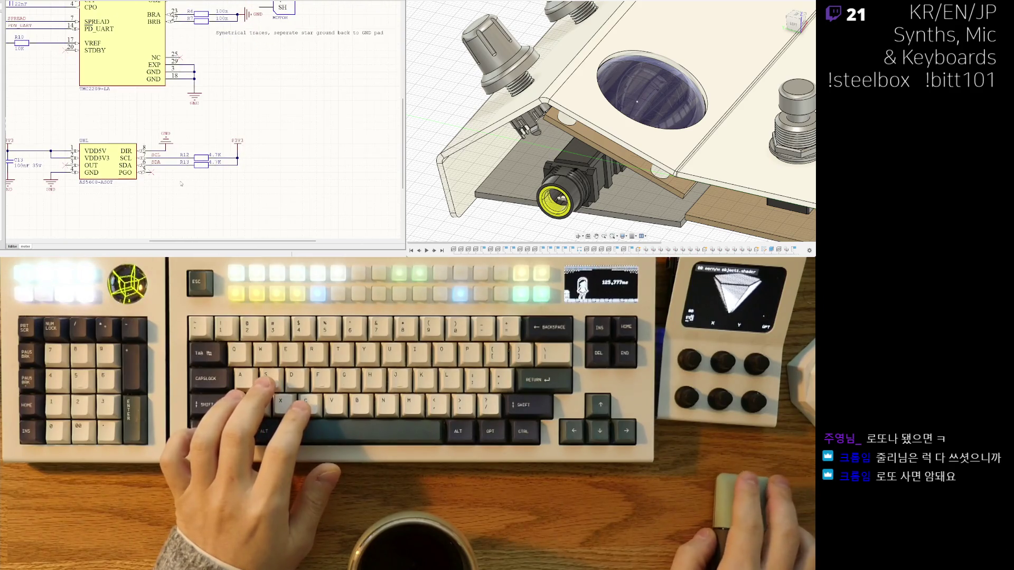
middle_click_drag(181, 184, 216, 141)
scroll(204, 143, "down", 1)
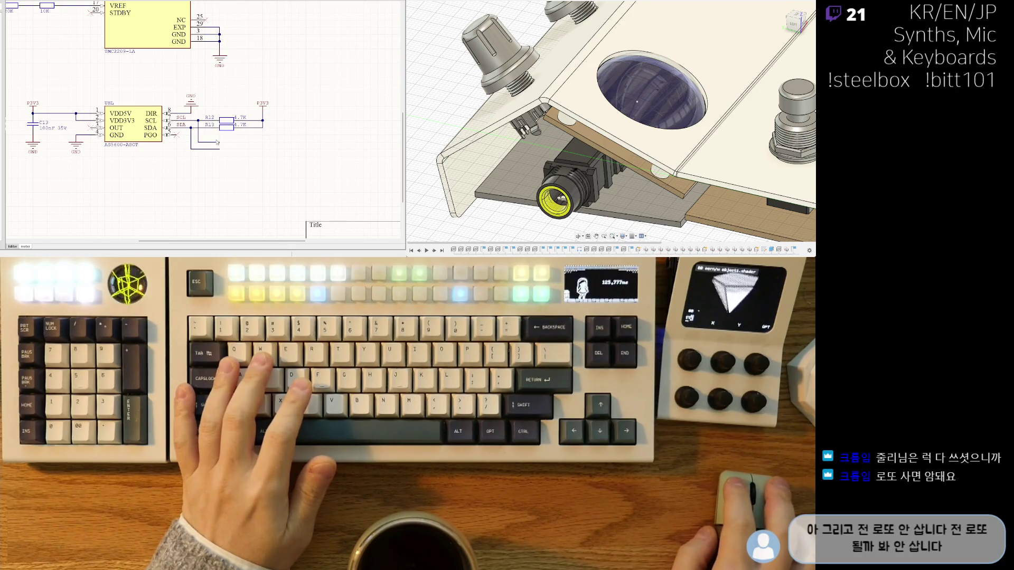
scroll(241, 237, "down", 3)
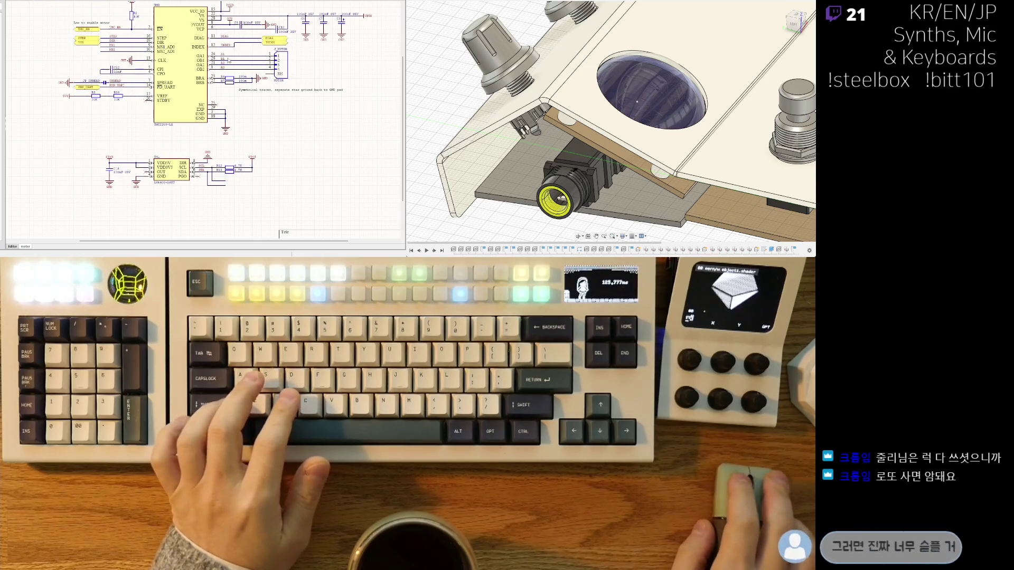
right_click_drag(230, 61, 186, 89)
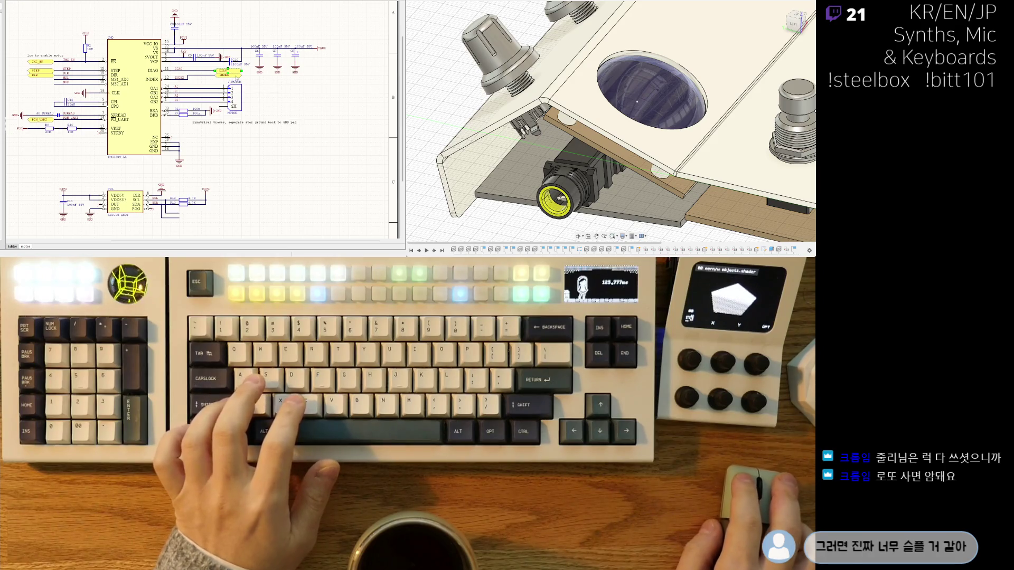
scroll(221, 140, "down", 2)
scroll(198, 143, "down", 2)
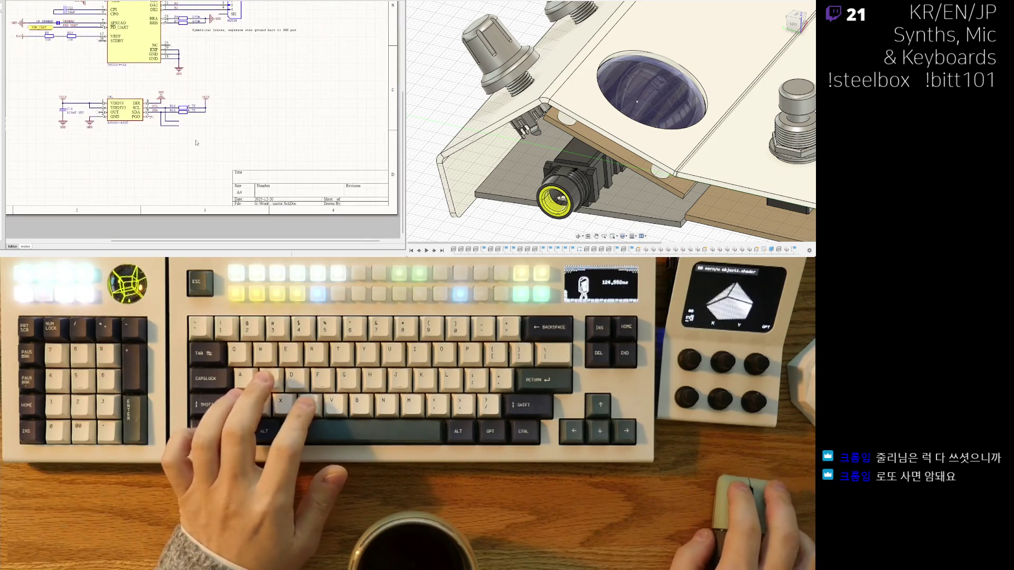
scroll(191, 132, "up", 2, "ctrl")
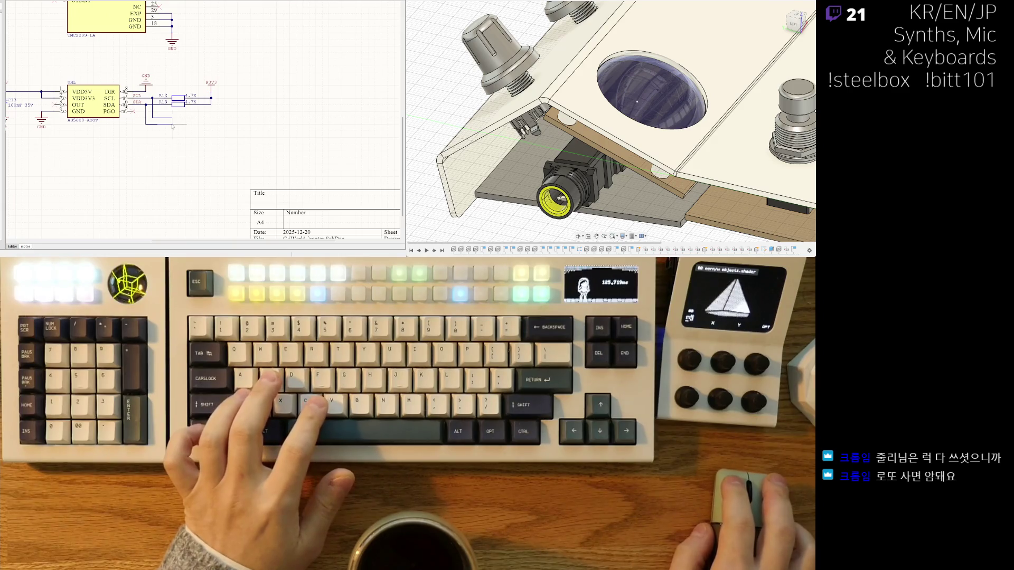
Place net labels on the sensor wire ends and rename the first one H_SCL.
left_click(172, 127)
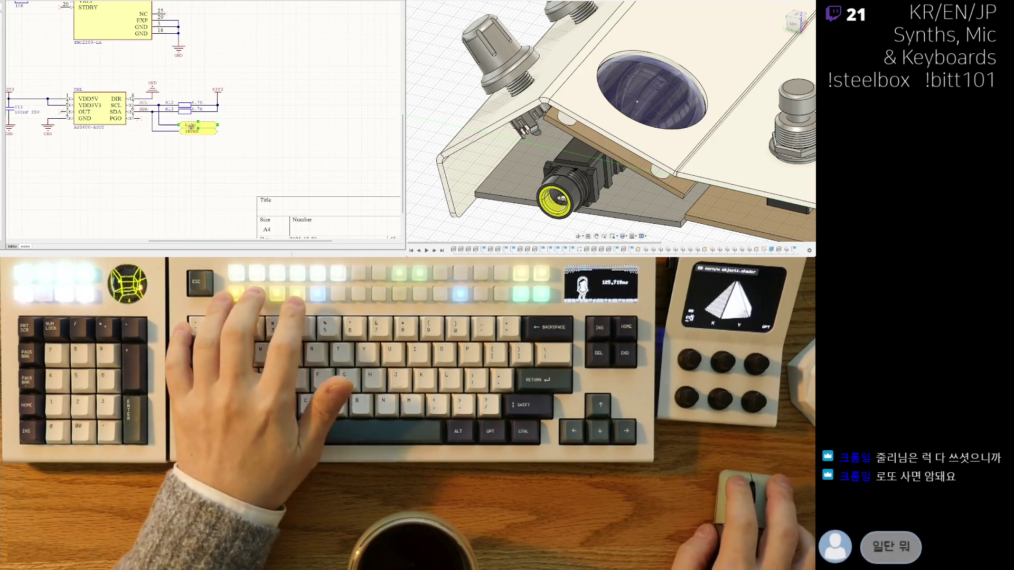
left_click(184, 125)
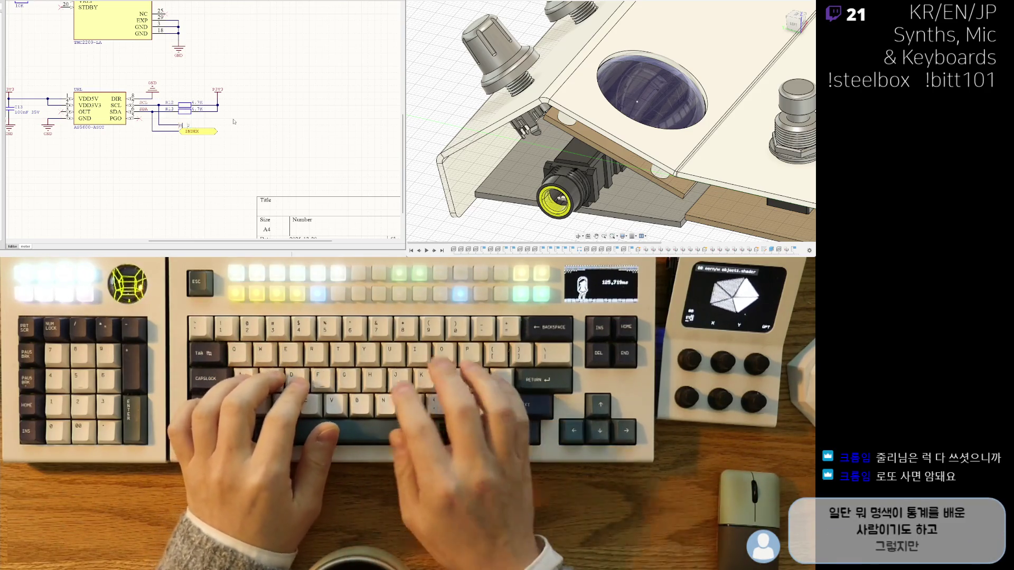
type("DIRSCL")
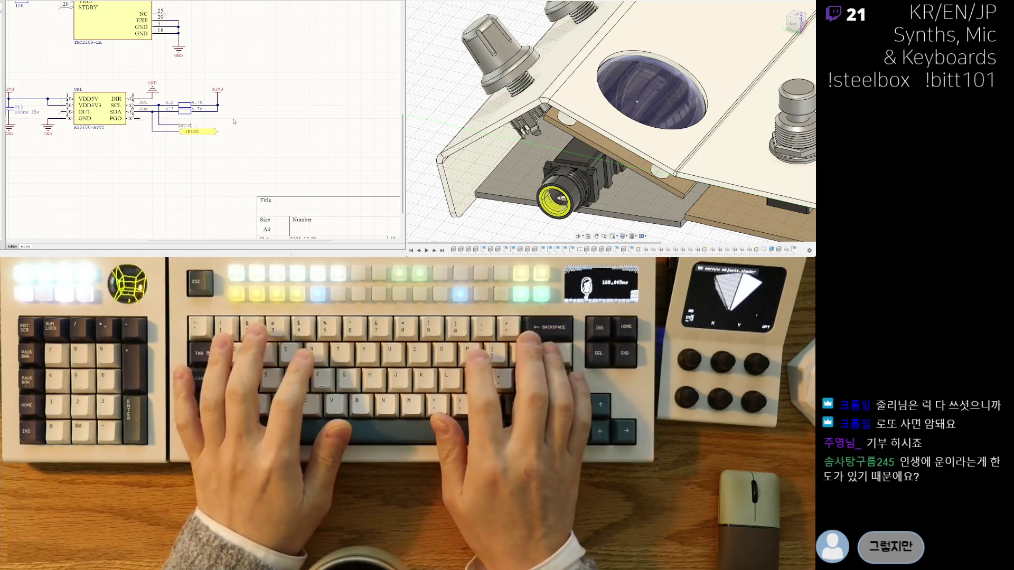
type("2")
key("BackSpace")
key("BackSpace")
type("L")
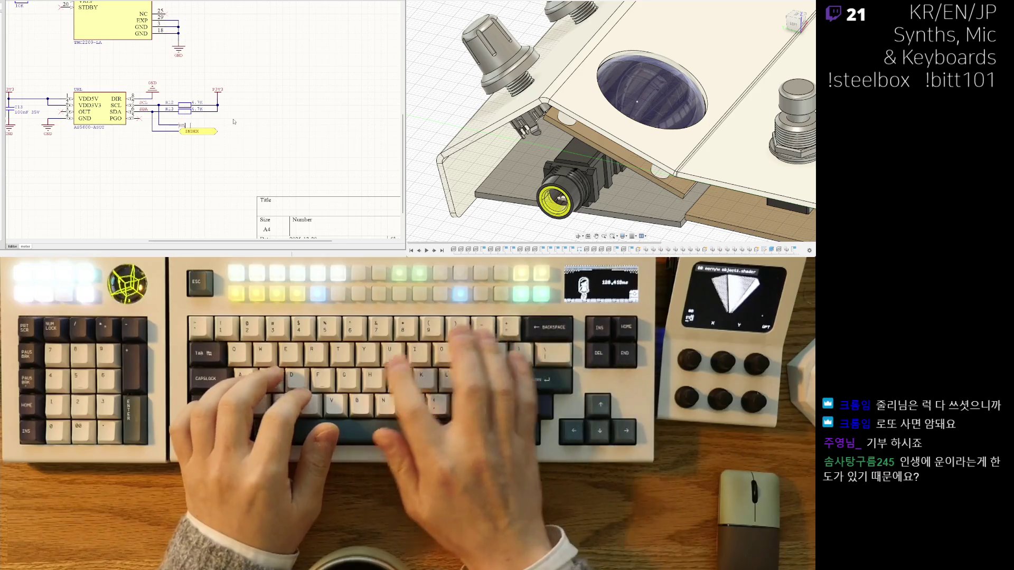
type("SCL")
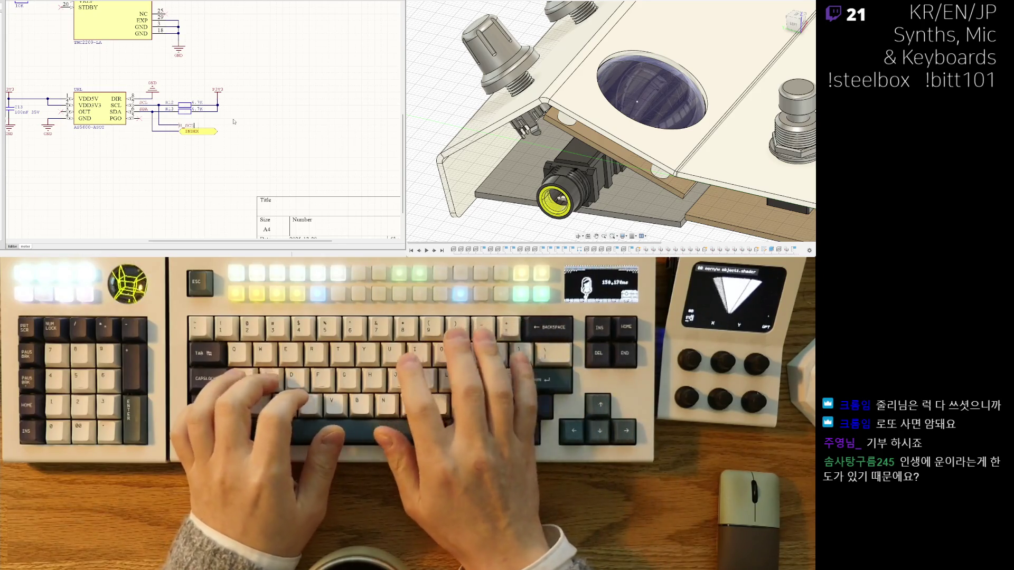
key("Return")
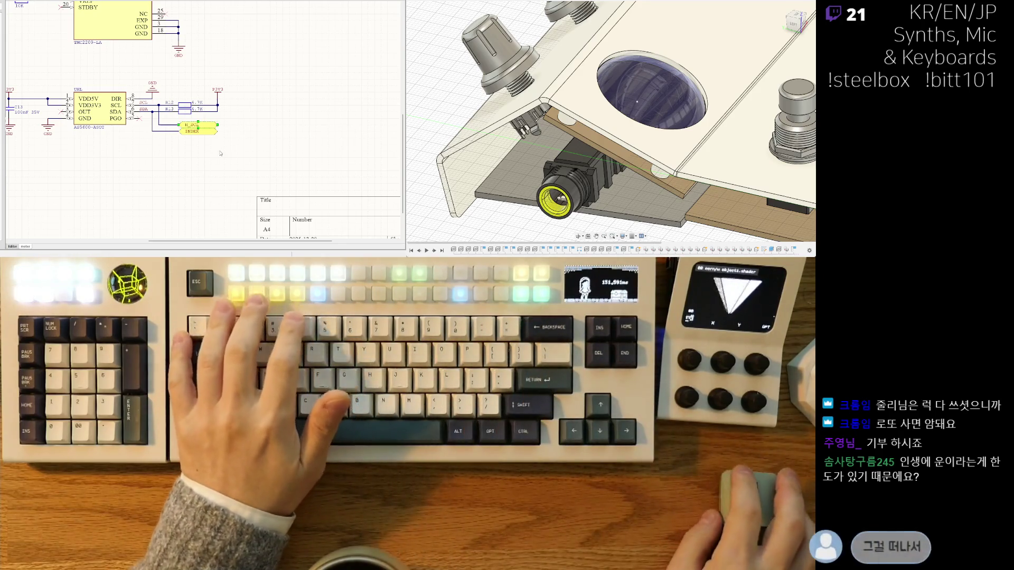
Rename the second net label to H_SDA.
left_click(202, 132)
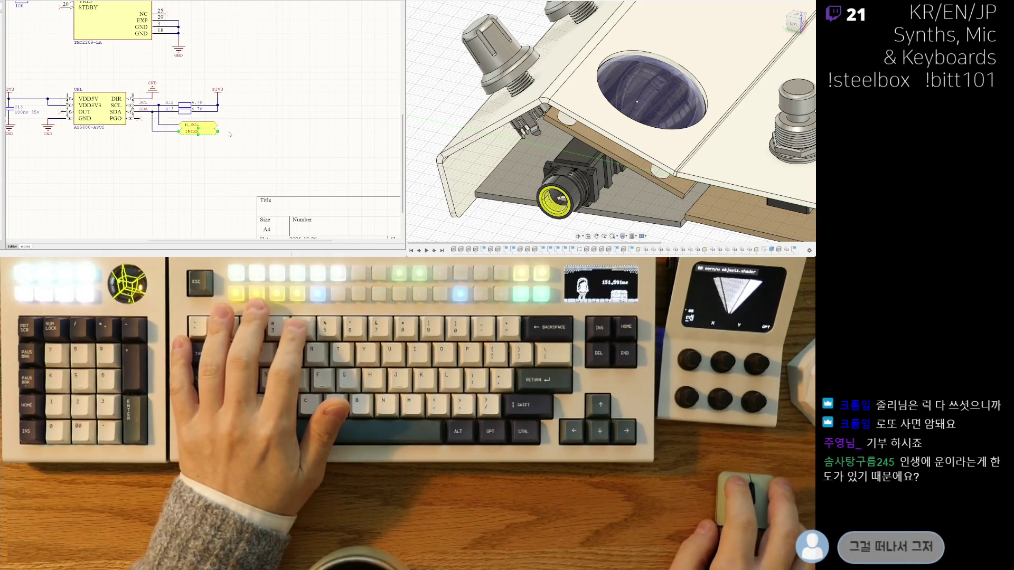
right_click_drag(230, 134, 232, 135)
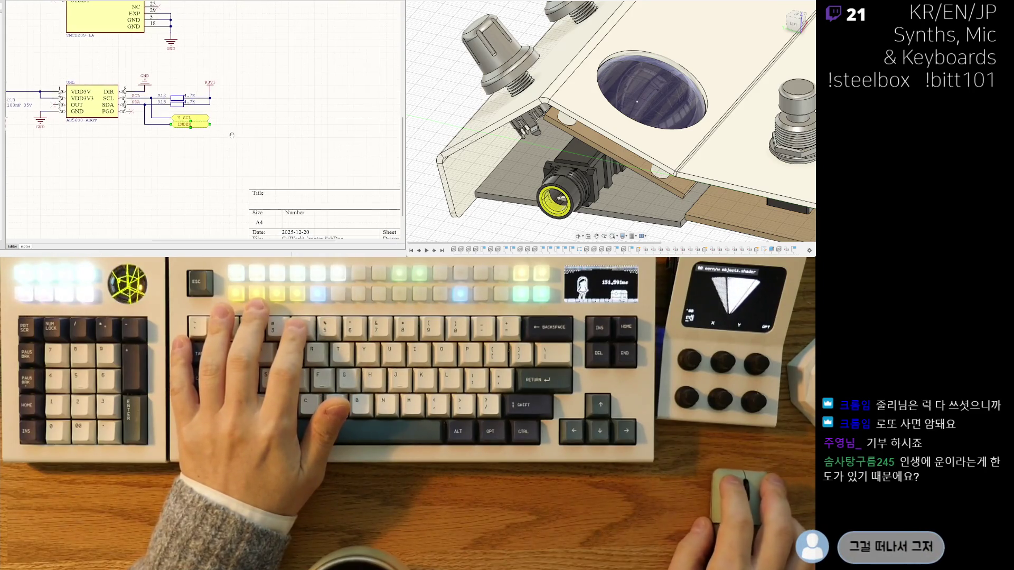
left_click(189, 125)
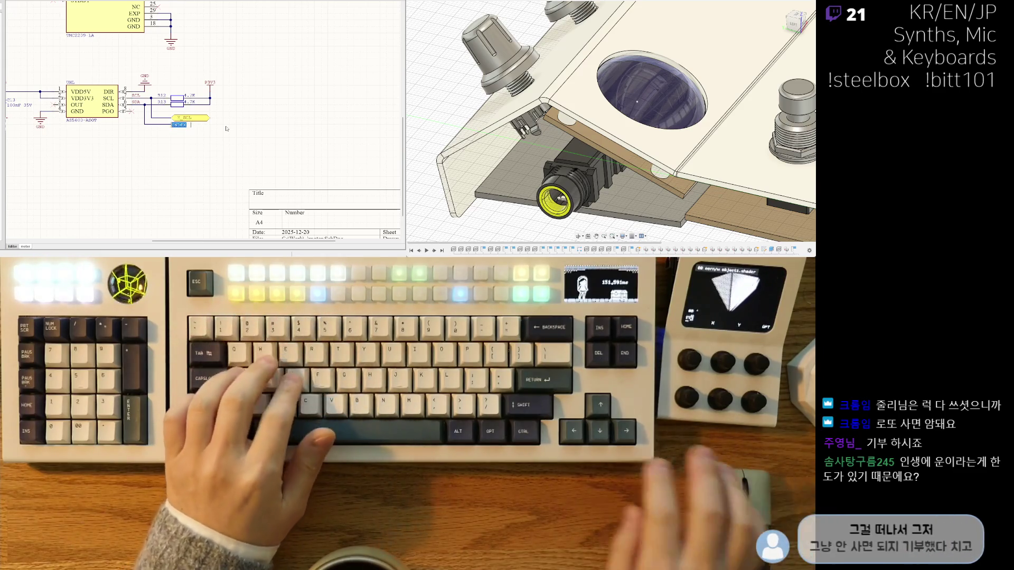
type("_SDA")
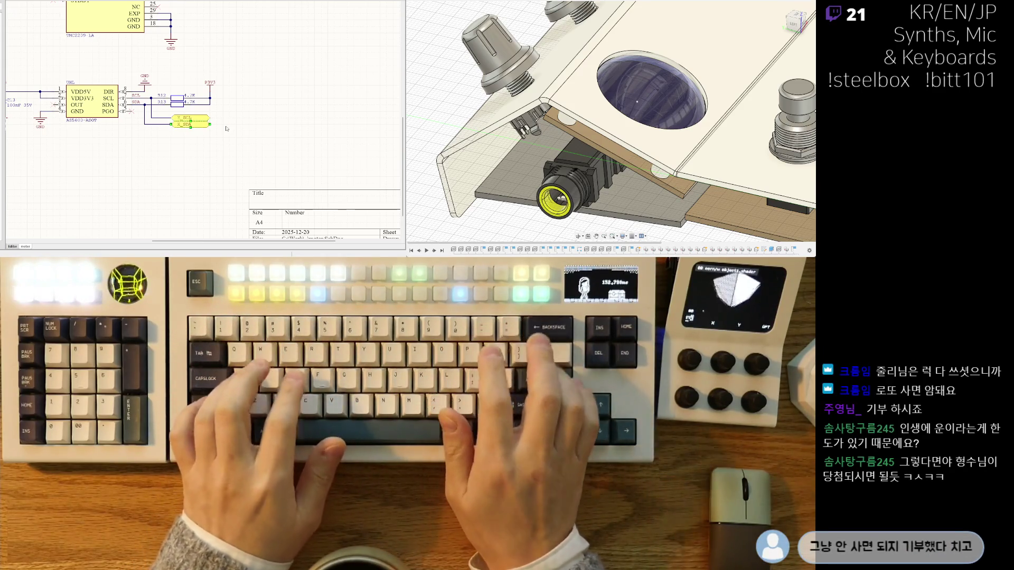
key("Return")
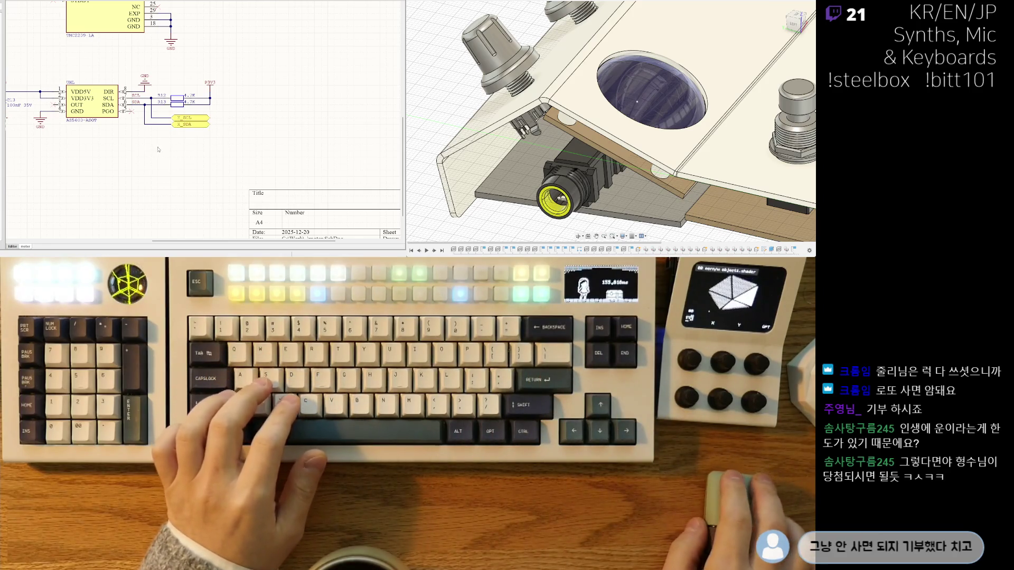
Finish the ground wire on the sensor chip's GND pin.
scroll(158, 149, "down", 2, "ctrl")
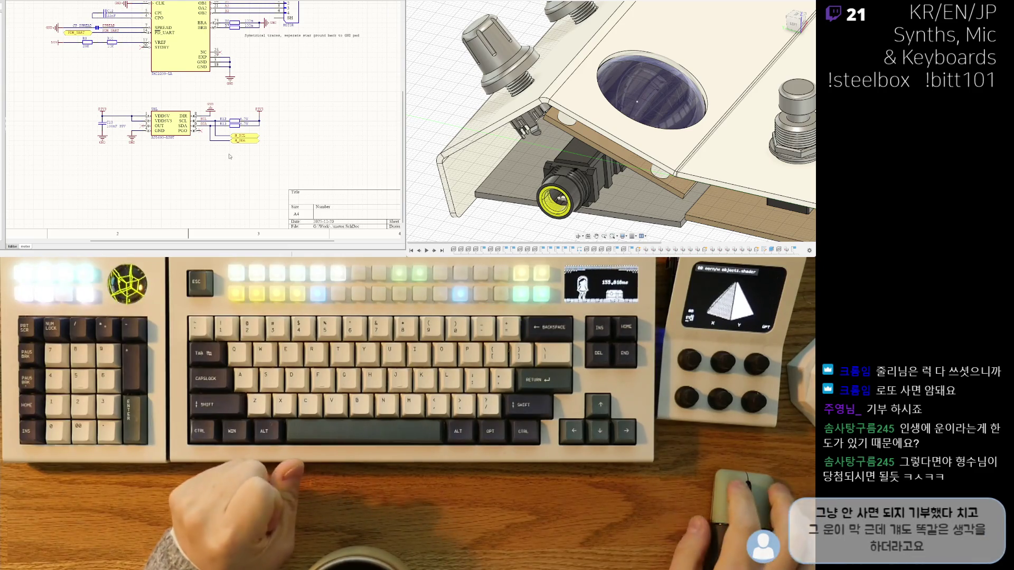
scroll(136, 160, "up", 2, "ctrl")
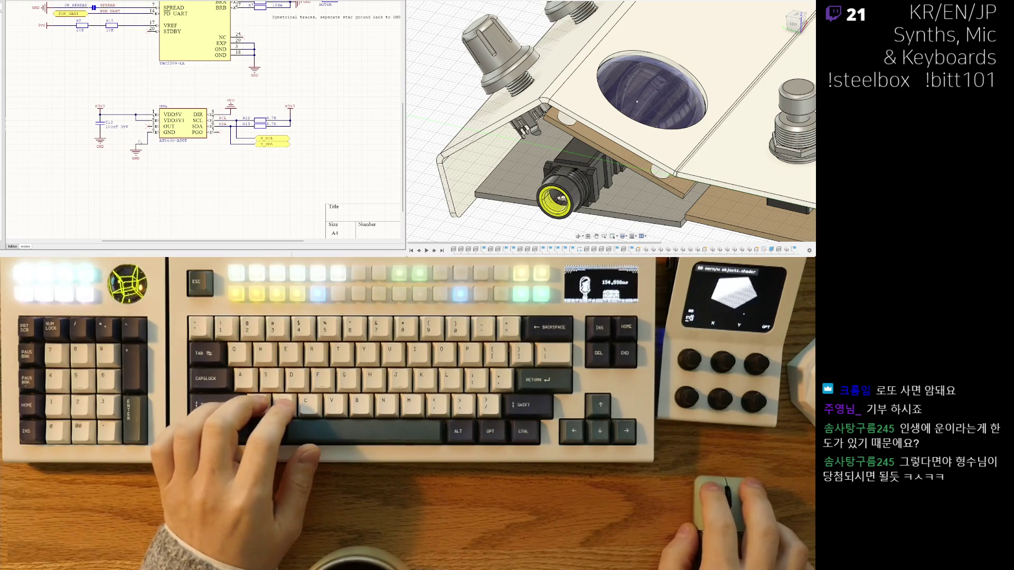
left_click(158, 133)
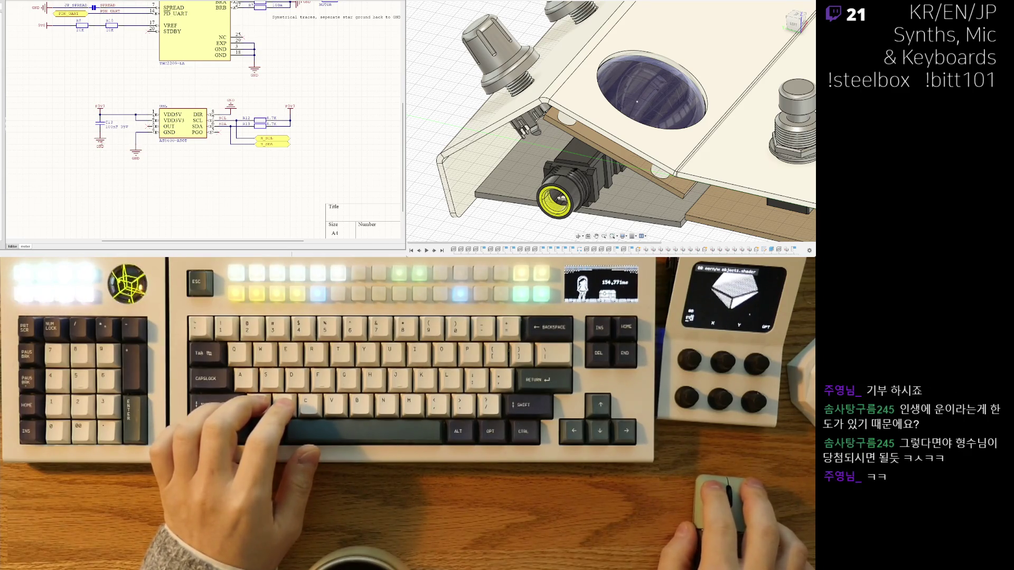
scroll(149, 161, "down", 2, "ctrl")
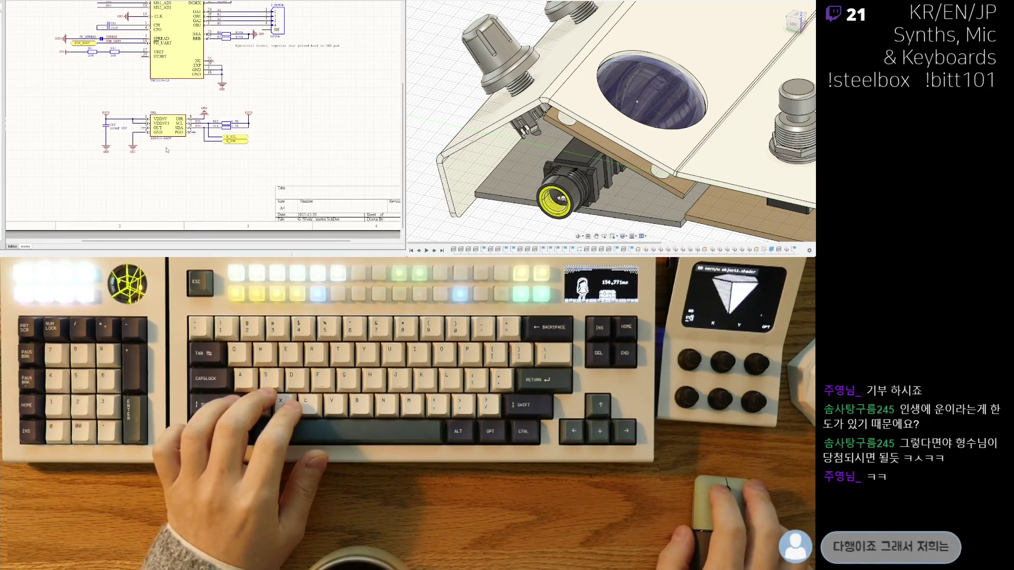
scroll(164, 172, "down", 3, "ctrl")
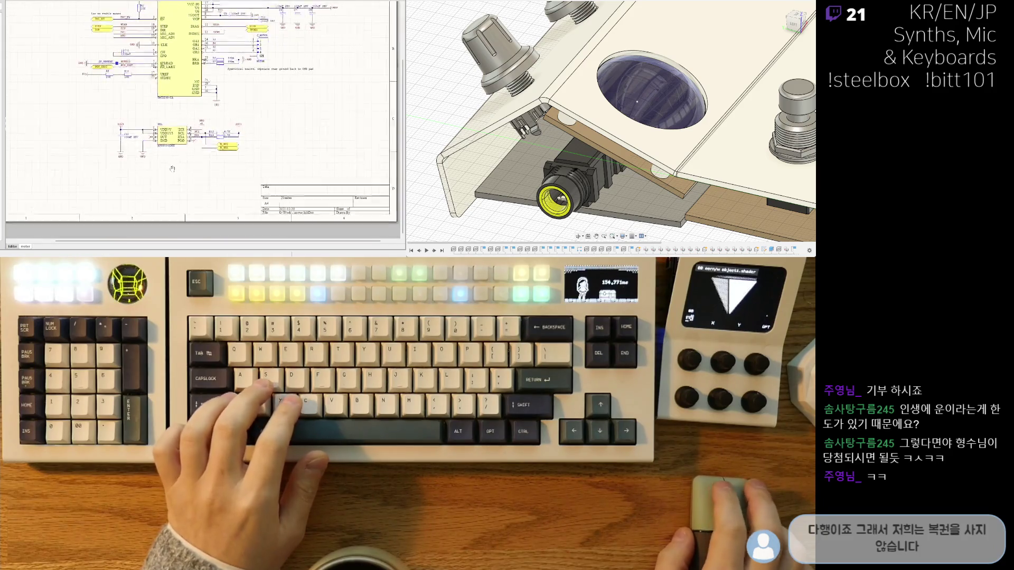
scroll(177, 171, "up", 2, "ctrl")
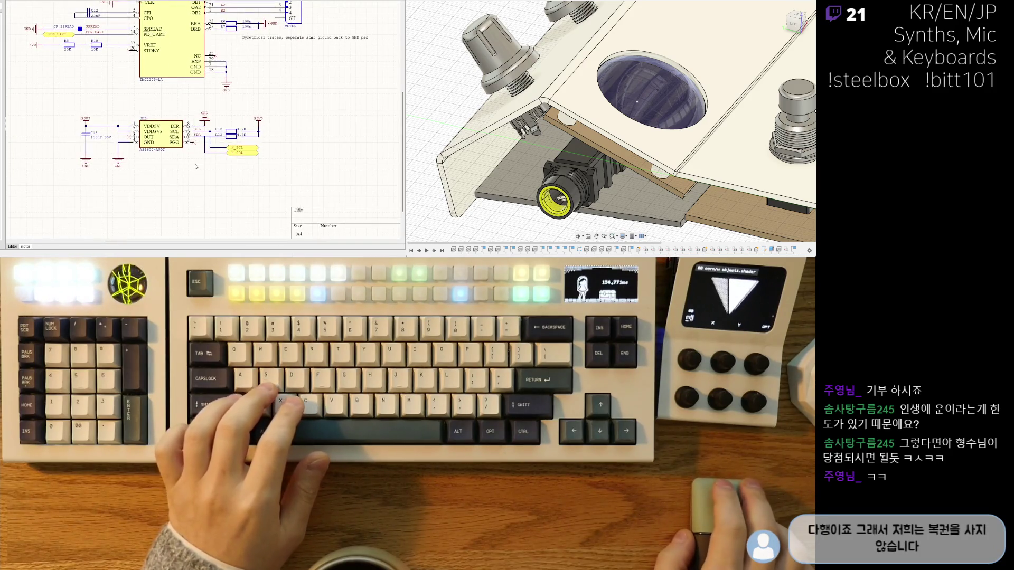
scroll(178, 156, "down", 2, "ctrl")
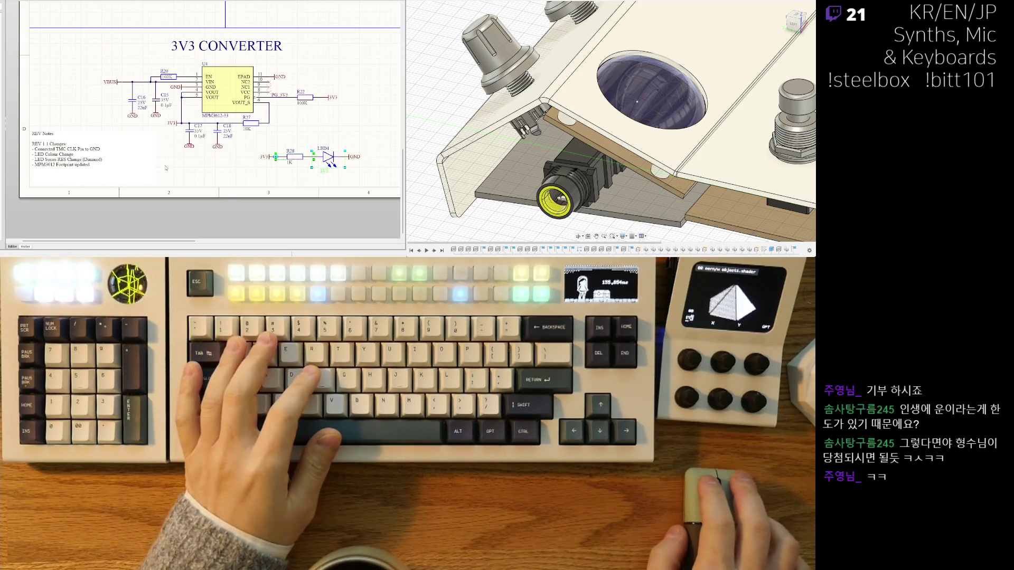
scroll(238, 145, "right", 3, "shift")
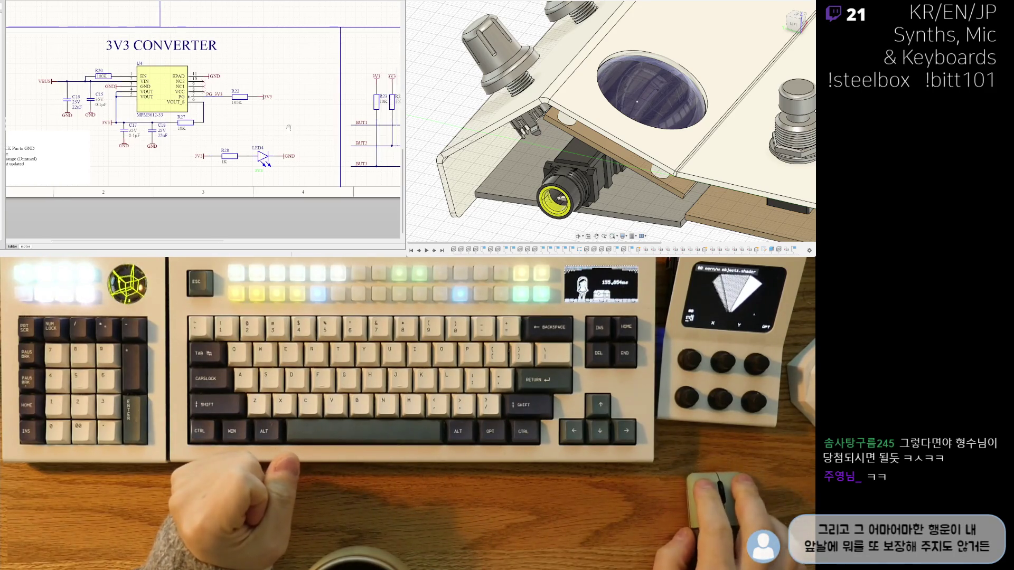
right_click_drag(253, 129, 133, 112)
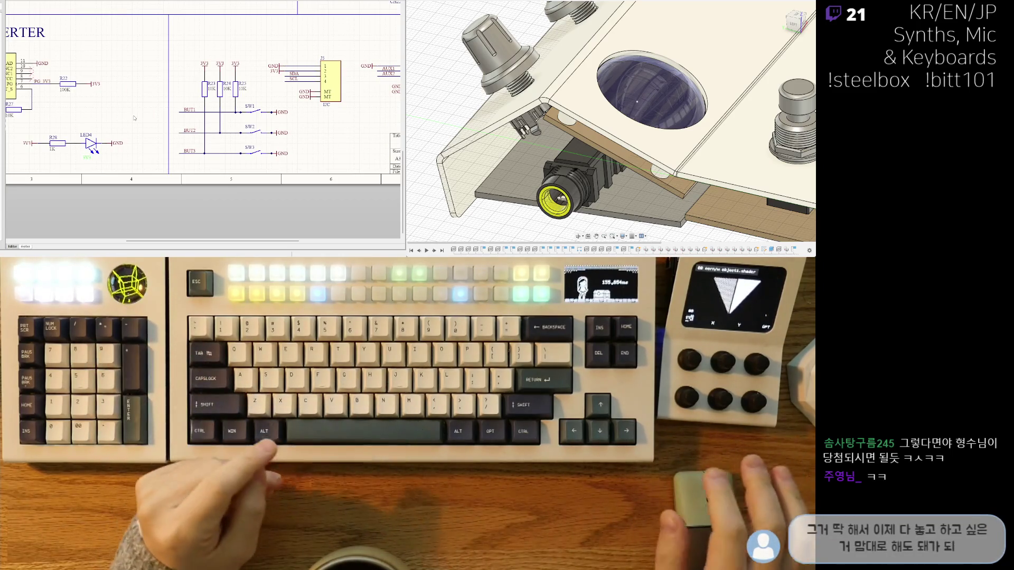
mouse_move(326, 51)
right_mouse_down()
mouse_move(239, 78)
mouse_move(146, 125)
right_mouse_up()
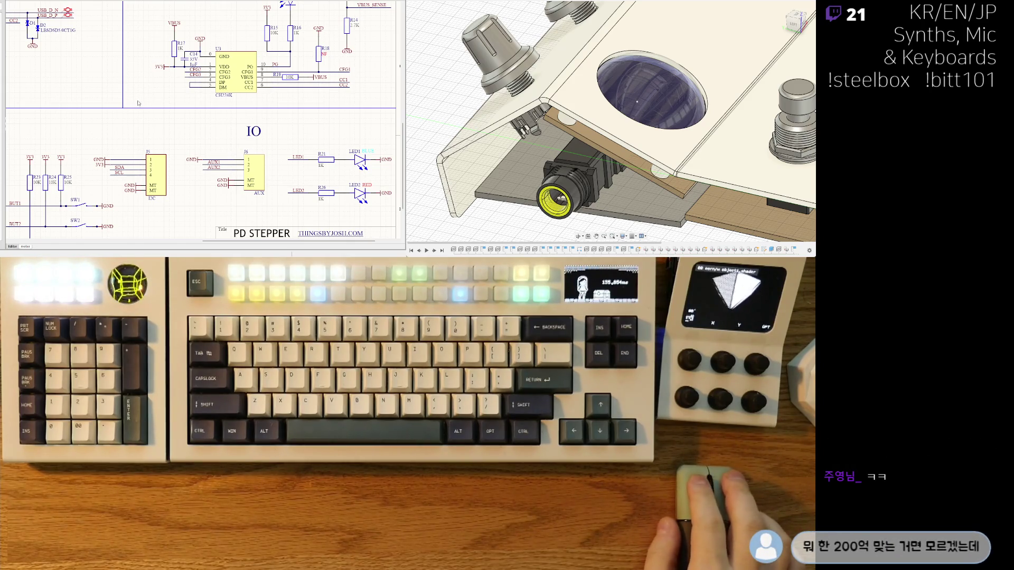
mouse_move(130, 75)
right_mouse_down()
mouse_move(216, 112)
mouse_move(251, 153)
right_mouse_up()
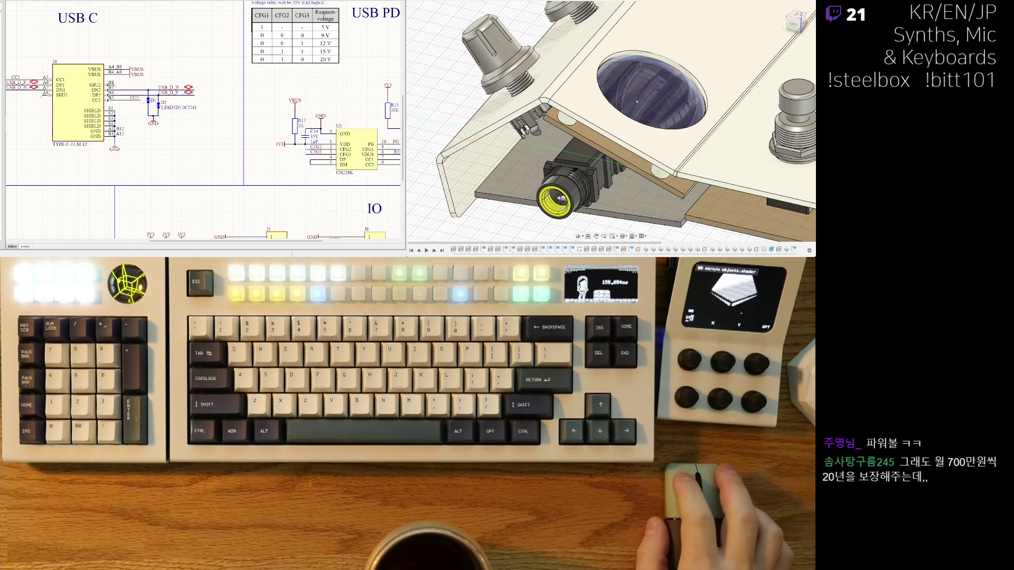
scroll(174, 146, "down", 5)
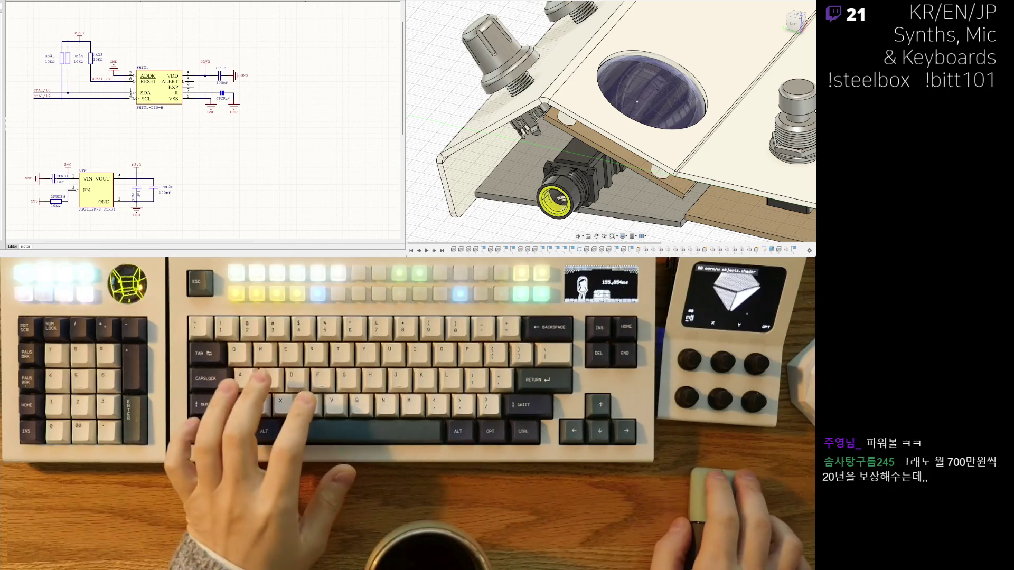
scroll(174, 147, "down", 3)
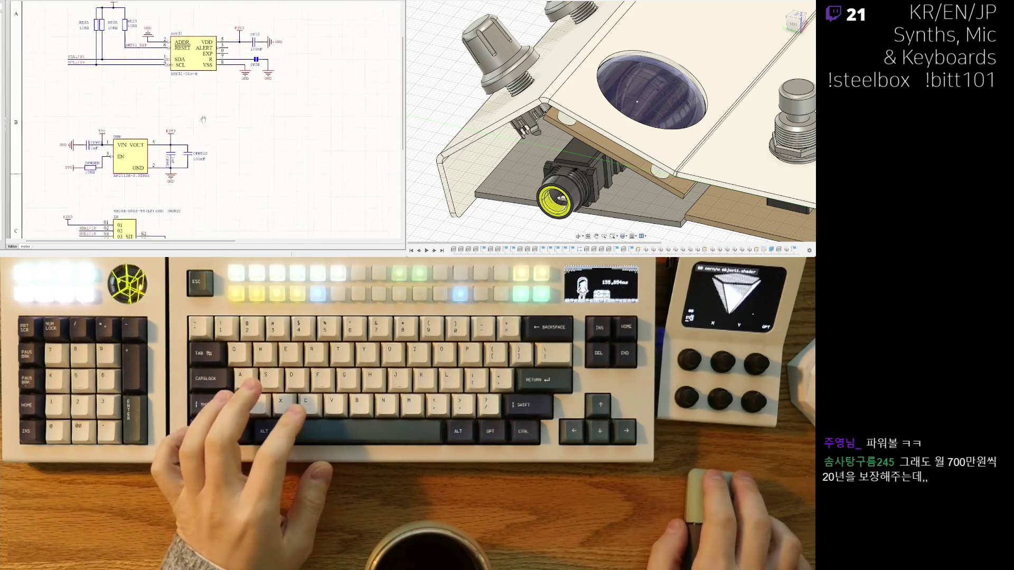
left_click_drag(145, 178, 141, 170)
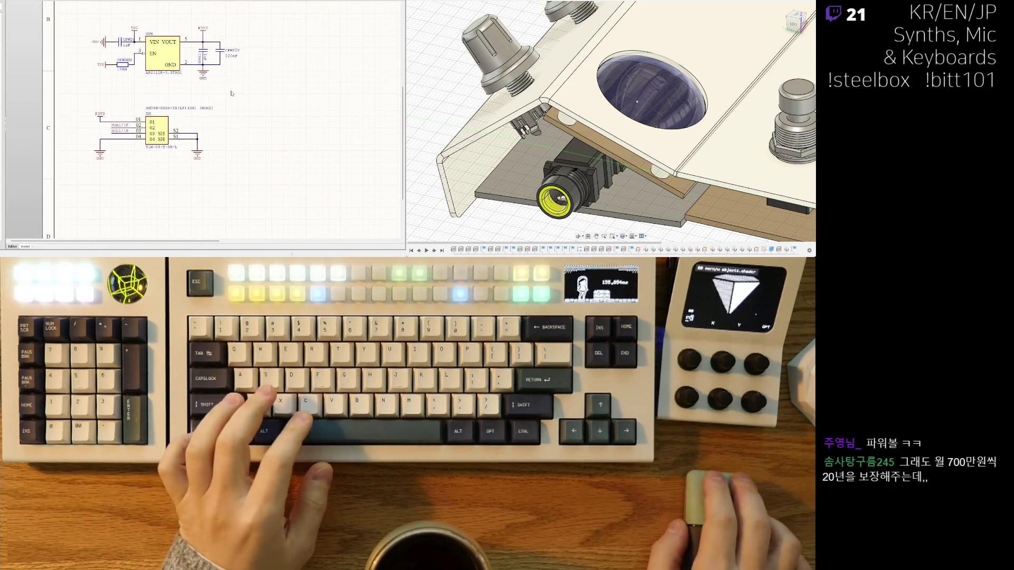
left_click(132, 165)
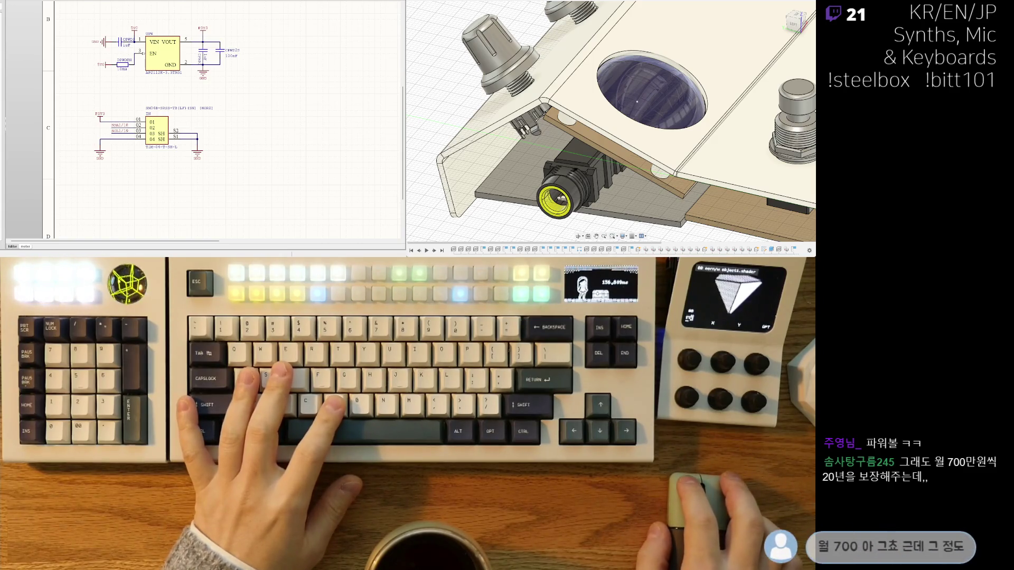
scroll(198, 148, "up", 5)
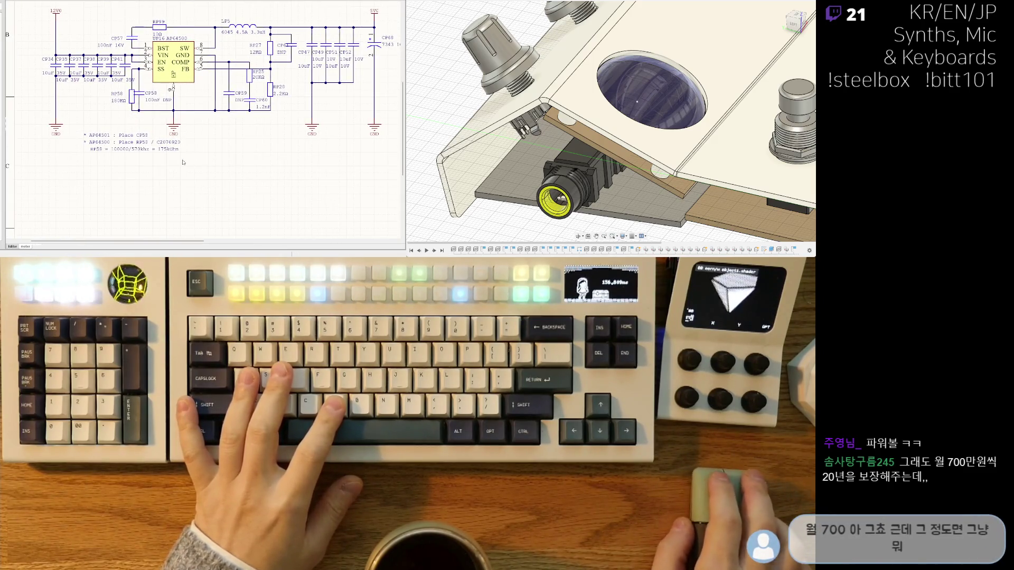
right_click_drag(184, 162, 165, 154)
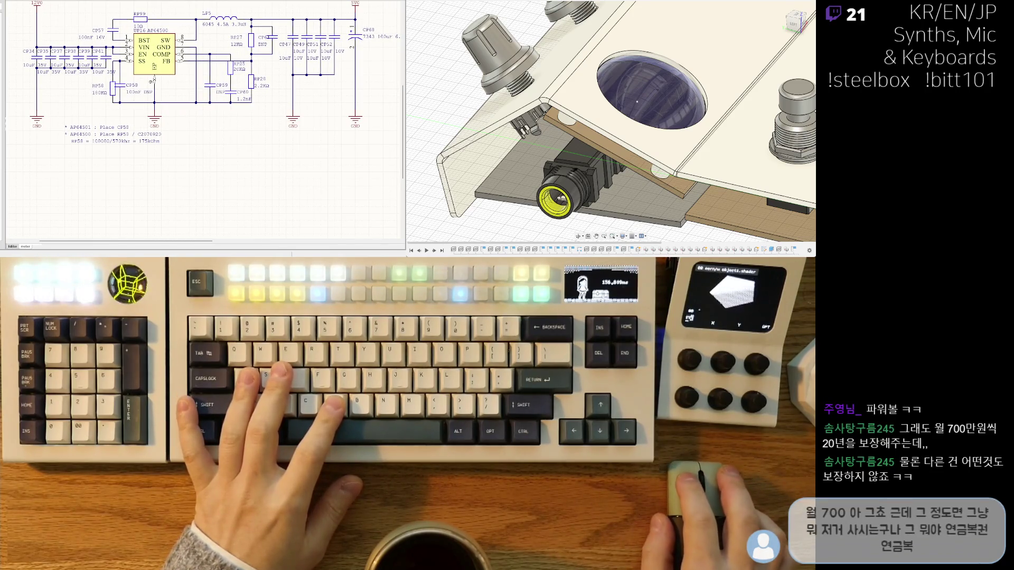
scroll(200, 122, "down", 5)
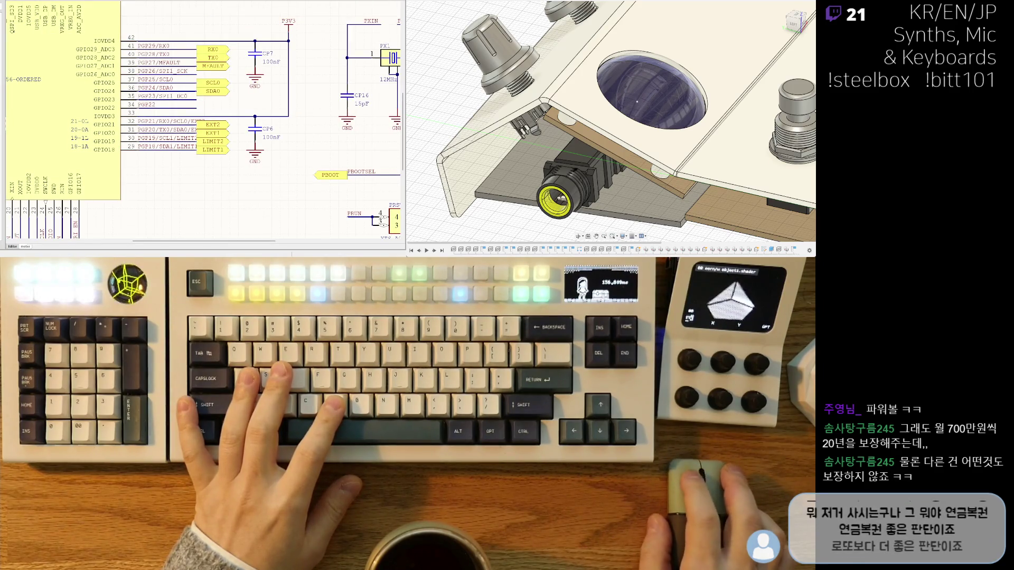
scroll(203, 119, "down", 3)
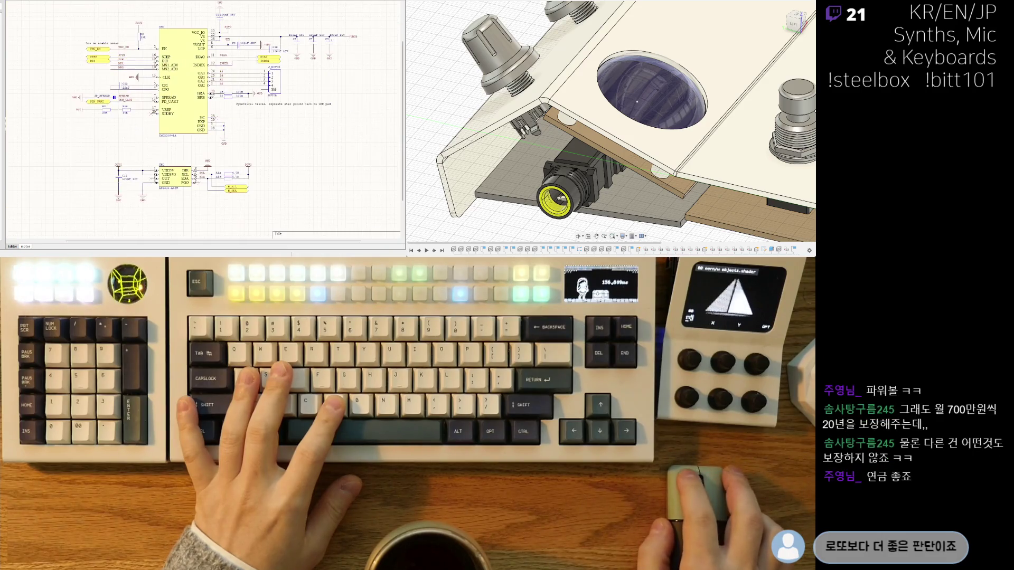
scroll(159, 156, "right", 3, "shift")
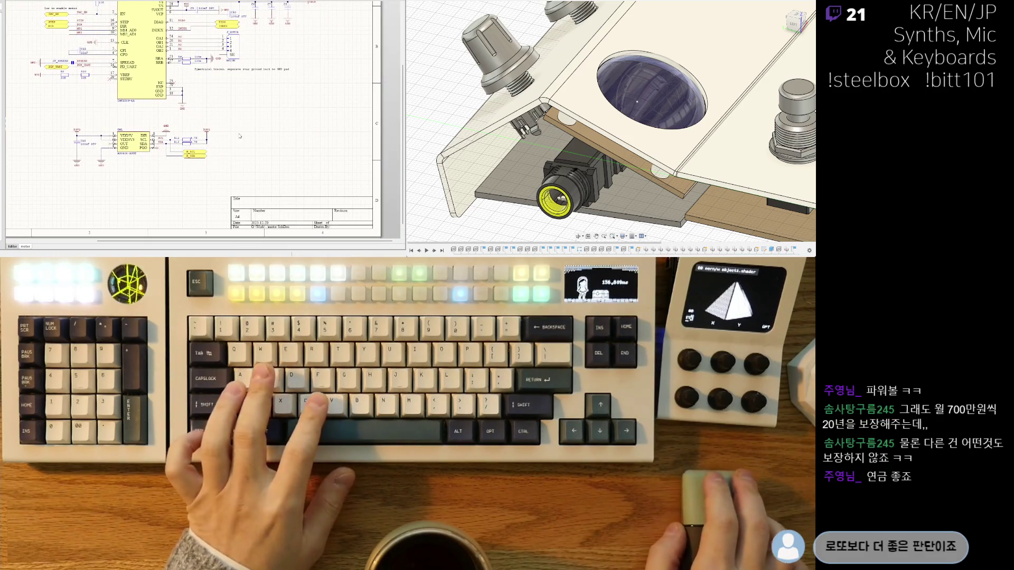
scroll(181, 97, "up", 2)
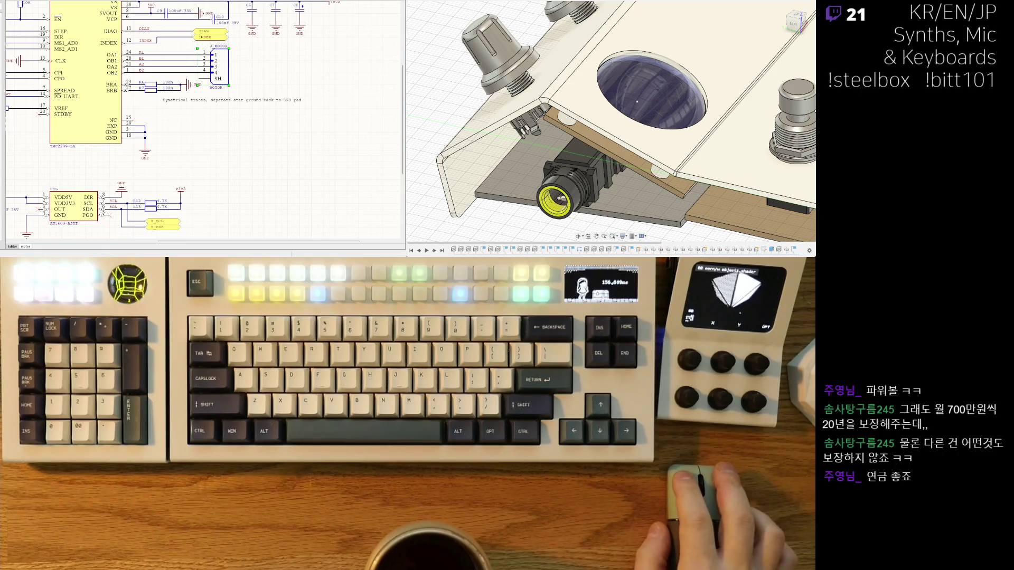
scroll(204, 122, "up", 5)
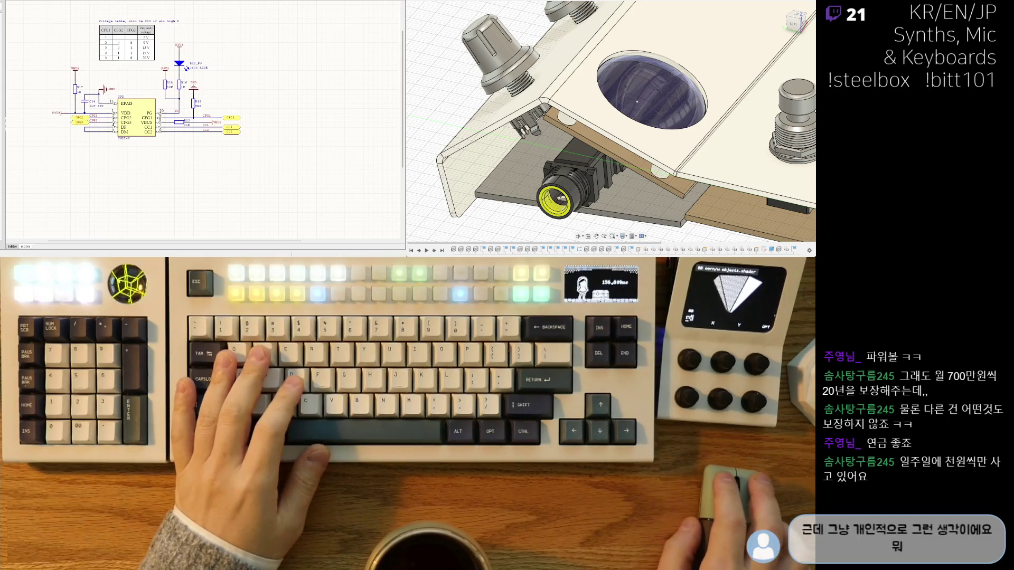
scroll(206, 122, "down", 2)
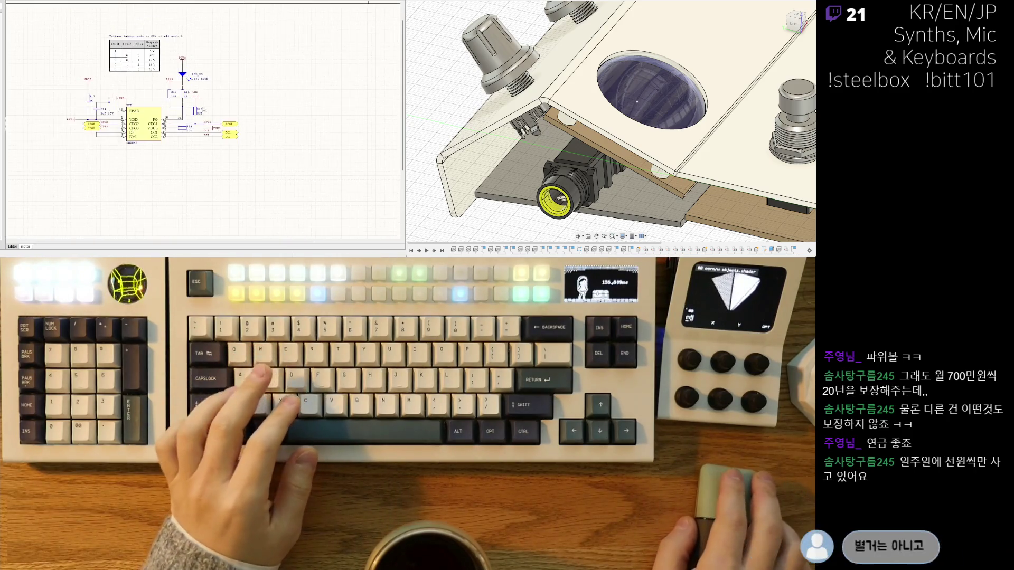
middle_click_drag(206, 121, 177, 107)
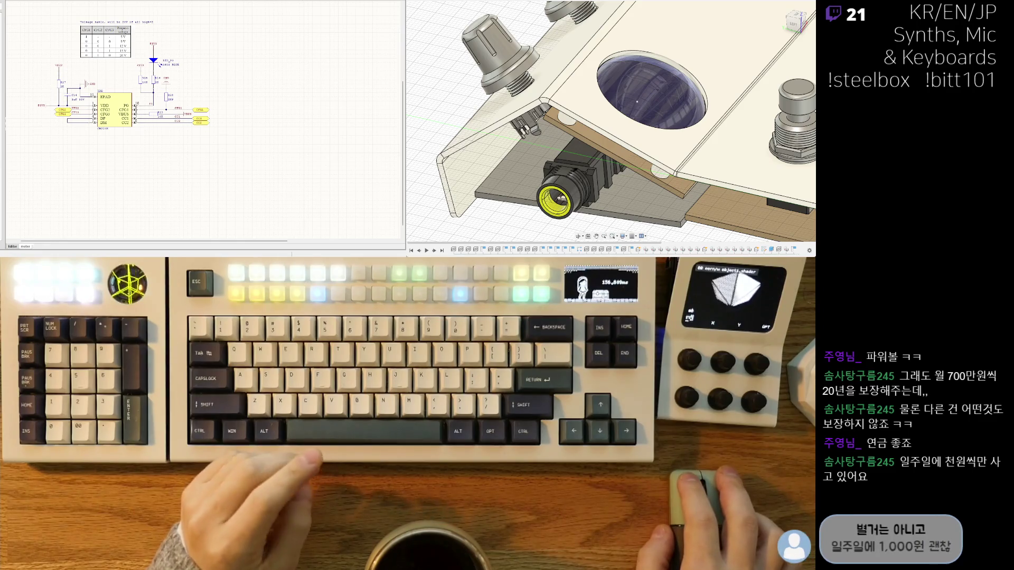
scroll(179, 83, "down", 3)
scroll(179, 84, "up", 3)
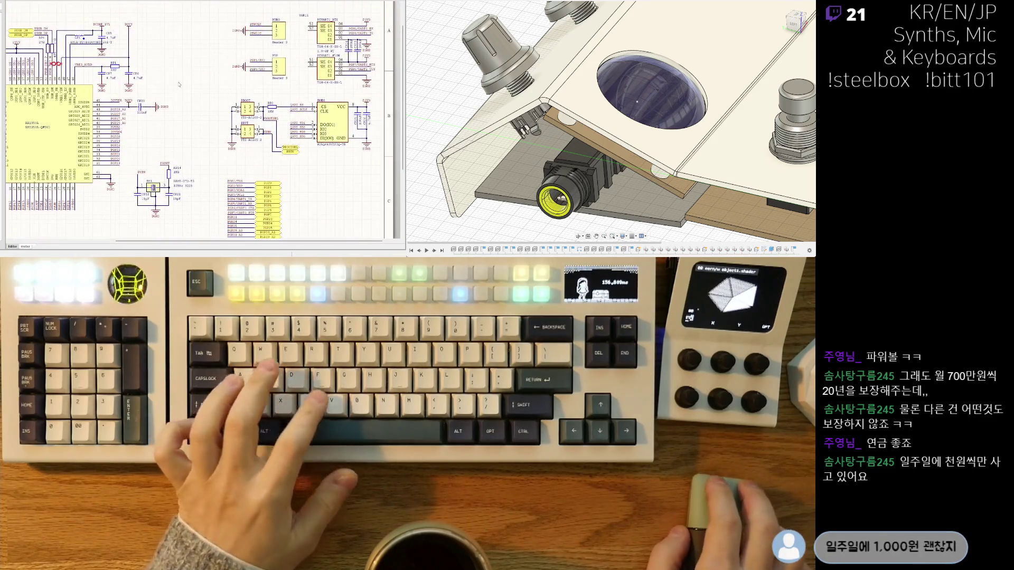
Pan around the RP2350 chip, then box-select the decoupling capacitor row and its net labels.
right_click_drag(179, 84, 145, 110)
right_click_drag(158, 121, 219, 88)
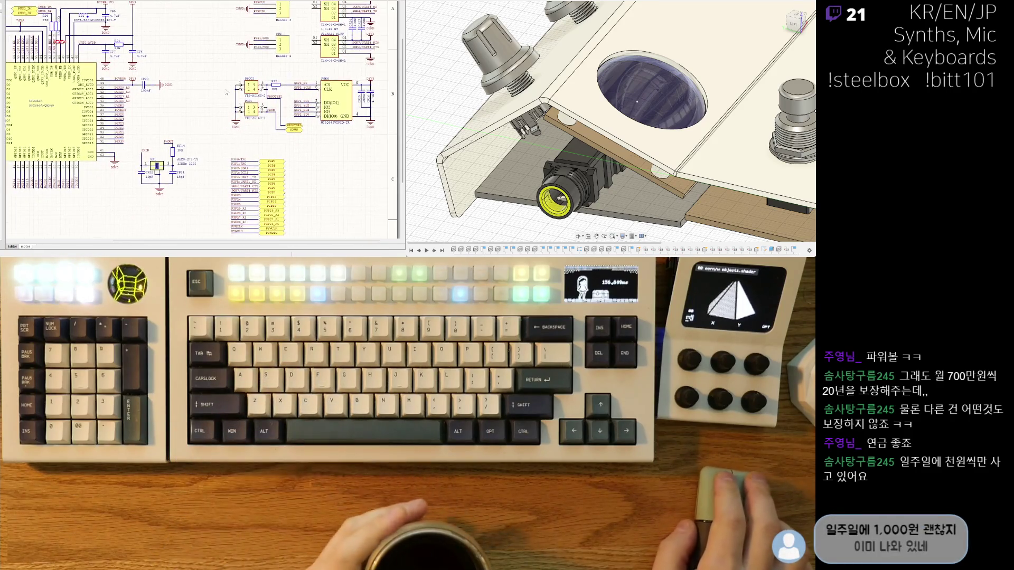
right_click_drag(330, 149, 343, 95)
mouse_move(115, 54)
right_mouse_down()
mouse_move(214, 95)
mouse_move(200, 115)
right_mouse_up()
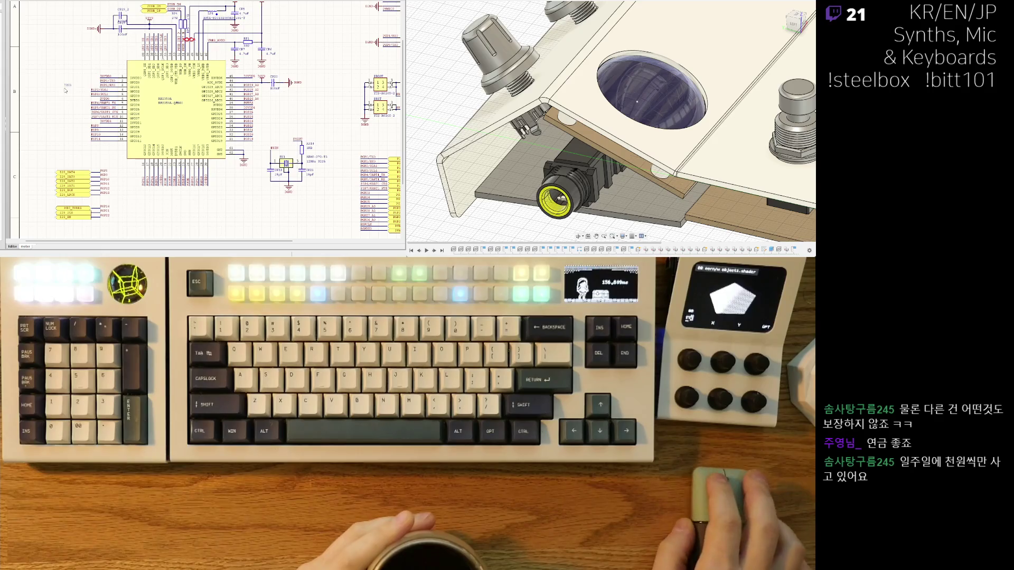
right_click_drag(127, 165, 124, 78)
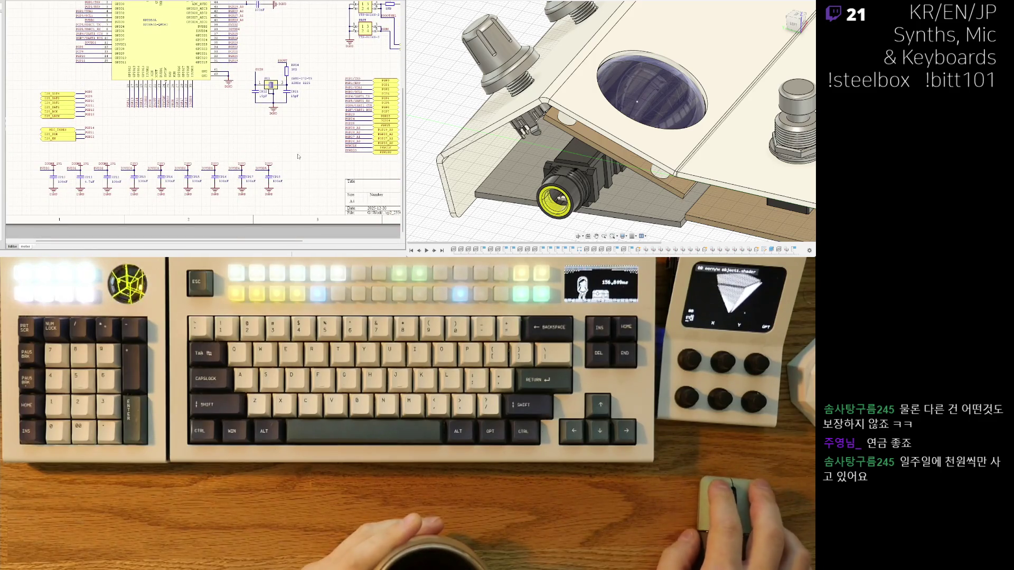
left_click_drag(35, 158, 285, 200)
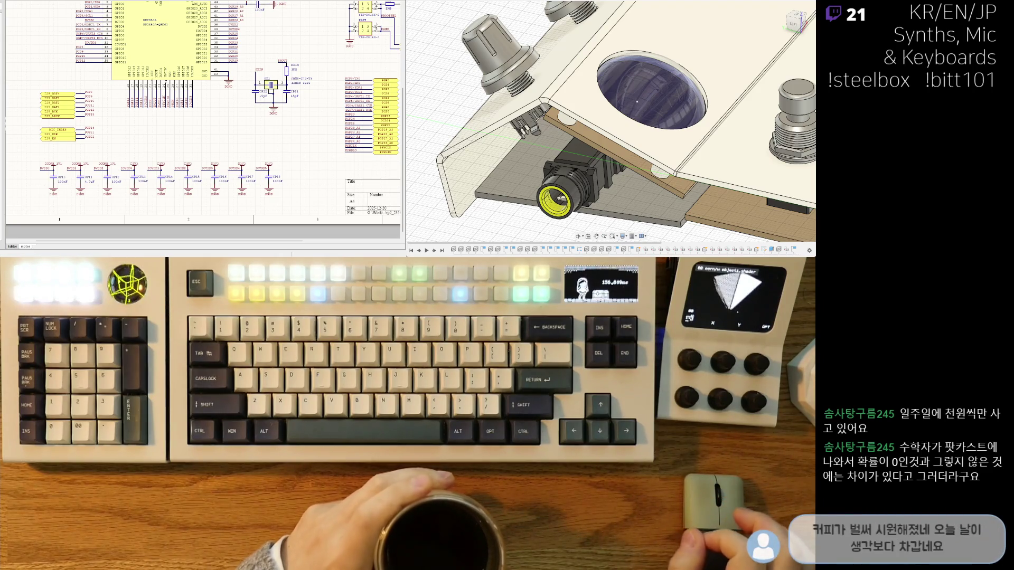
left_click(155, 182)
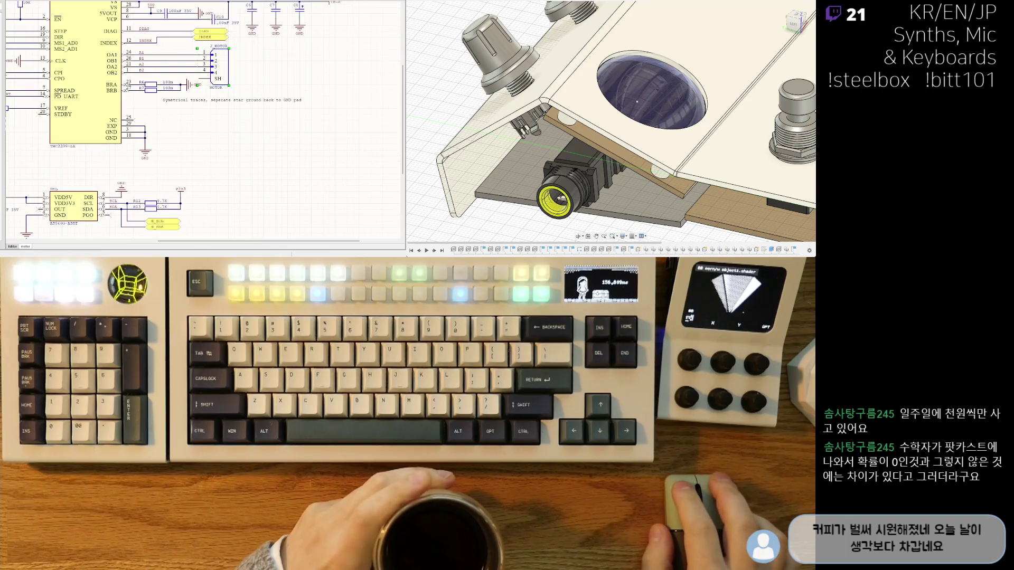
Pan the TMC2209 motor-driver sheet toward its title block.
right_click_drag(155, 181, 228, 111)
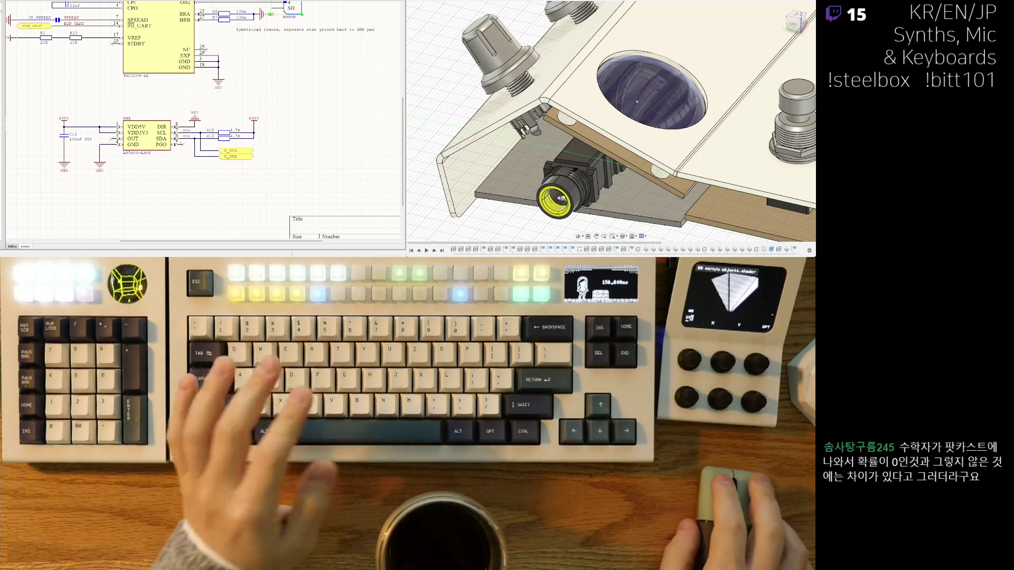
scroll(177, 128, "down", 10)
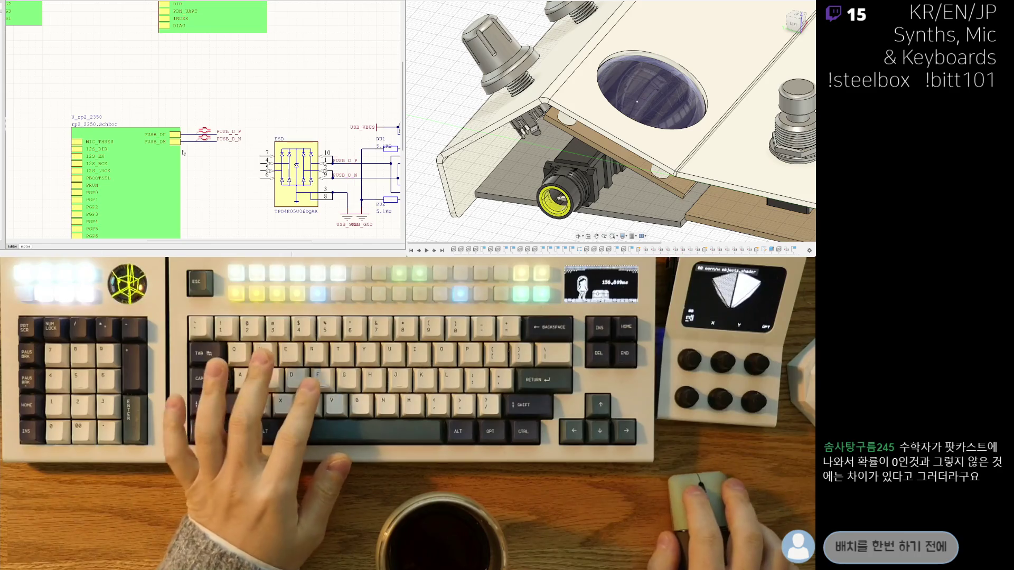
Box-select the USB-C connector and TPD4E05 ESD circuit and cut it with Ctrl+X.
scroll(177, 128, "down", 3, "ctrl")
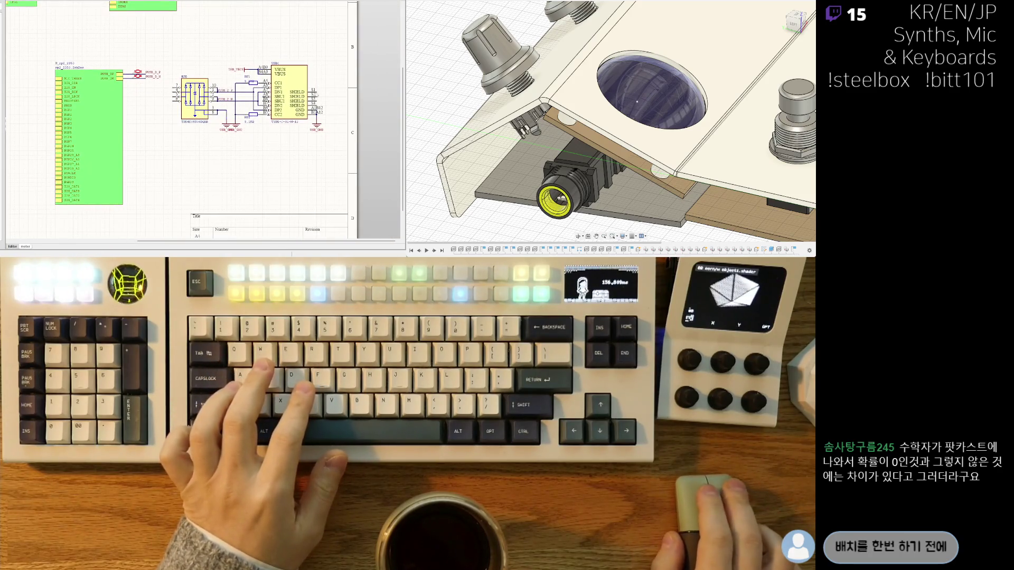
left_click_drag(176, 167, 154, 158)
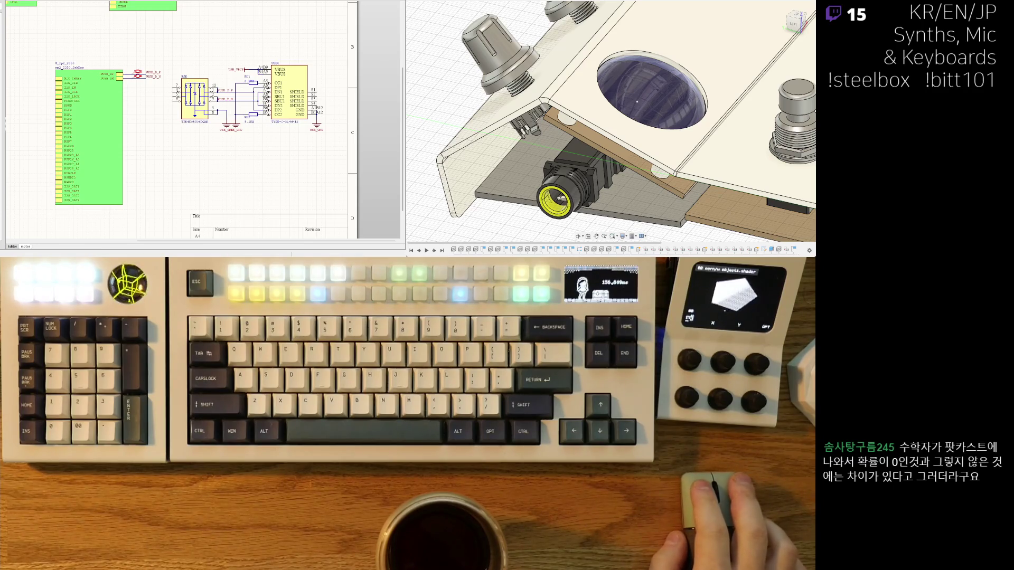
right_click_drag(231, 159, 233, 160)
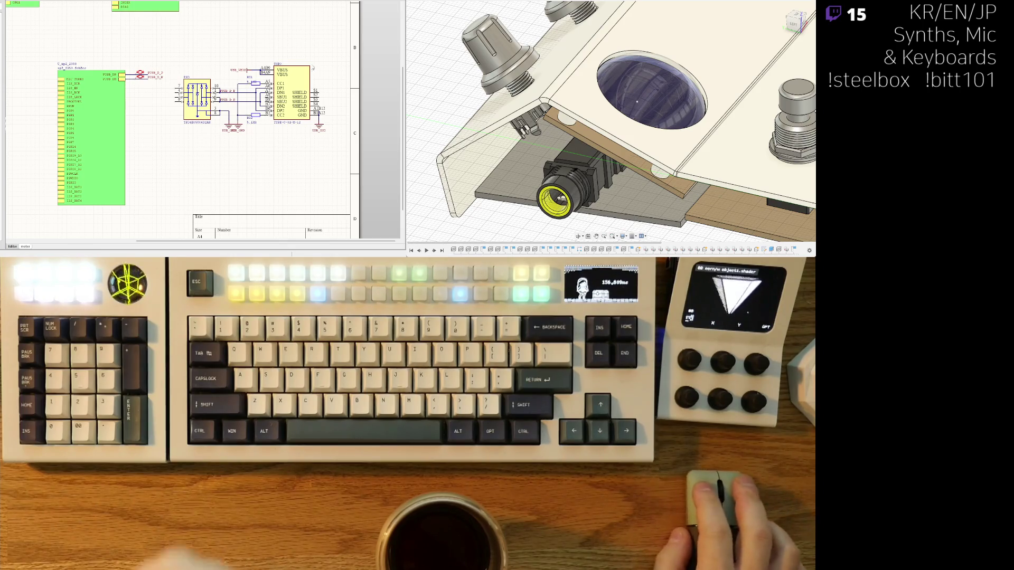
left_click_drag(334, 48, 169, 154)
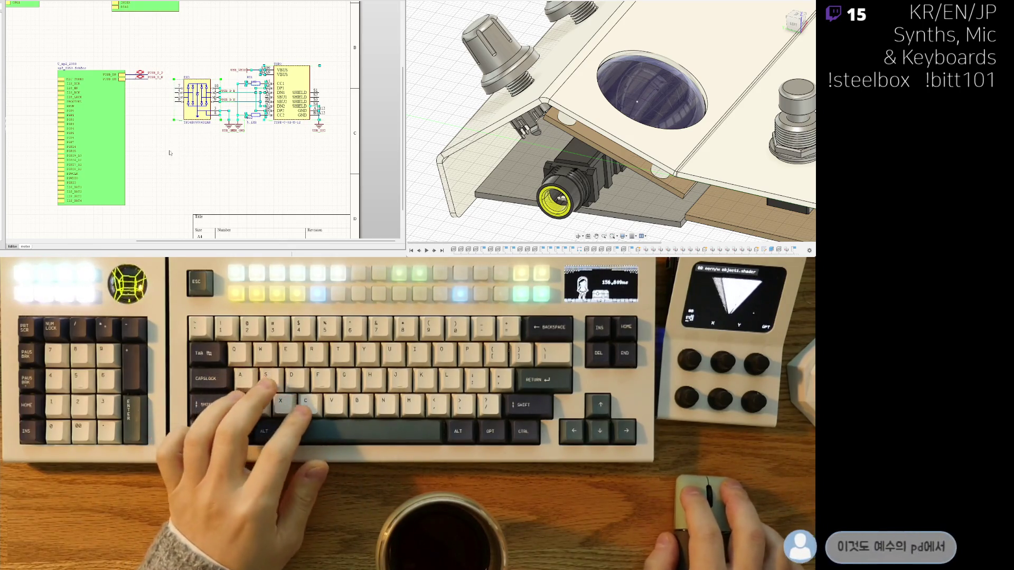
key("ctrl+x")
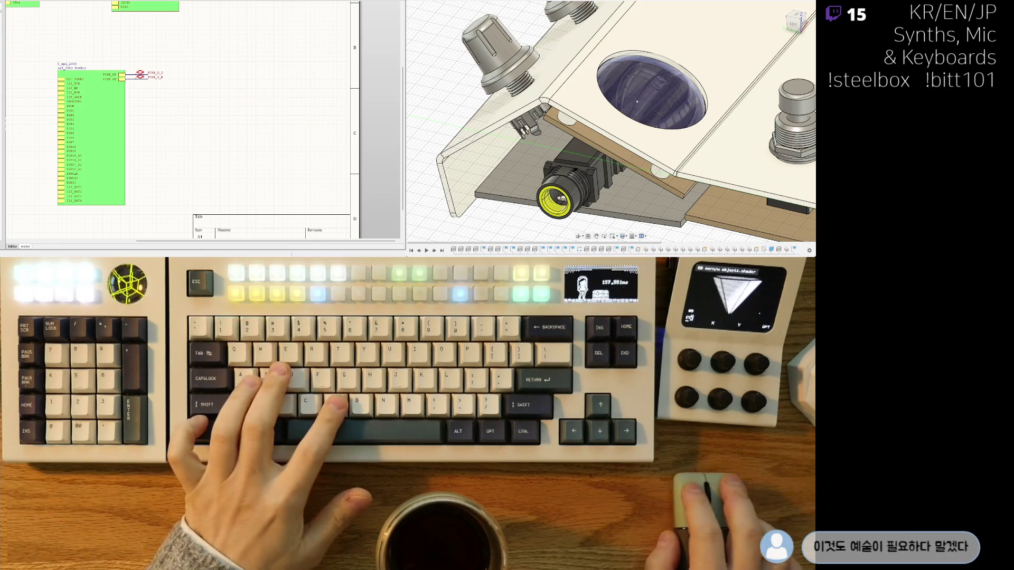
key("Page_Down")
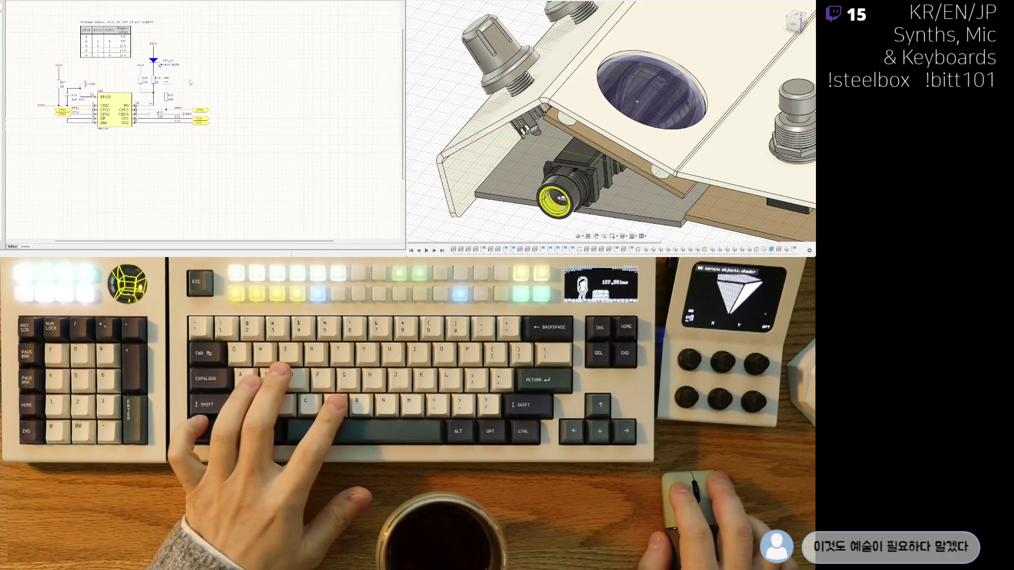
Raise the pasted circuit's USB_VBUS net label above its short wire stub.
scroll(190, 82, "down", 3)
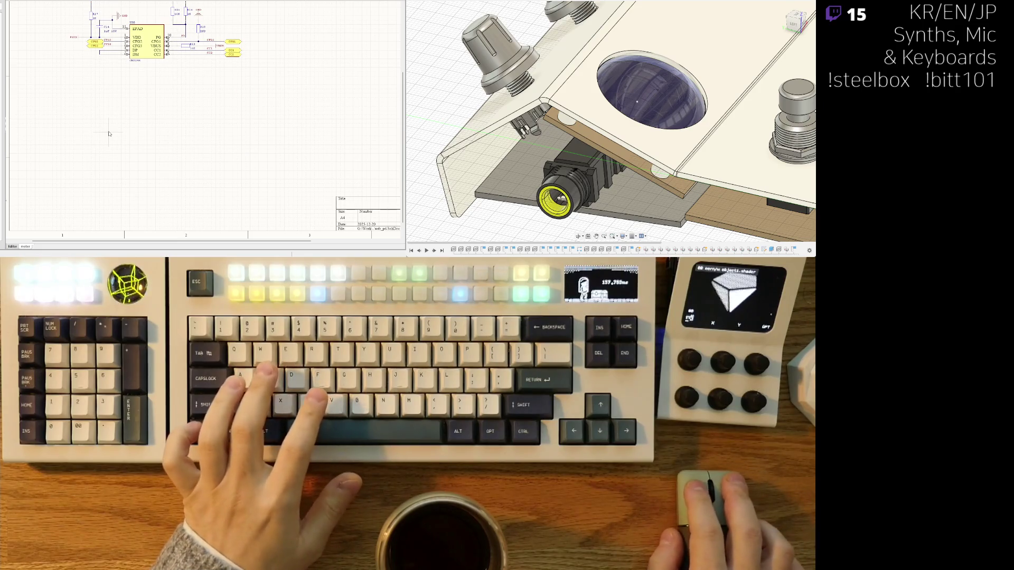
scroll(122, 169, "up", 3, "ctrl")
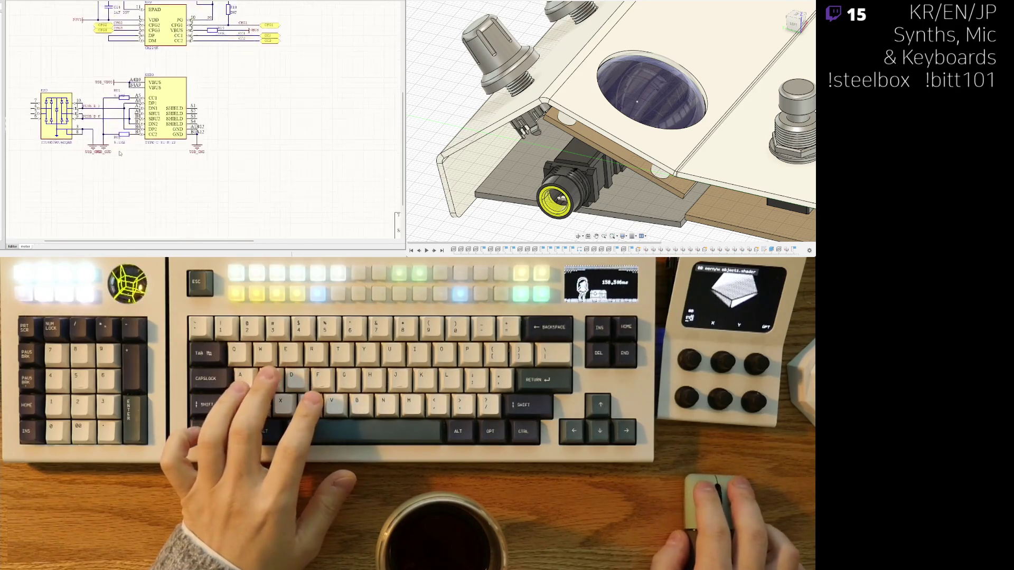
scroll(141, 200, "up", 2)
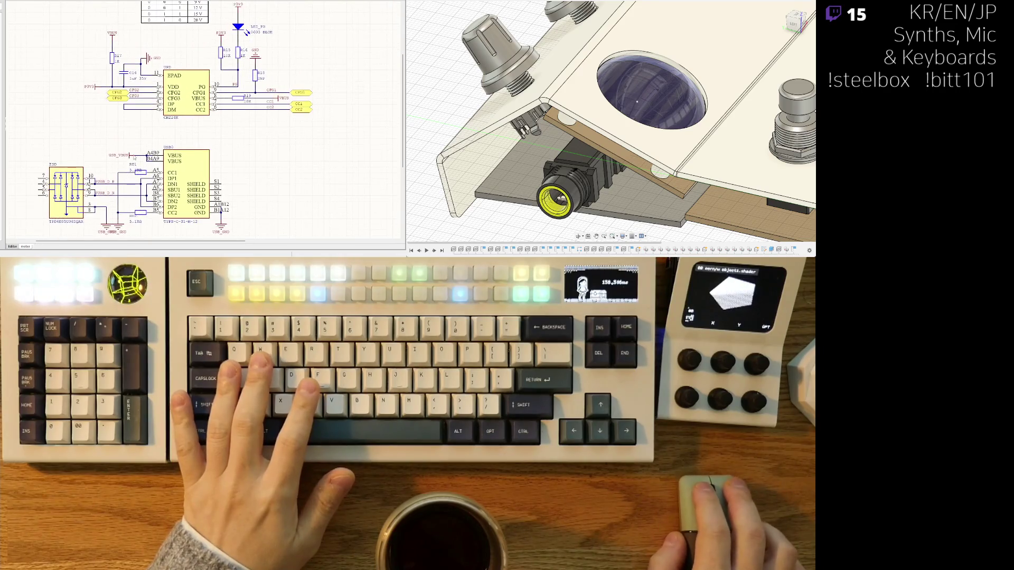
left_click_drag(129, 159, 112, 156)
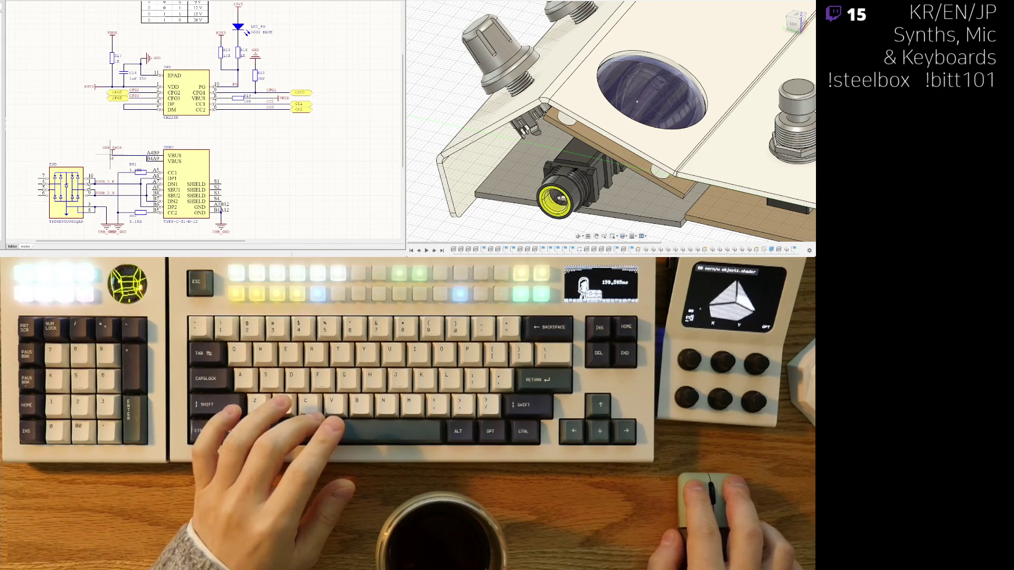
scroll(109, 155, "down", 3)
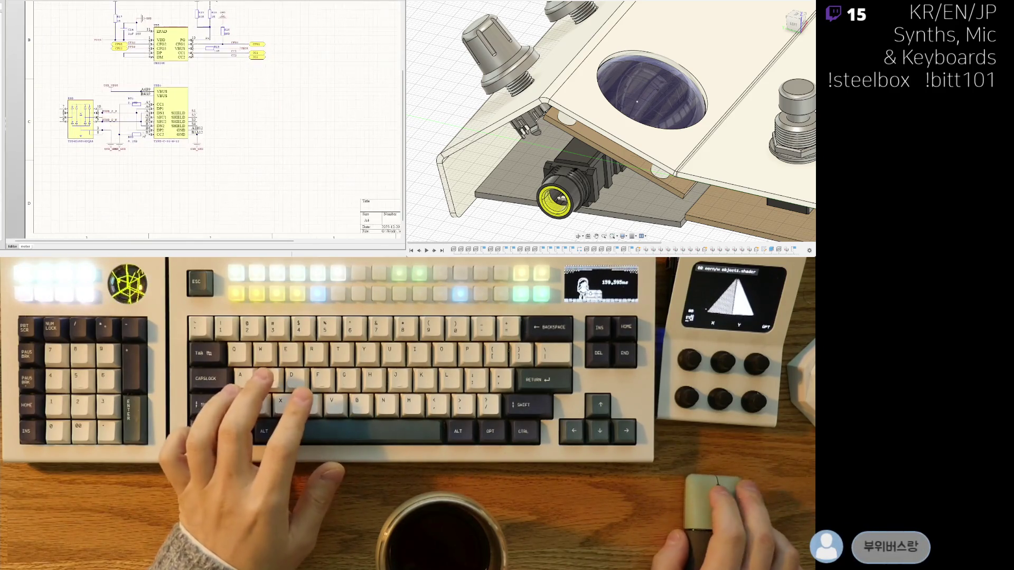
scroll(138, 143, "up", 1)
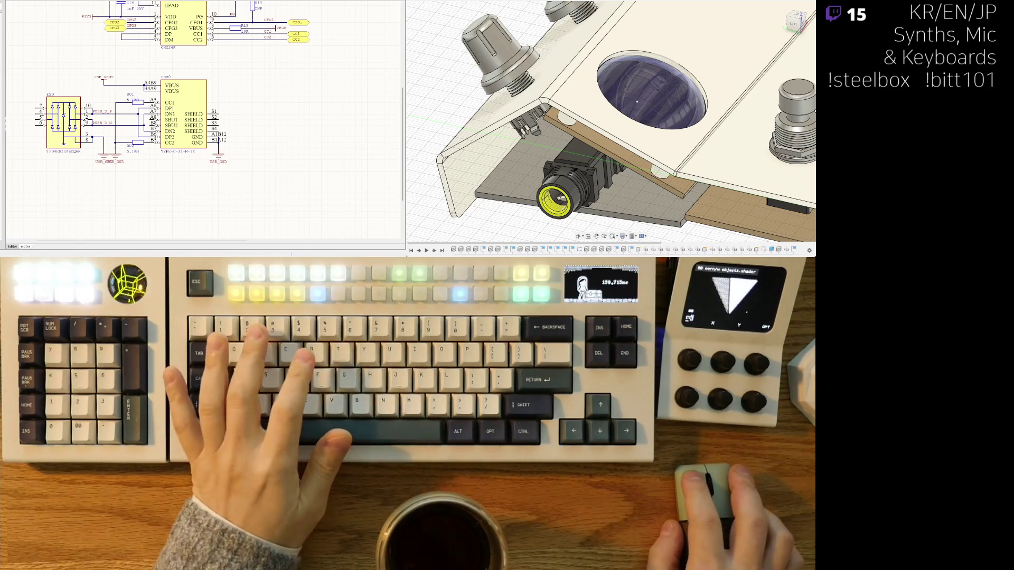
key("ctrl+Tab")
right_click_drag(309, 48, 297, 95)
Select everything on the power filter sheet with Ctrl+A, then clear the selection.
scroll(203, 172, "left", 2, "shift")
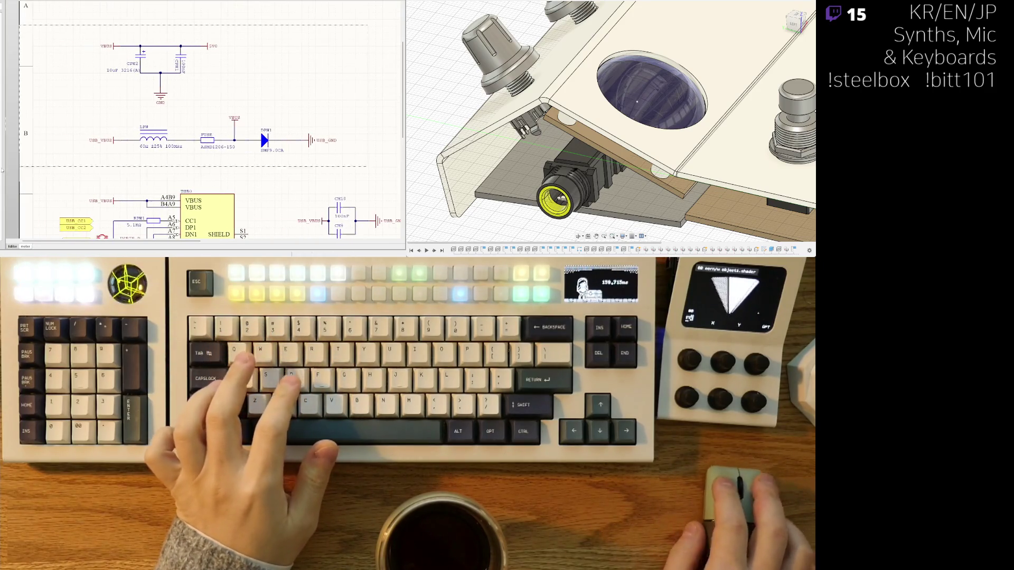
key("ctrl+a")
left_click(204, 171)
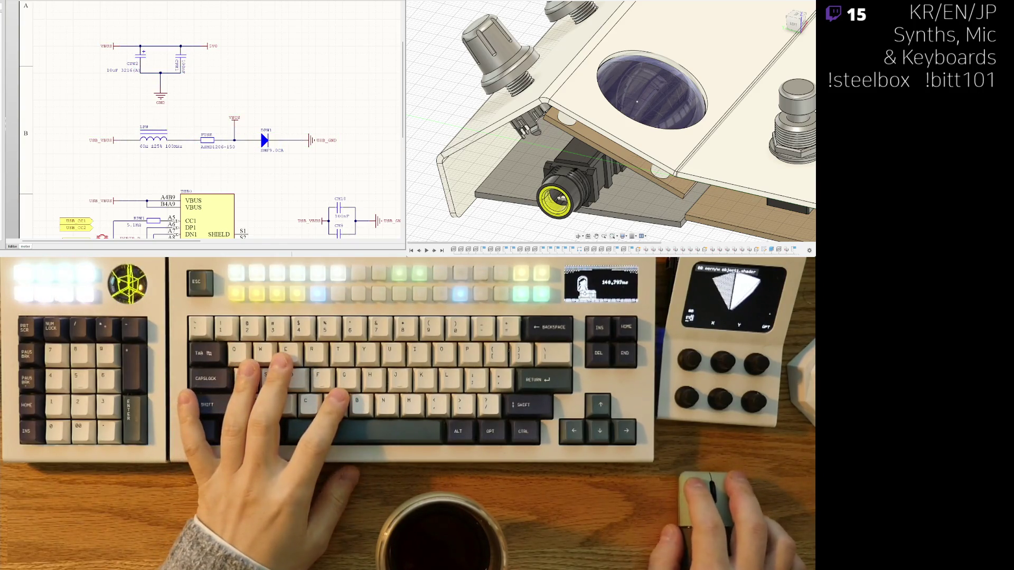
scroll(204, 127, "down", 3)
scroll(225, 185, "down", 3)
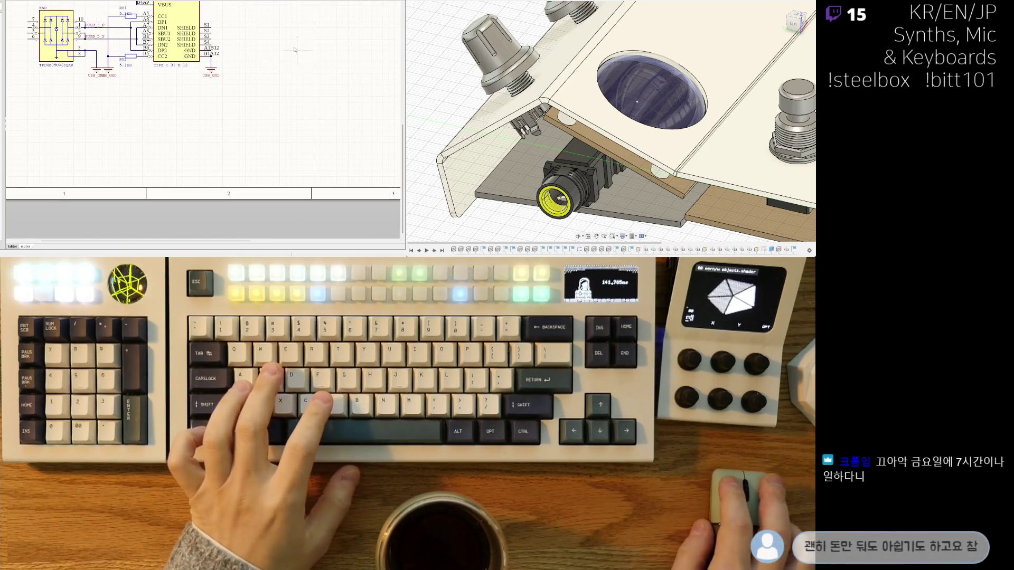
scroll(281, 114, "up", 1)
scroll(281, 114, "right", 2, "shift")
scroll(267, 115, "up", 3)
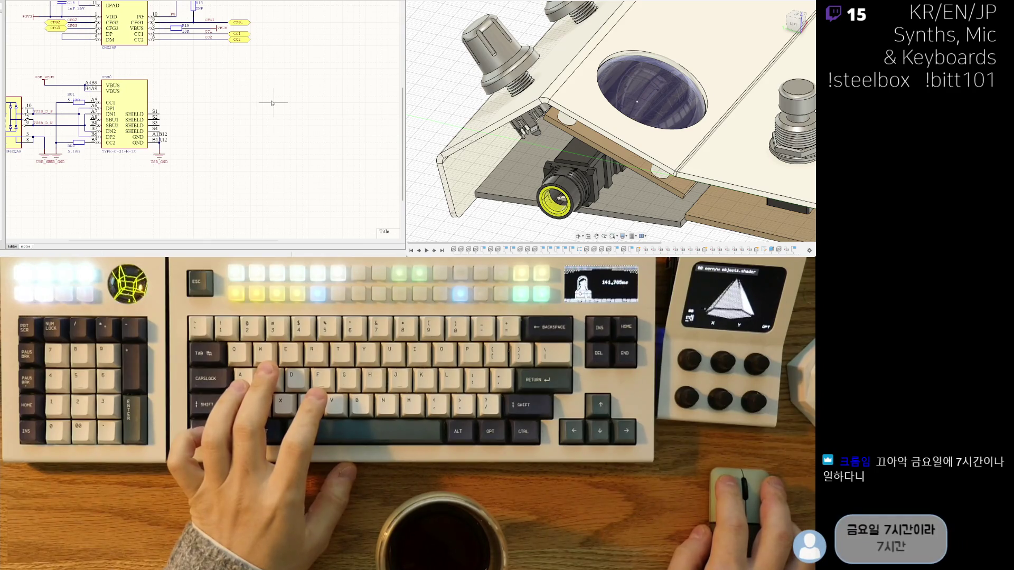
scroll(233, 74, "down", 3, "ctrl")
Pan up to the voltage table and zoom over the VBUS filter circuit.
right_click_drag(259, 118, 214, 164)
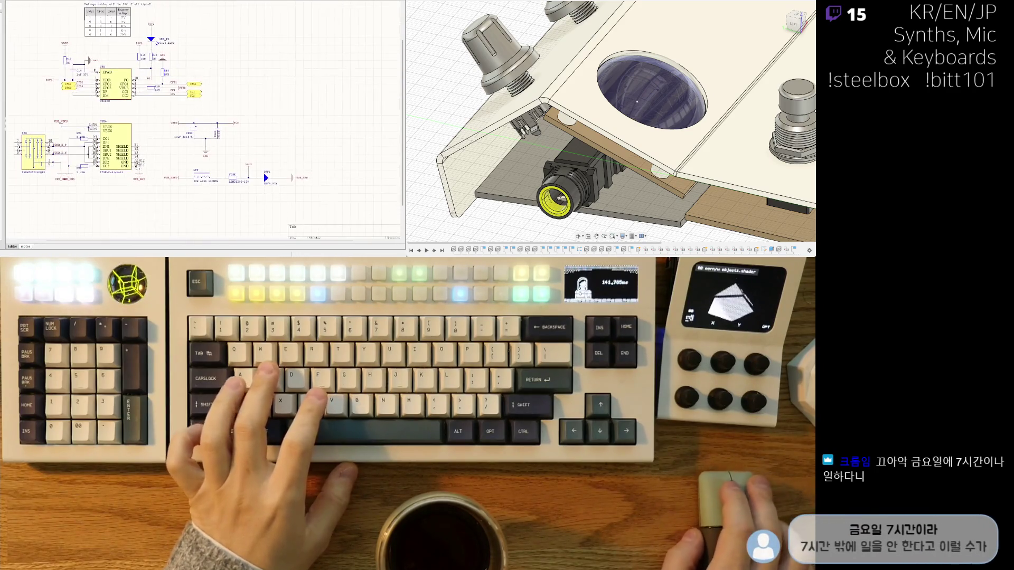
scroll(214, 164, "down", 2, "ctrl")
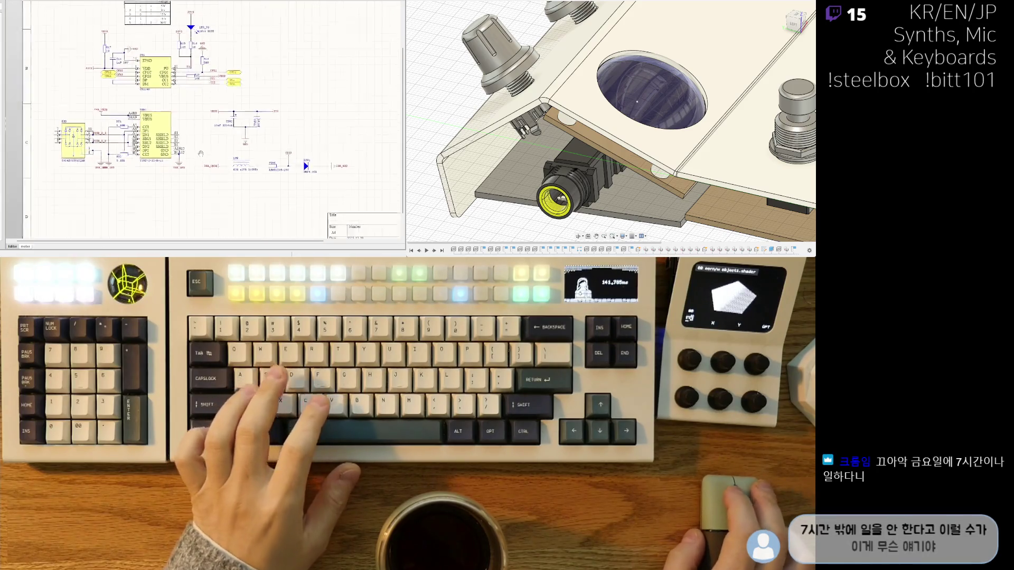
scroll(147, 191, "up", 2, "ctrl")
scroll(147, 177, "up", 2, "ctrl")
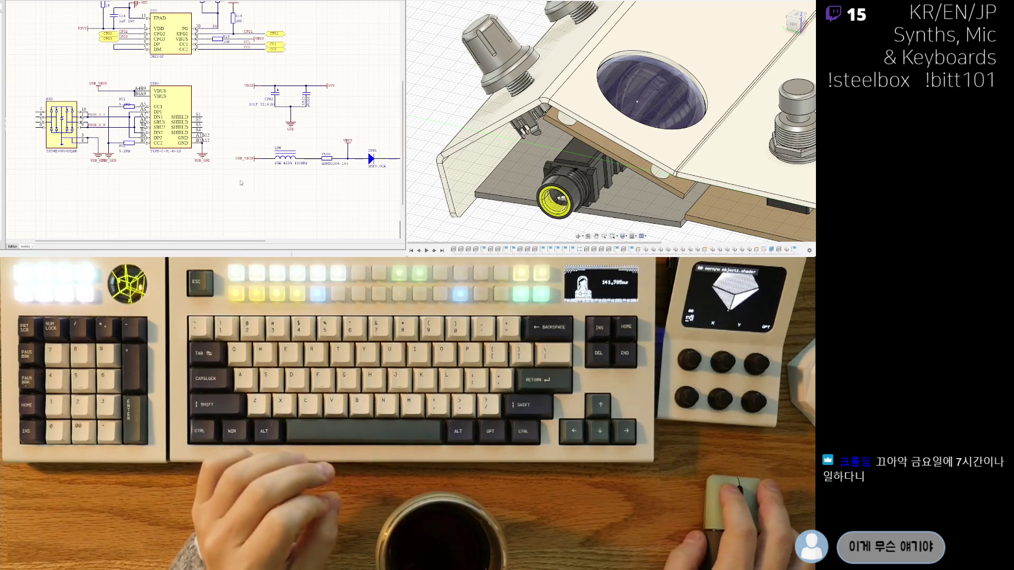
scroll(95, 187, "down", 3, "shift")
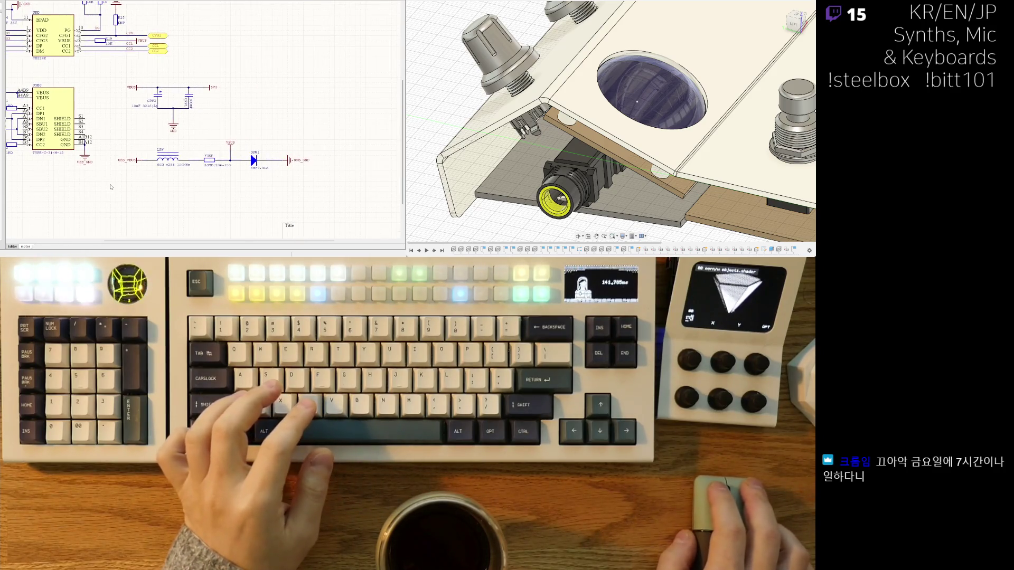
scroll(205, 193, "up", 2, "shift")
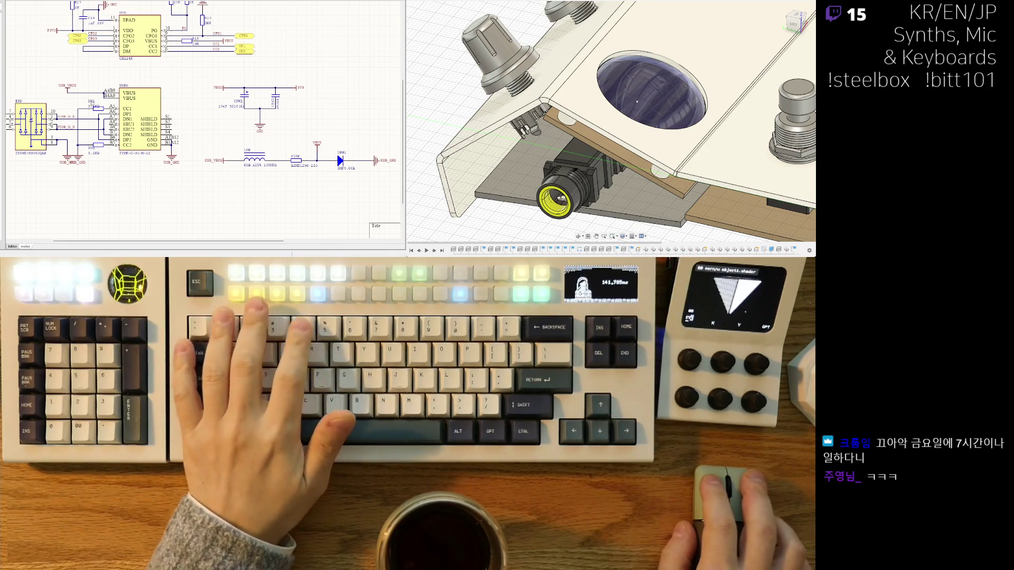
right_click_drag(201, 159, 223, 165)
Pan across the power-delivery sheet to inspect the inductor, fuse and diode filter row.
right_click_drag(119, 105, 144, 117)
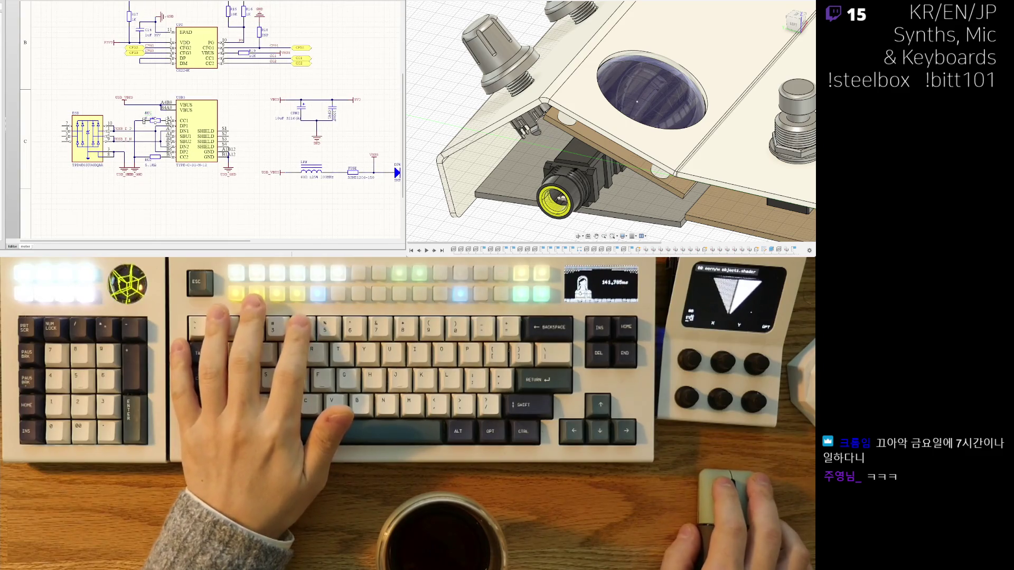
scroll(144, 117, "up", 2, "ctrl")
right_click_drag(206, 130, 121, 105)
scroll(219, 196, "down", 1, "ctrl")
right_click_drag(219, 196, 259, 200)
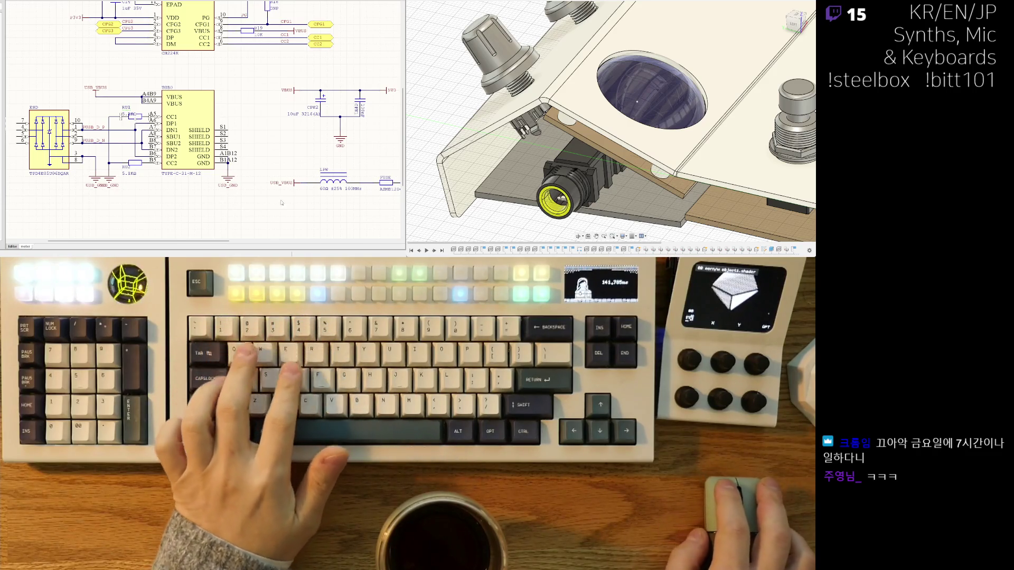
right_click_drag(203, 176, 170, 177)
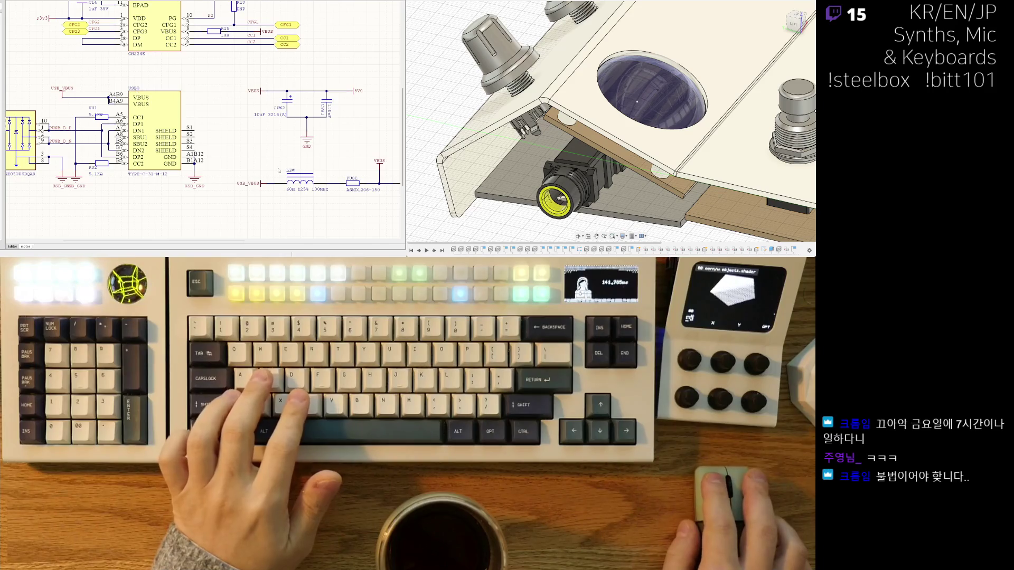
scroll(243, 191, "right", 5, "shift")
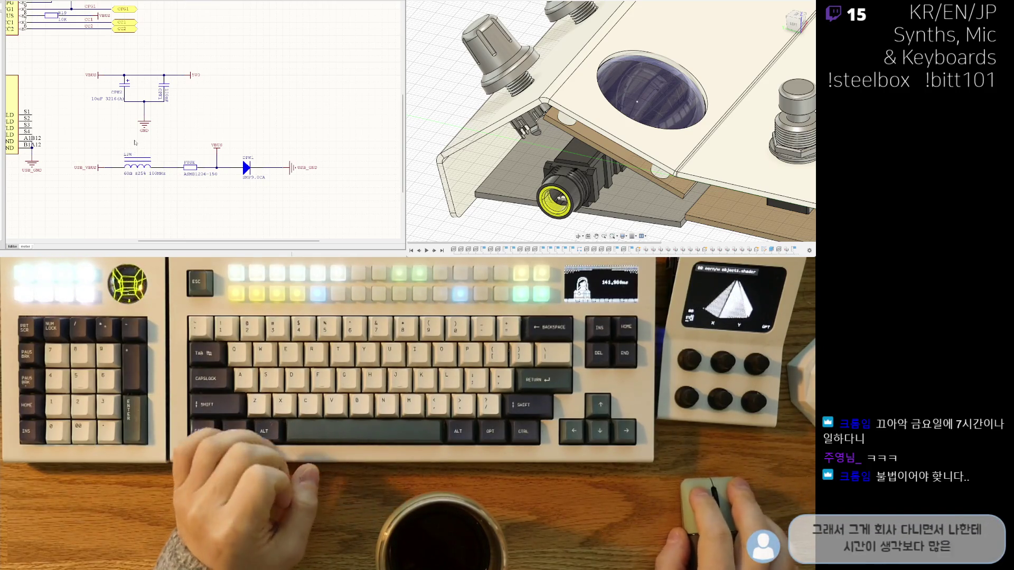
scroll(185, 159, "left", 5, "shift")
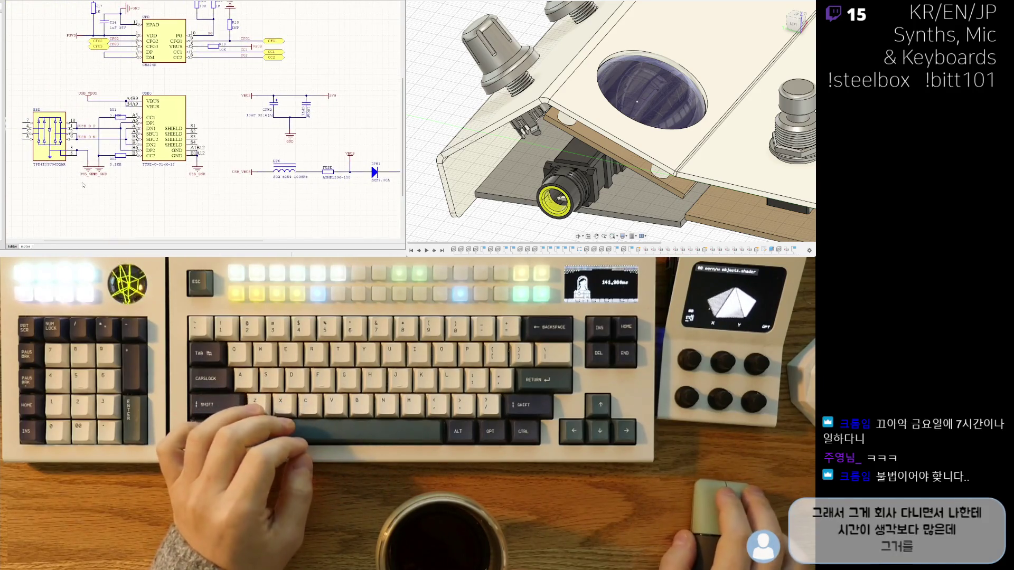
scroll(125, 183, "up", 3, "ctrl")
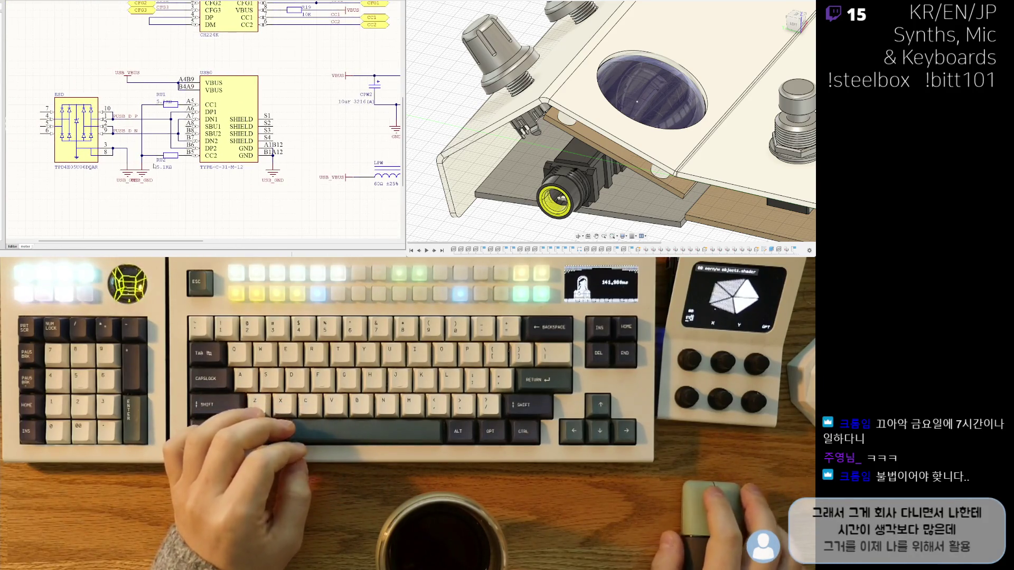
scroll(126, 183, "down", 2, "ctrl")
right_click_drag(264, 207, 349, 189)
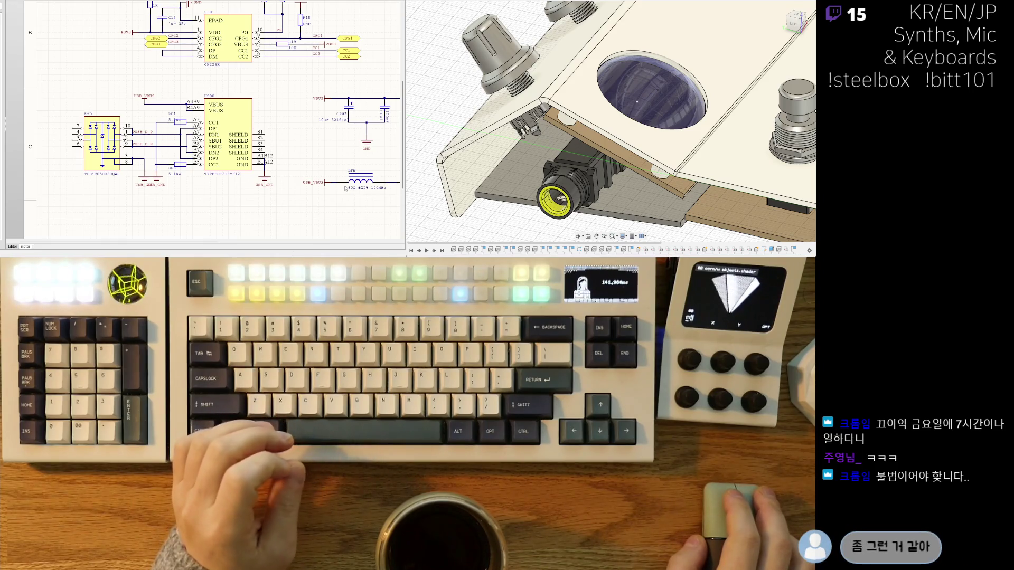
scroll(345, 188, "down", 1, "ctrl")
right_click_drag(221, 186, 135, 185)
scroll(120, 182, "up", 3, "ctrl")
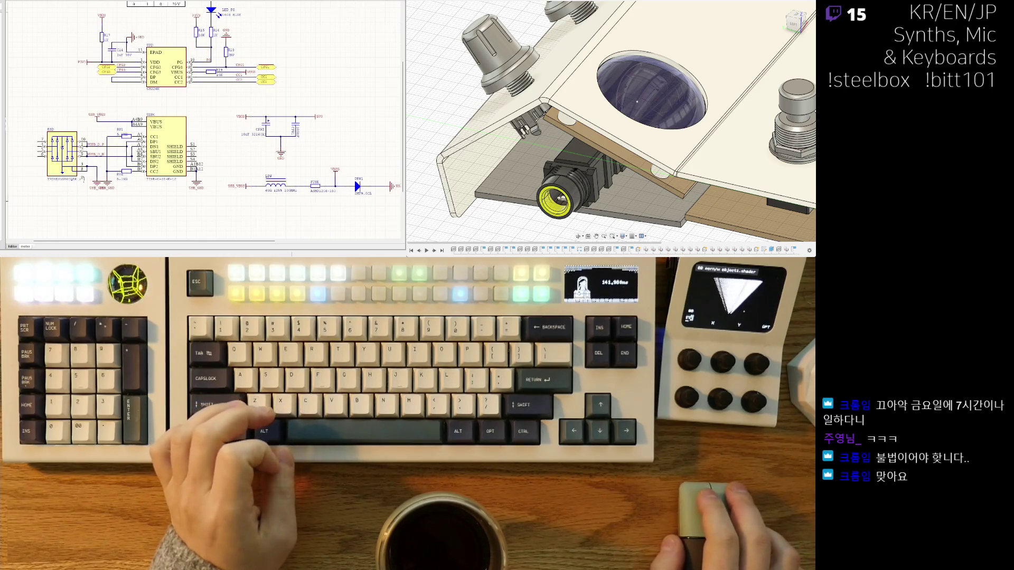
mouse_move(171, 153)
right_mouse_down()
mouse_move(172, 108)
mouse_move(151, 105)
mouse_move(192, 104)
right_mouse_up()
Move the USB_GND ground symbol left, directly under the ESD chip's ground wire.
left_click_drag(161, 139, 143, 136)
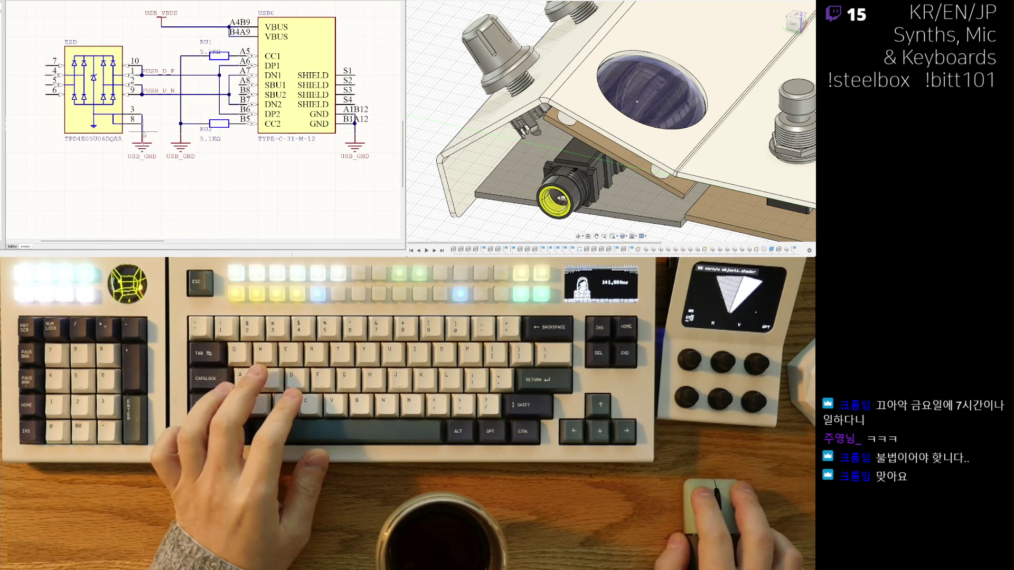
scroll(169, 175, "down", 2, "ctrl")
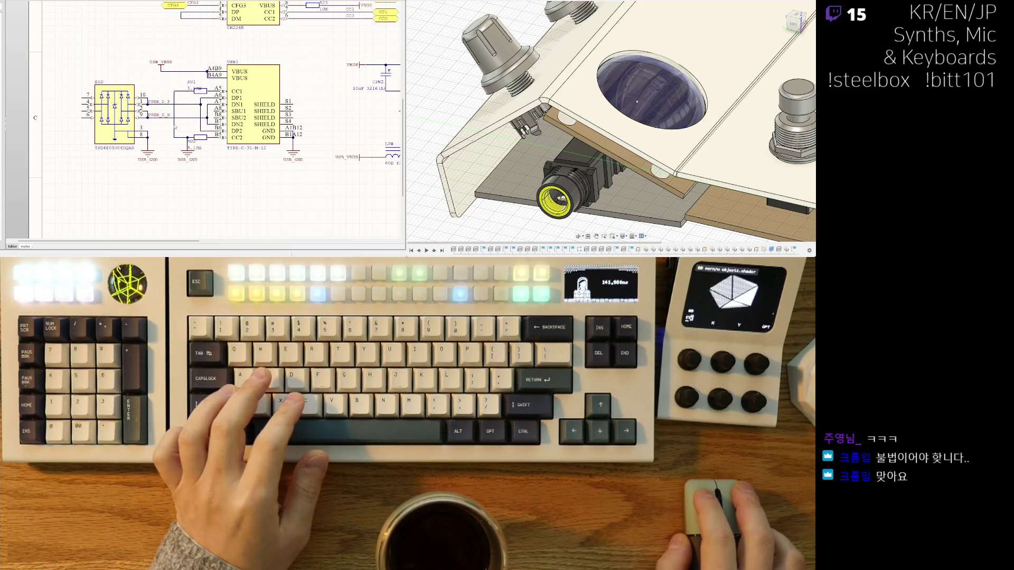
scroll(177, 156, "up", 3, "ctrl")
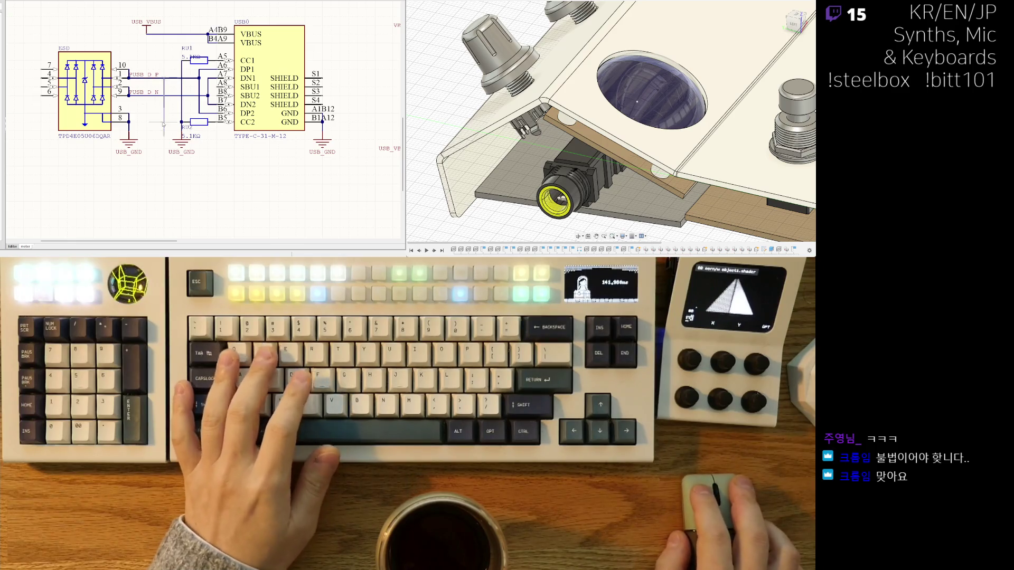
right_click_drag(140, 163, 127, 175)
scroll(127, 176, "down", 3)
scroll(135, 123, "up", 3)
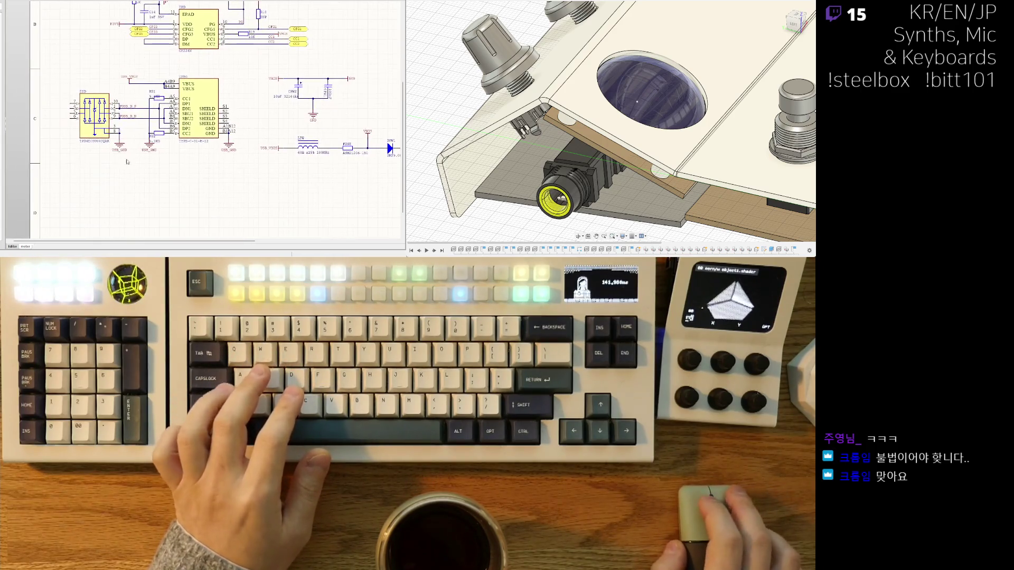
key("w")
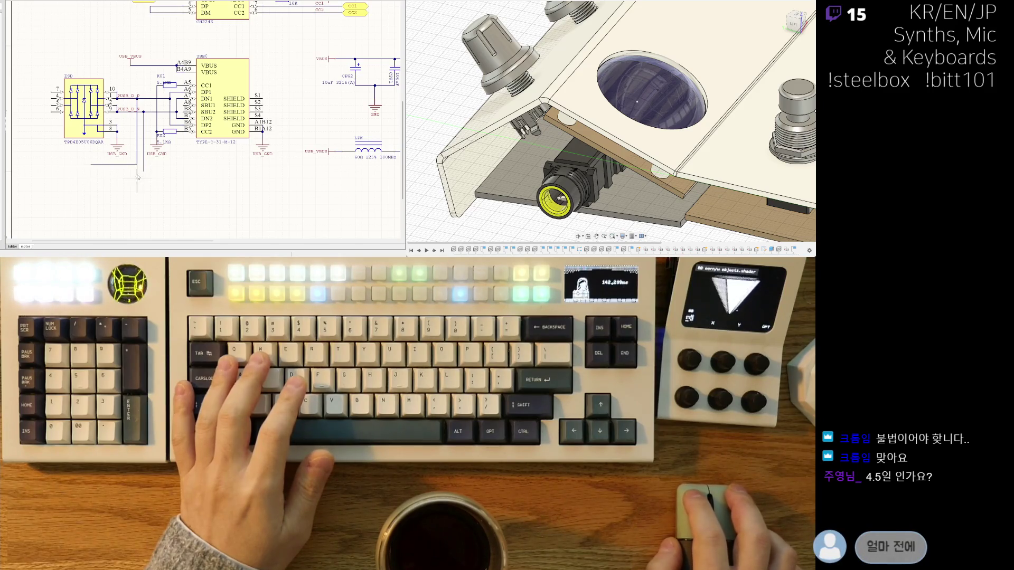
Place a port named FUSB_DP below the ESD chip and shift it left.
middle_click_drag(96, 173, 116, 211)
left_click(162, 37)
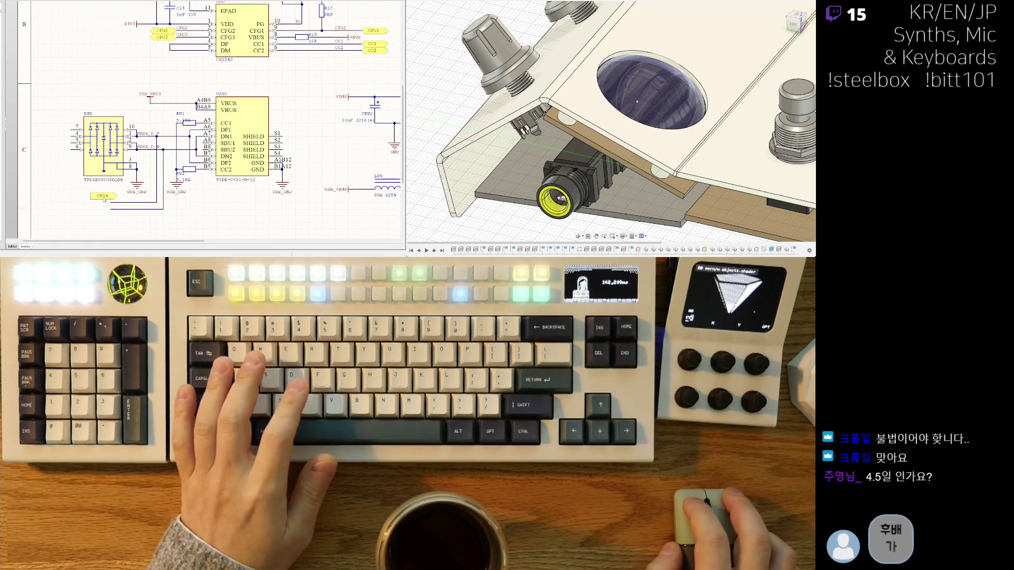
scroll(83, 203, "down", 1)
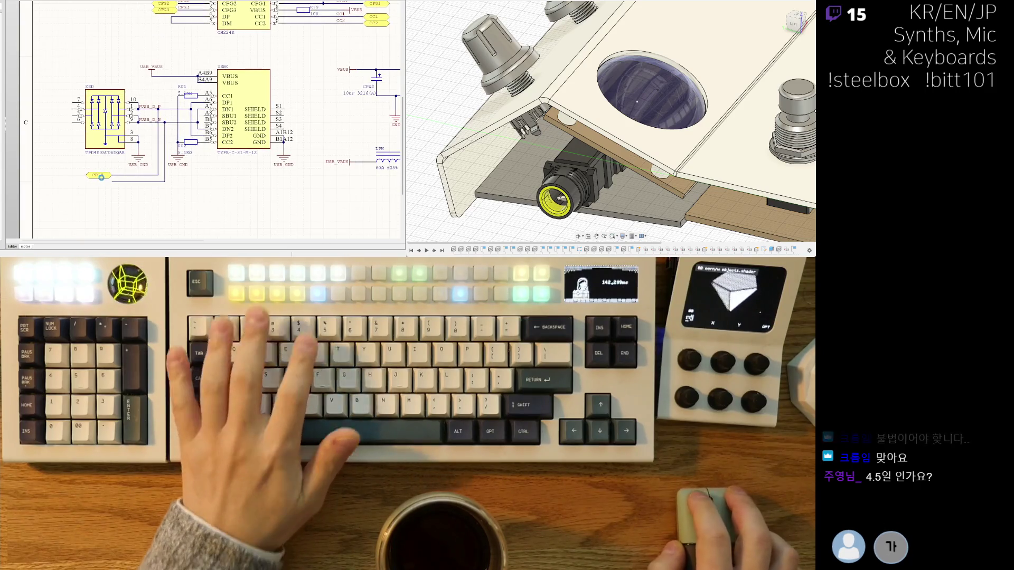
type("CFG4")
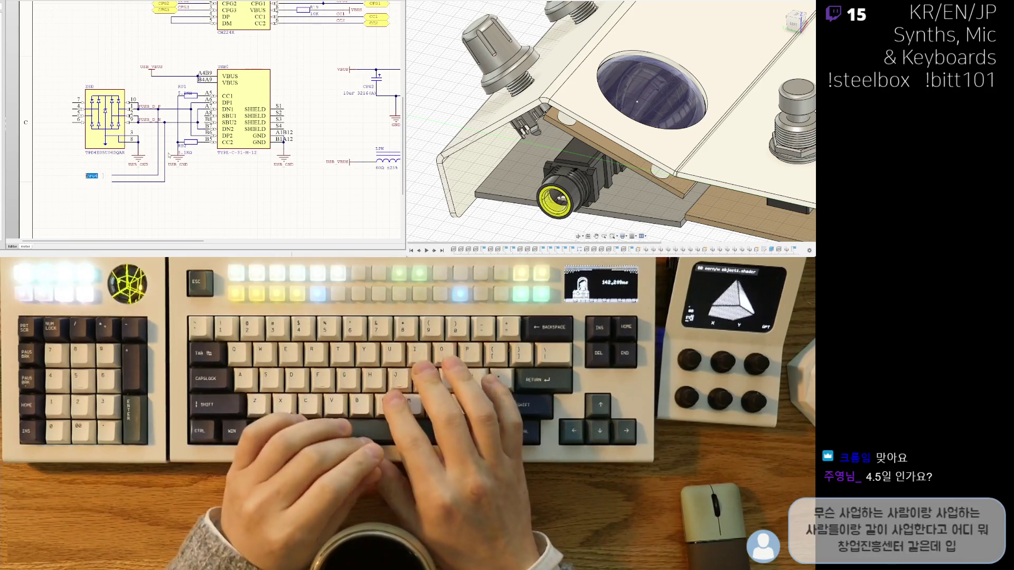
type("PUSB")
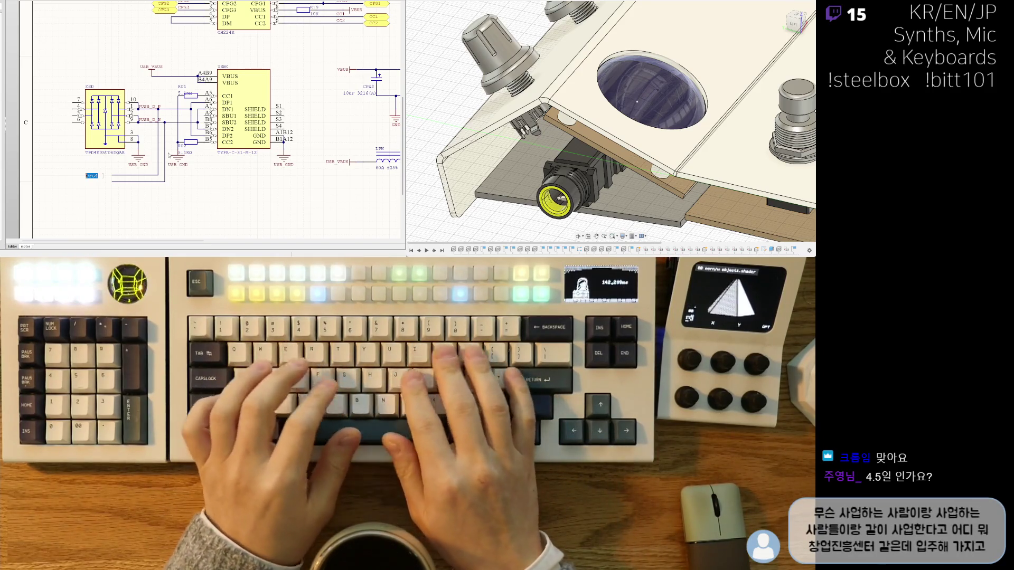
type("_DP")
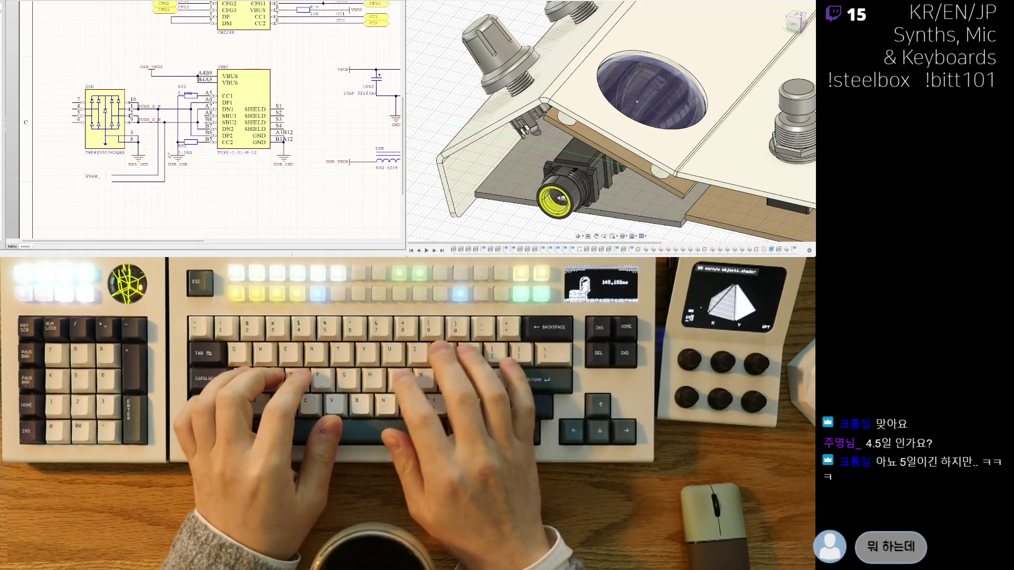
type("C3")
key("Return")
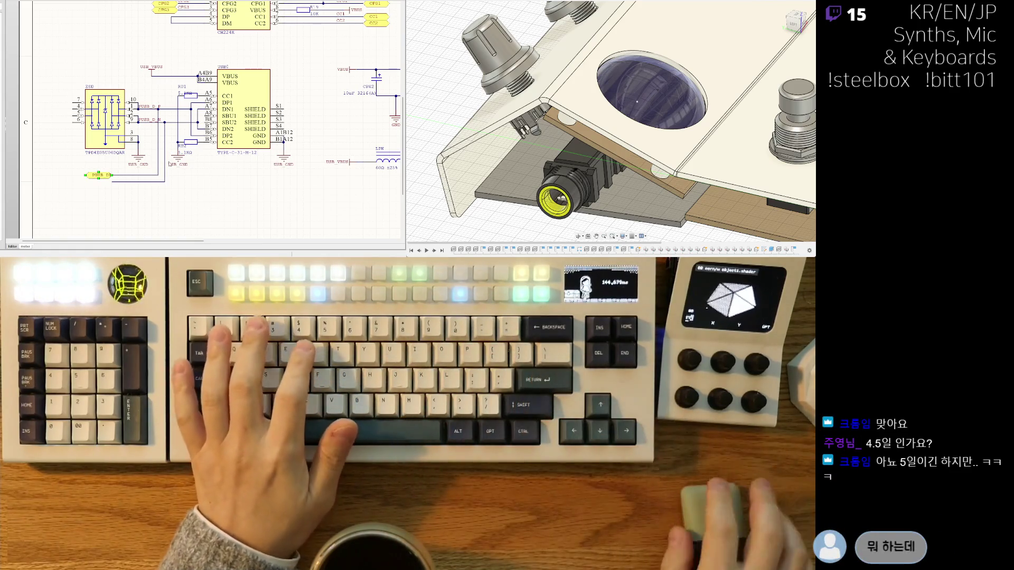
left_click_drag(86, 177, 73, 175)
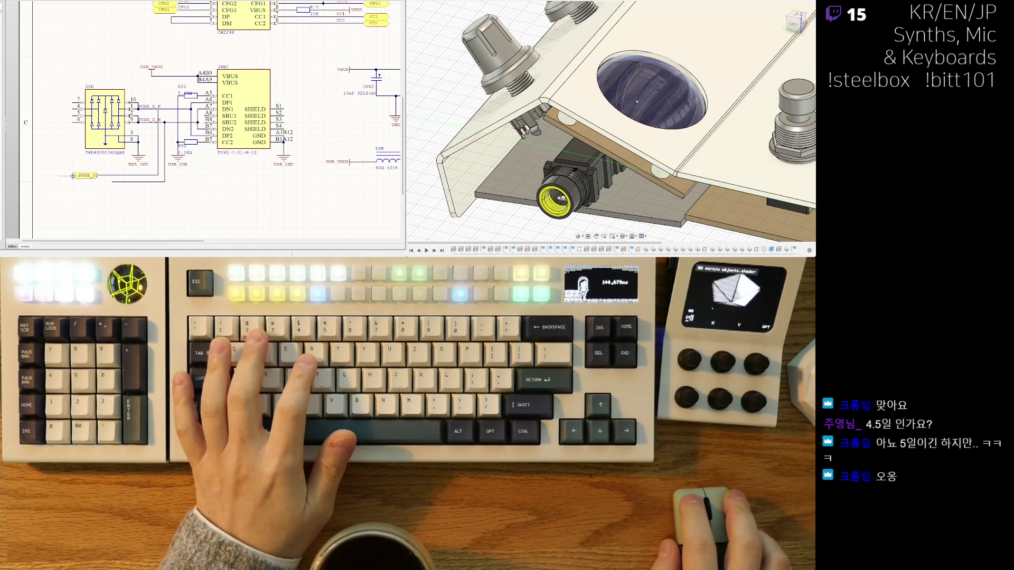
key("Escape")
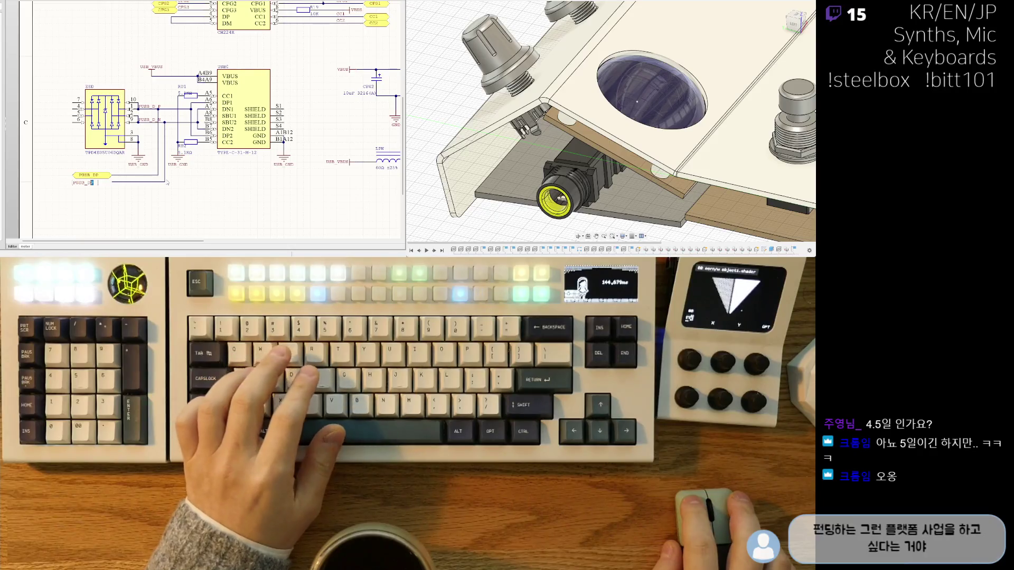
Place the FUSB_DN port beneath FUSB_DP, then deselect both ports.
key("Return")
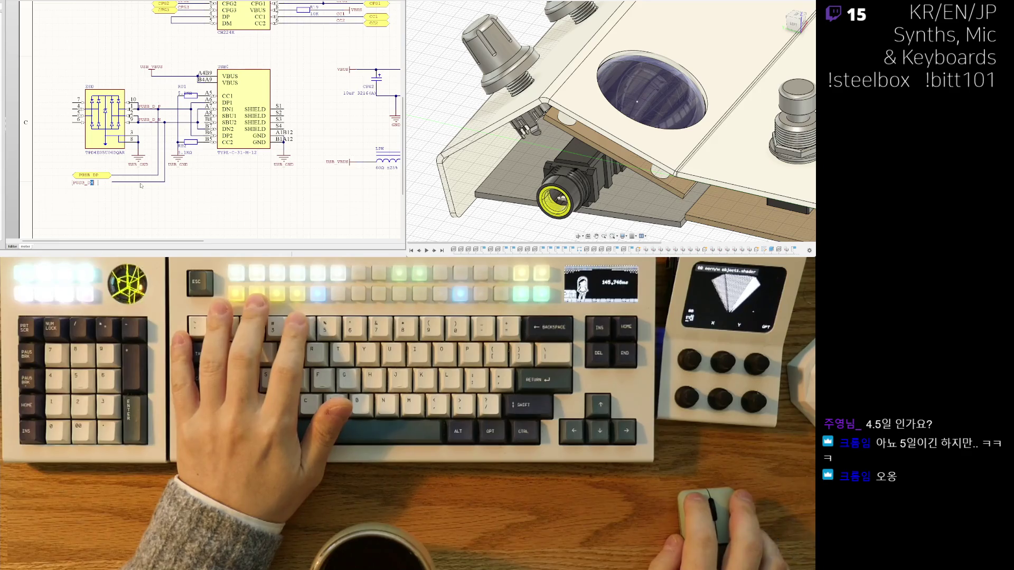
key("Return")
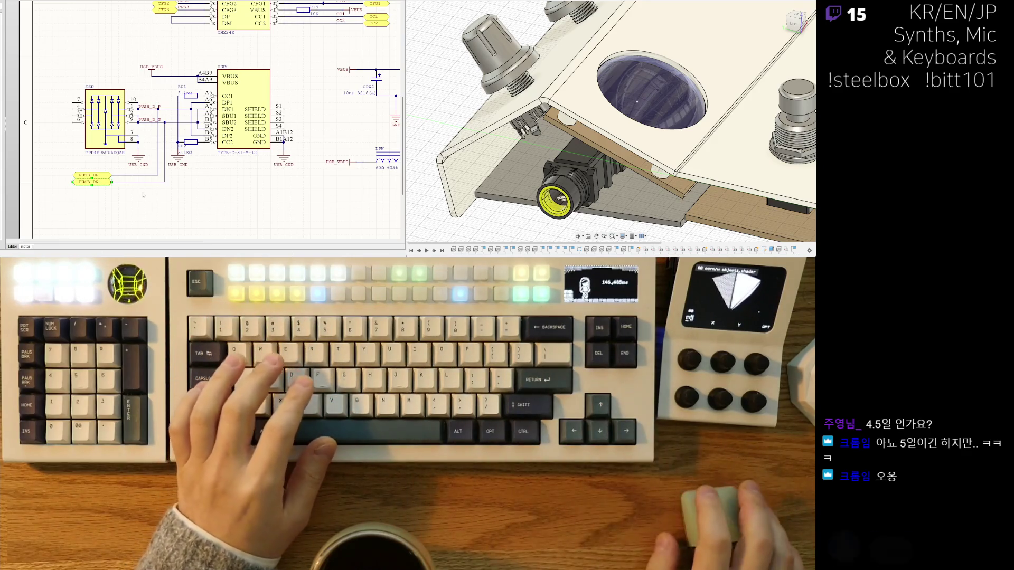
left_click(144, 195)
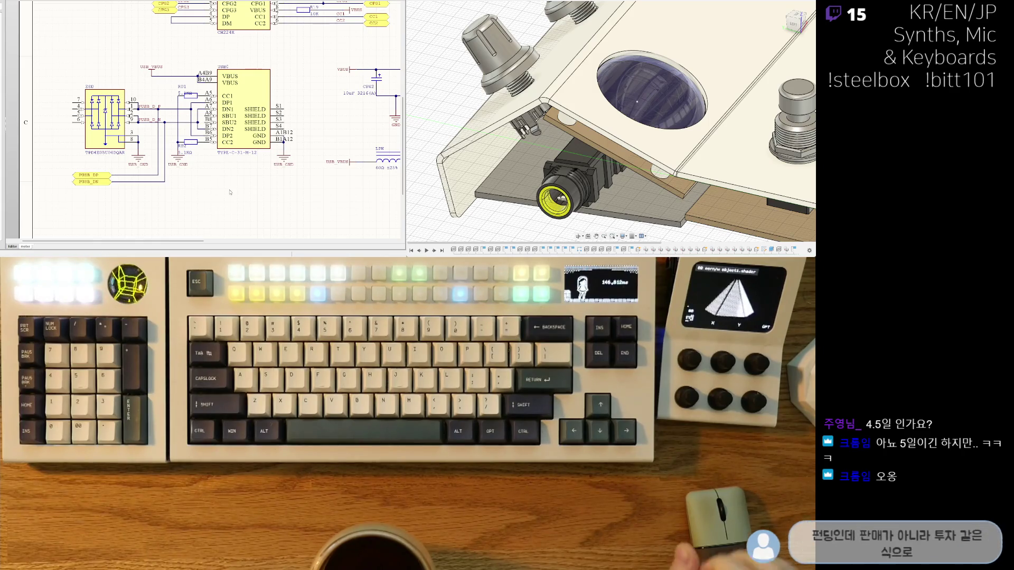
scroll(179, 136, "up", 1)
scroll(178, 136, "up", 2)
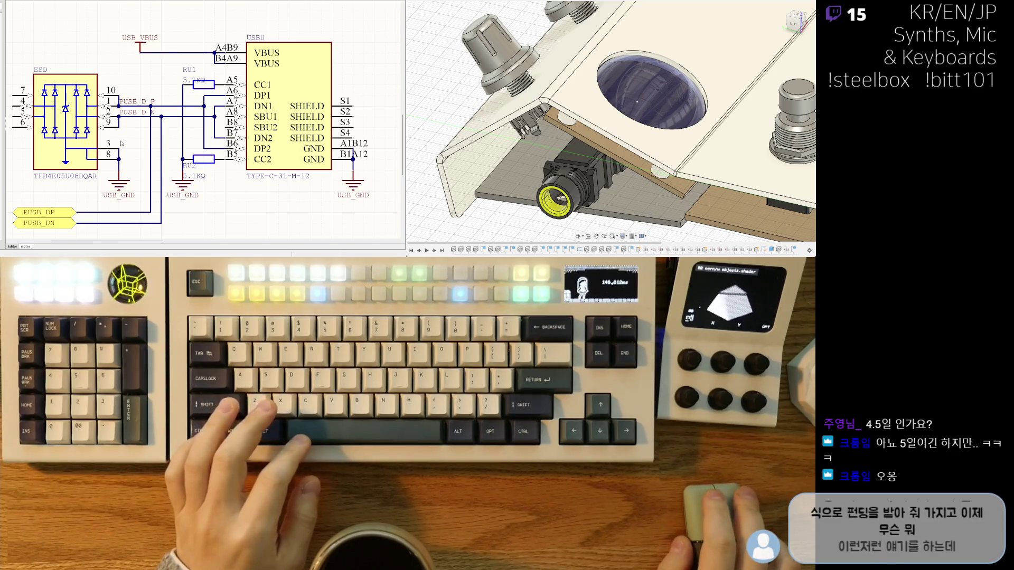
scroll(122, 143, "down", 2)
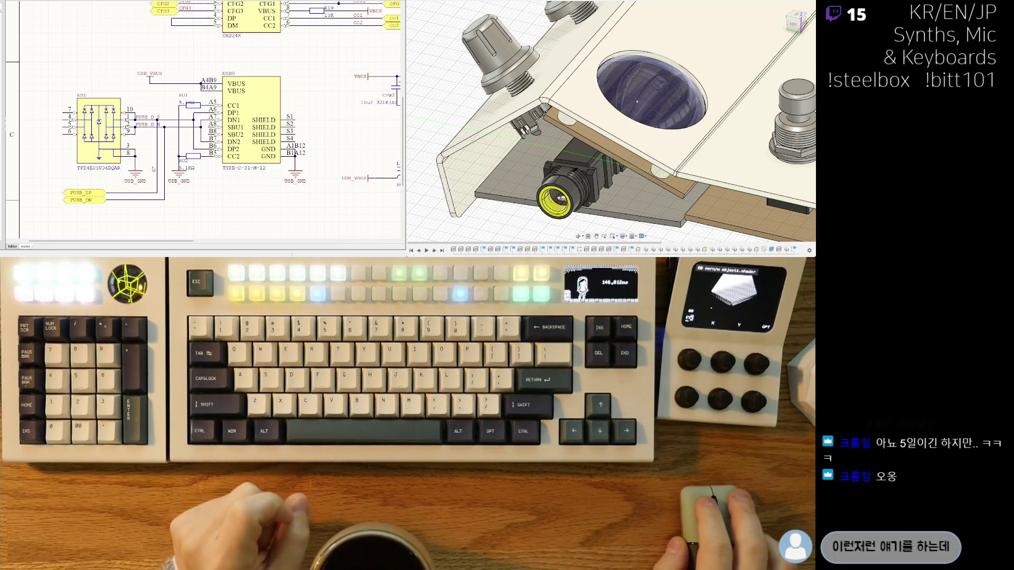
right_click_drag(152, 169, 143, 153)
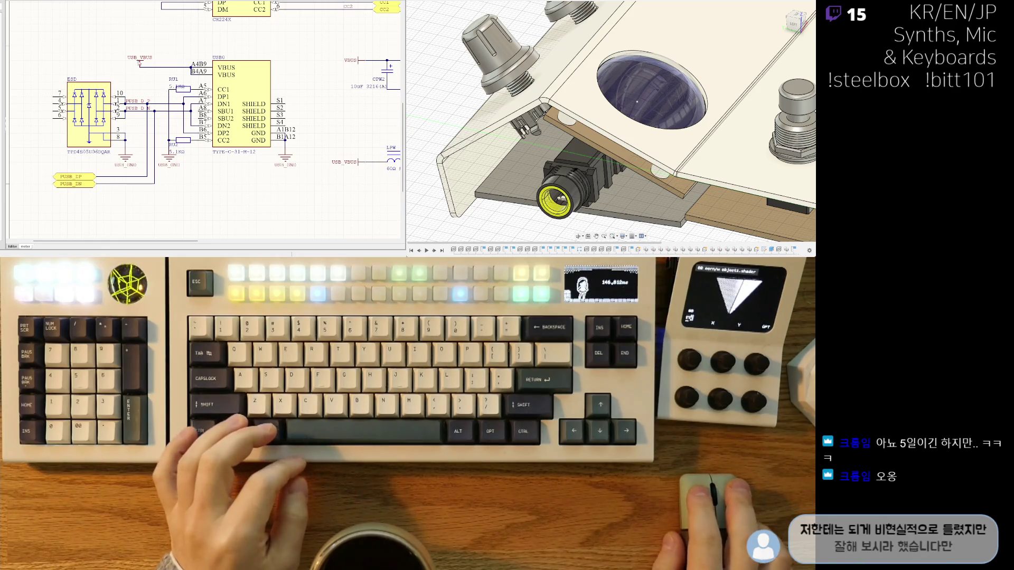
Shift the USB_VBUS label slightly right and zoom out over the whole sheet.
left_click_drag(140, 59, 155, 59)
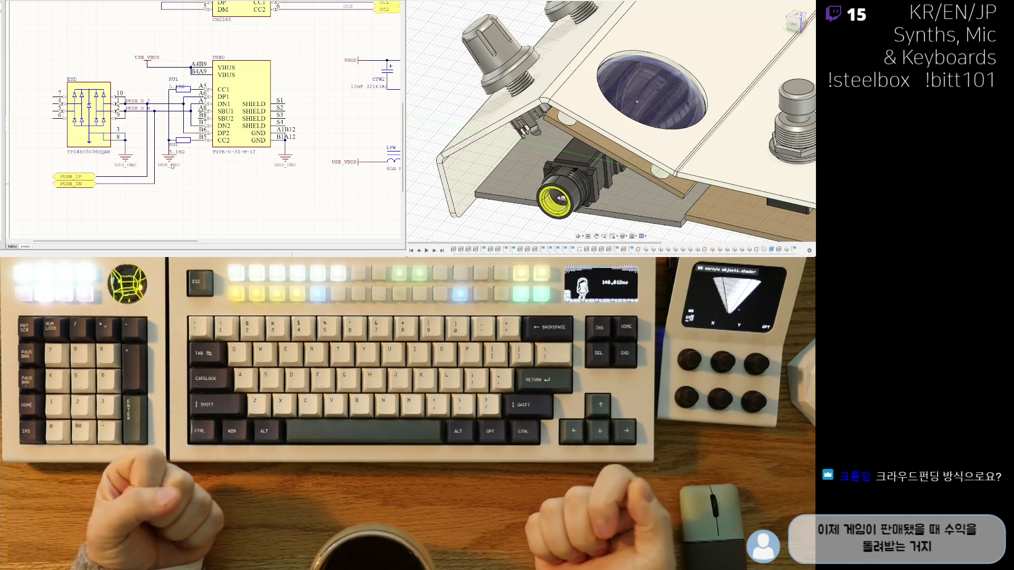
scroll(125, 176, "down", 3, "ctrl")
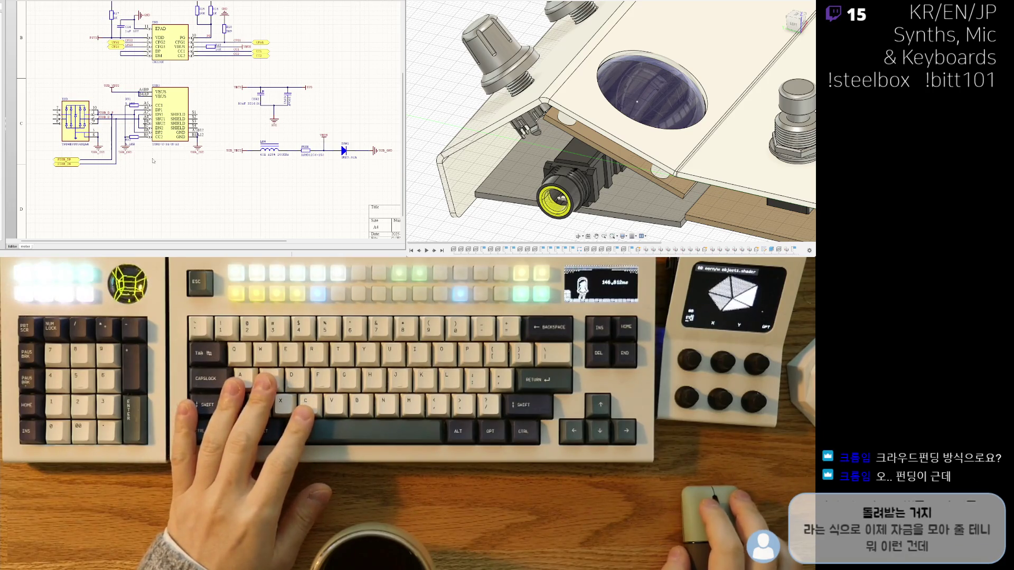
scroll(170, 160, "down", 3, "ctrl")
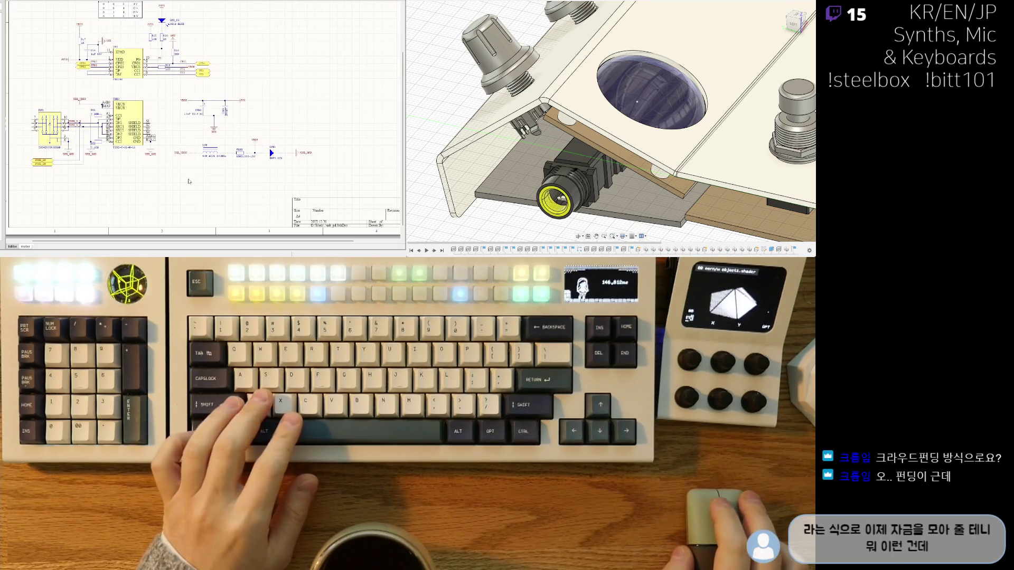
scroll(200, 174, "up", 3, "ctrl")
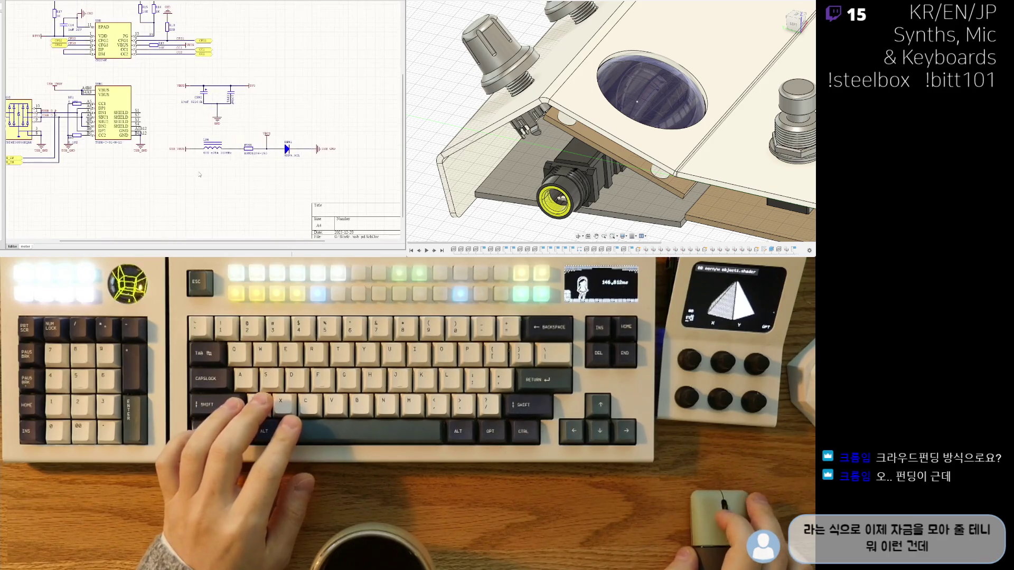
Box-select the USB connector, ESD and VBUS filter block and move it right into place.
right_click_drag(214, 135, 178, 104)
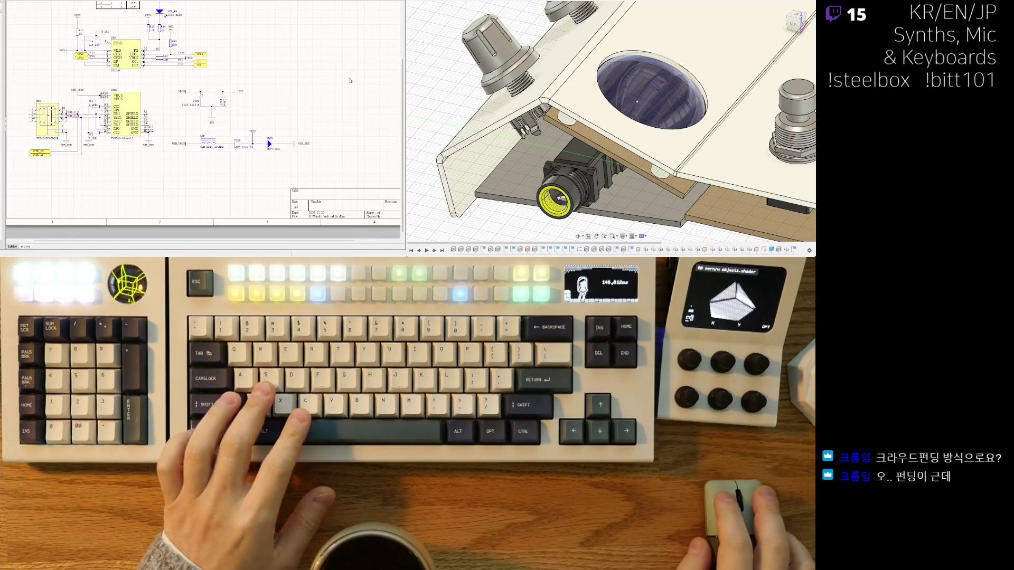
left_click_drag(251, 140, 8, 201)
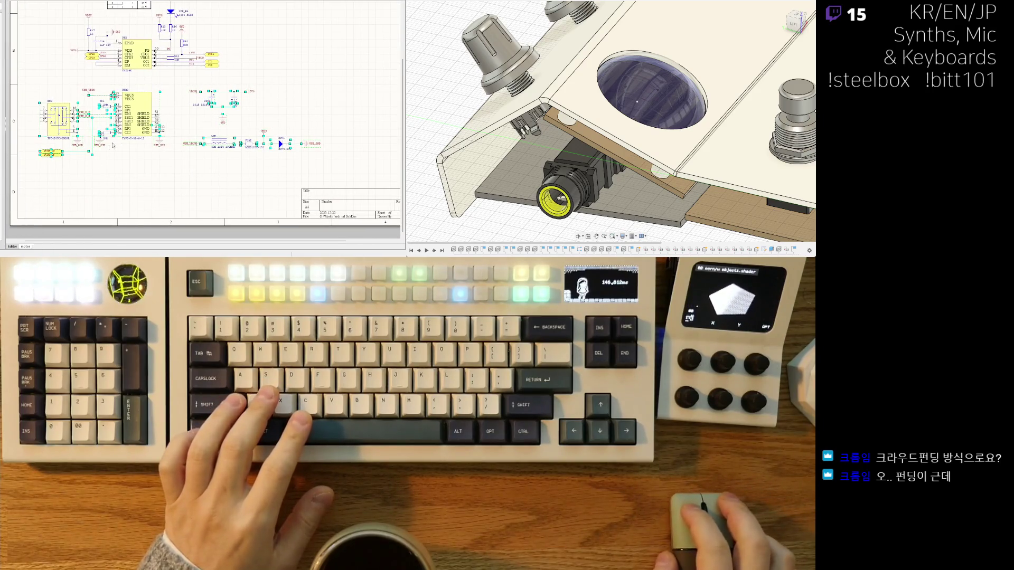
left_click_drag(244, 139, 312, 140)
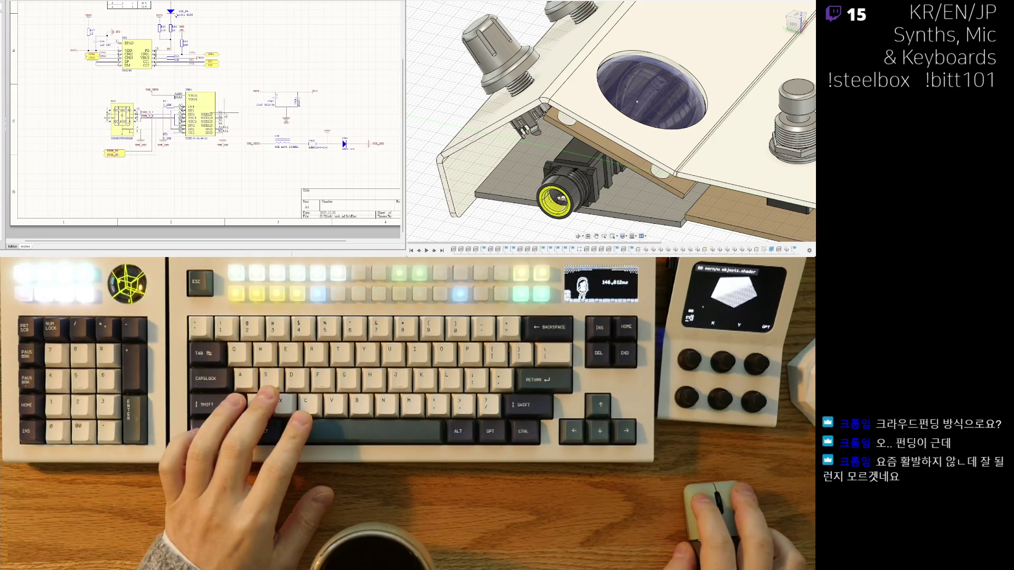
left_click_drag(229, 117, 236, 116)
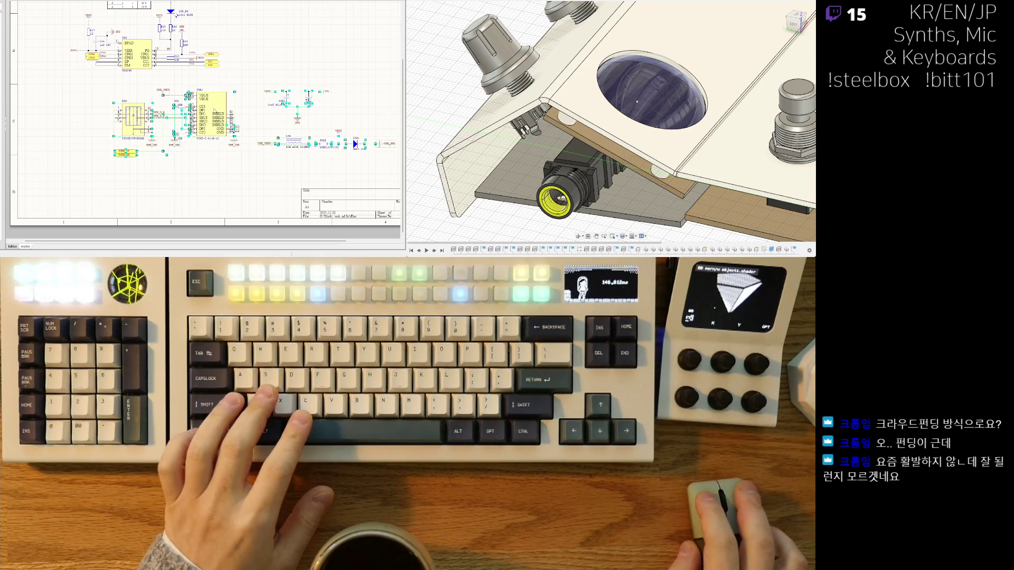
Settle the block's position with undo/redo, then move the voltage table down-left above the CH224K.
key("ctrl+z")
key("ctrl+z")
key("ctrl+z")
key("ctrl+y")
key("ctrl+y")
key("ctrl+z")
key("ctrl+z")
key("ctrl+z")
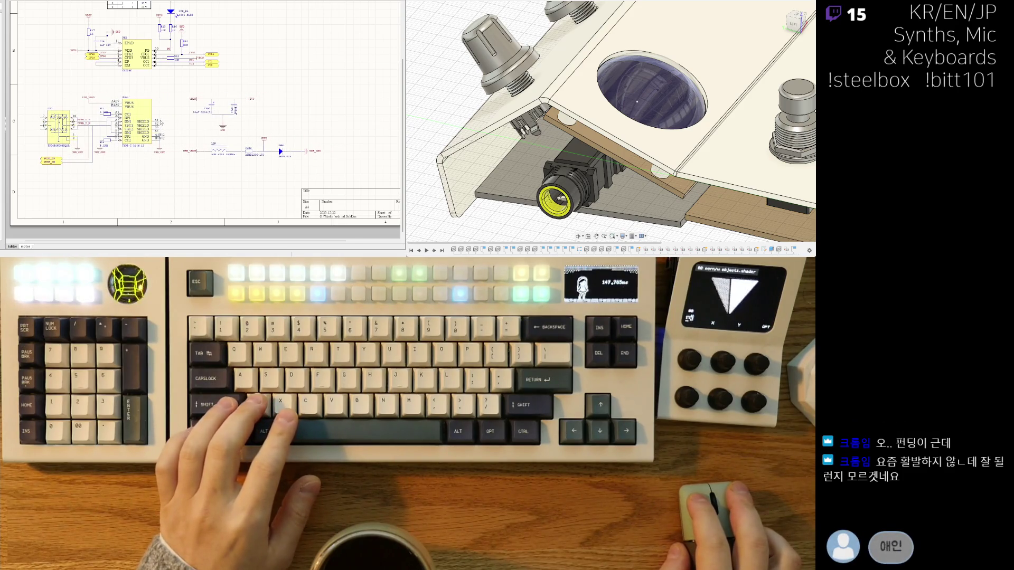
key("ctrl+z")
scroll(231, 106, "up", 2, "ctrl")
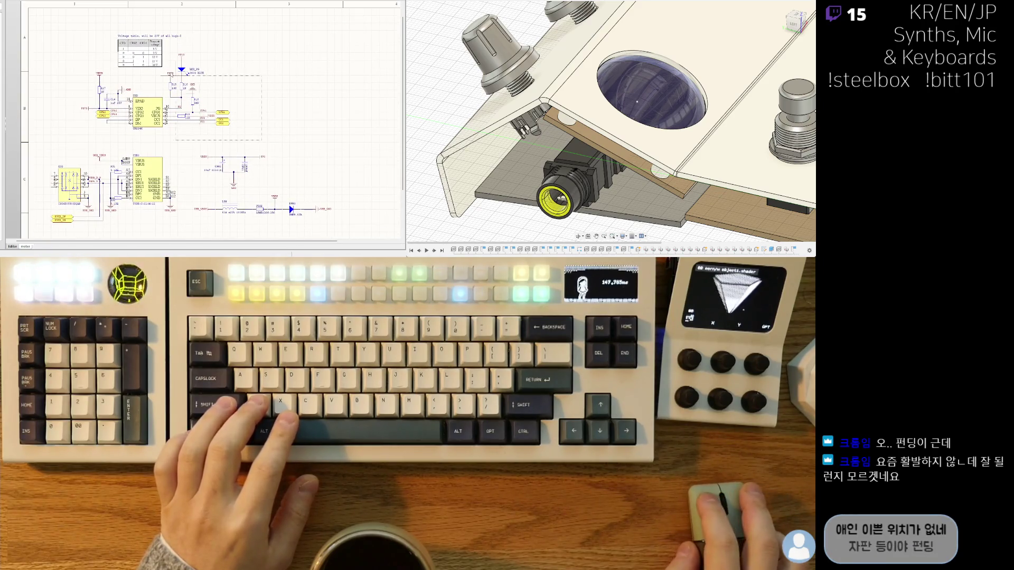
key("ctrl+z")
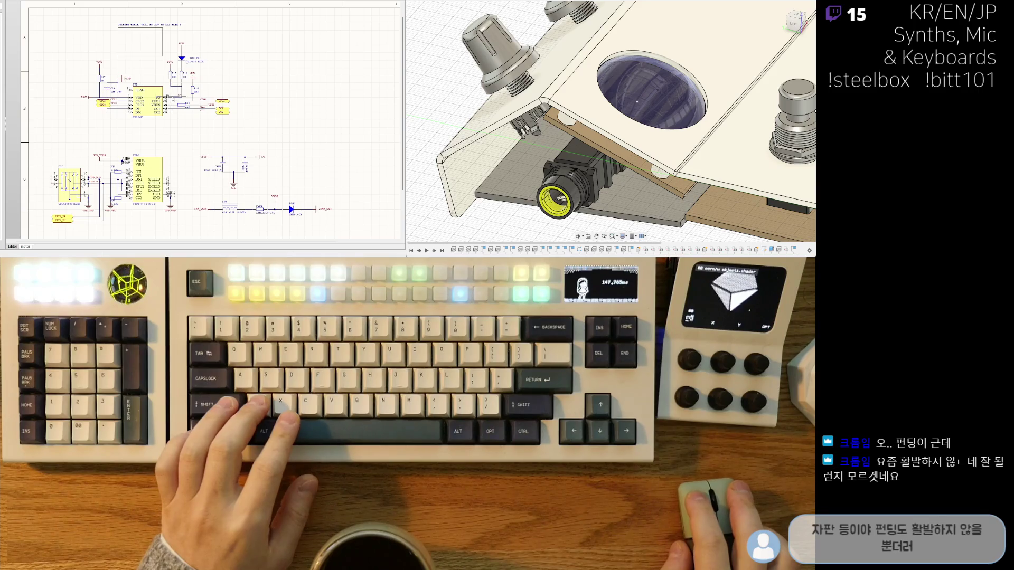
key("ctrl+shift+z")
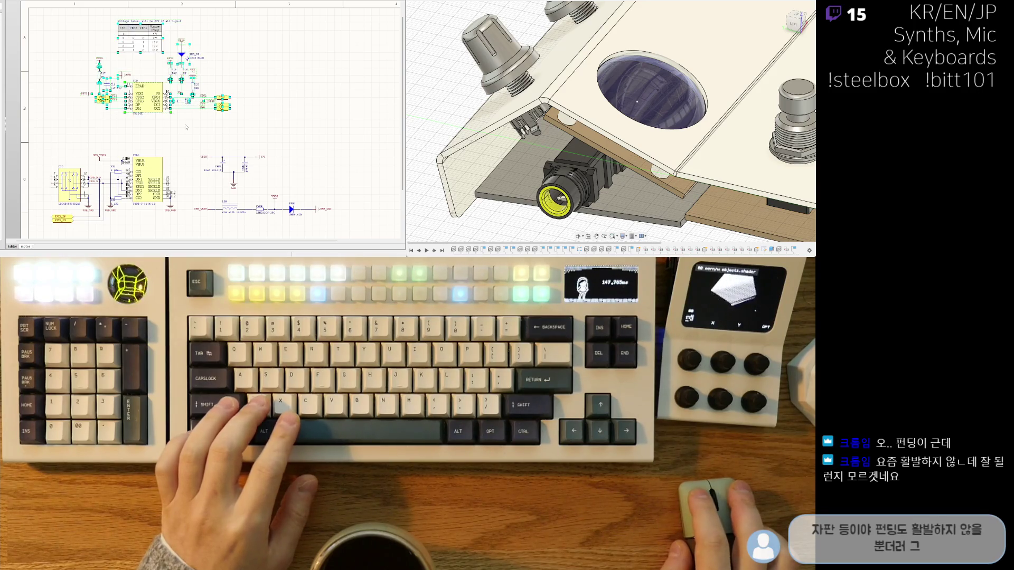
mouse_move(157, 40)
left_mouse_down()
mouse_move(141, 51)
mouse_move(156, 32)
left_mouse_up()
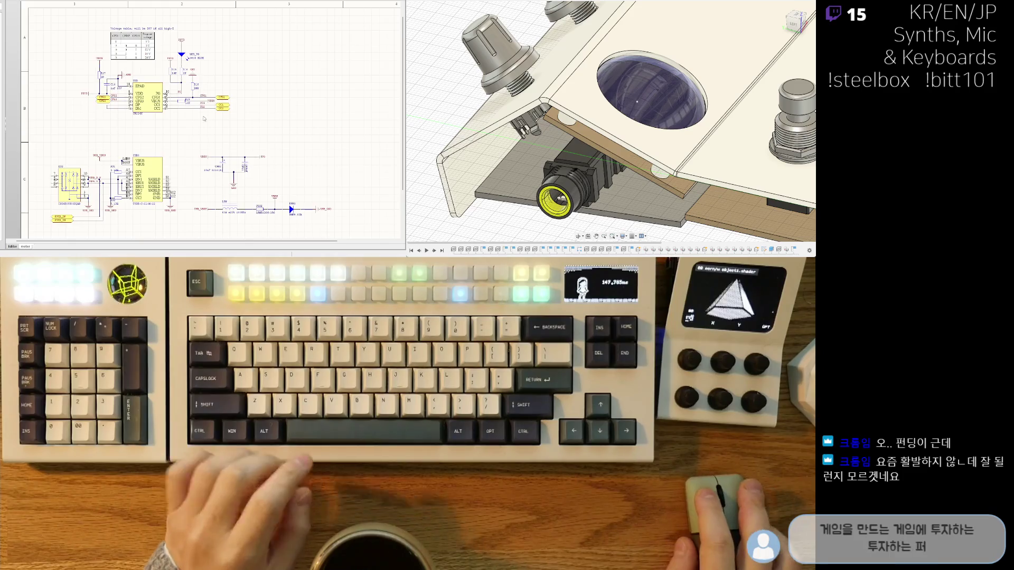
Nudge protection diode DPW1 slightly right along the VBUS wire.
scroll(201, 141, "up", 2, "ctrl")
scroll(196, 127, "up", 2, "ctrl")
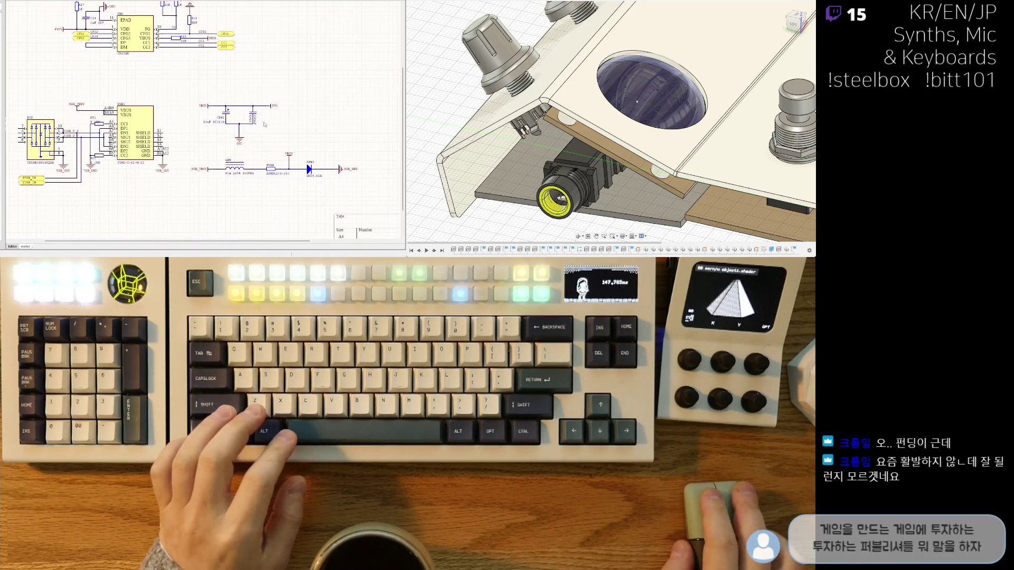
scroll(288, 163, "up", 2, "ctrl")
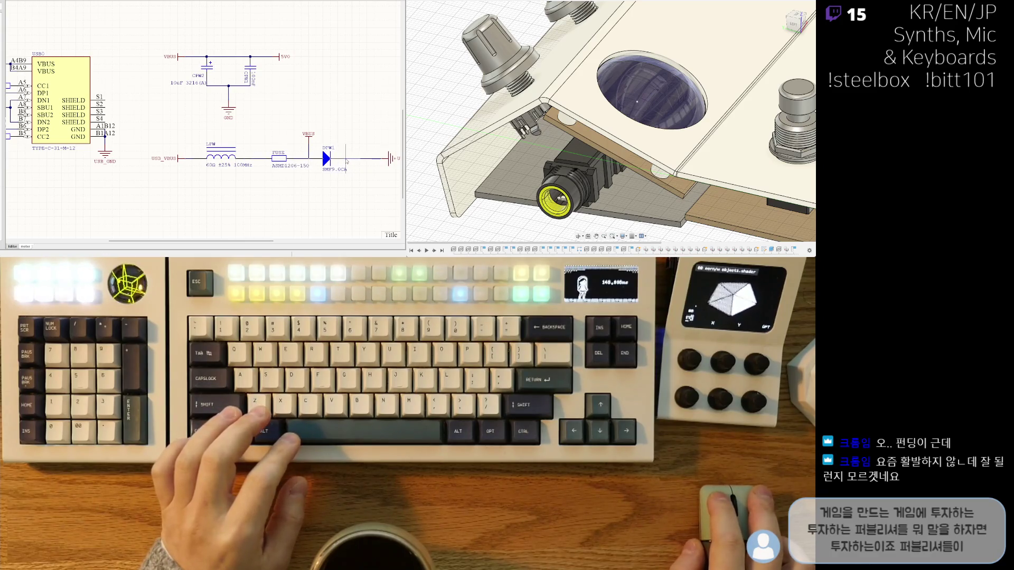
left_click_drag(347, 161, 359, 161)
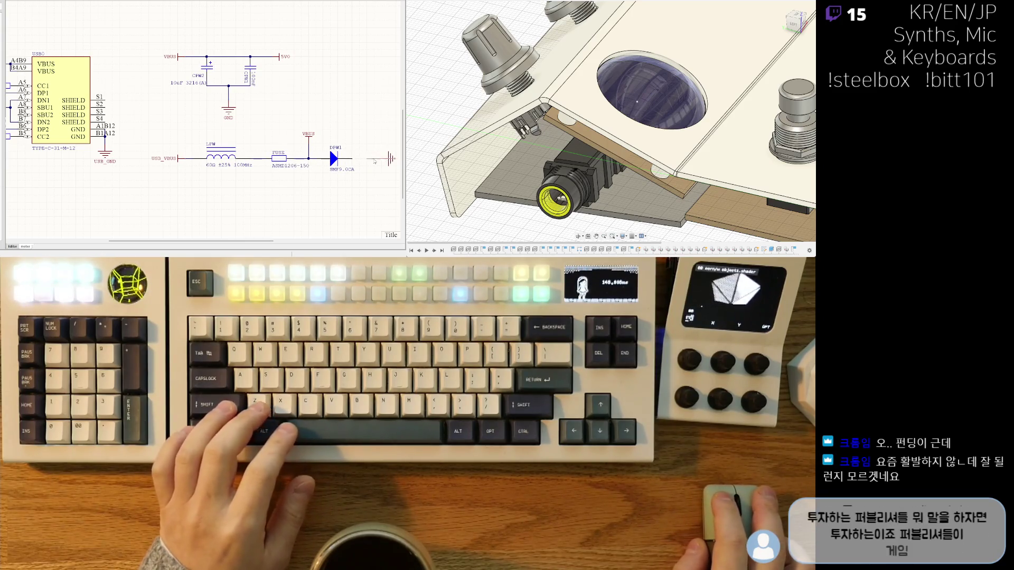
right_click_drag(356, 152, 328, 140)
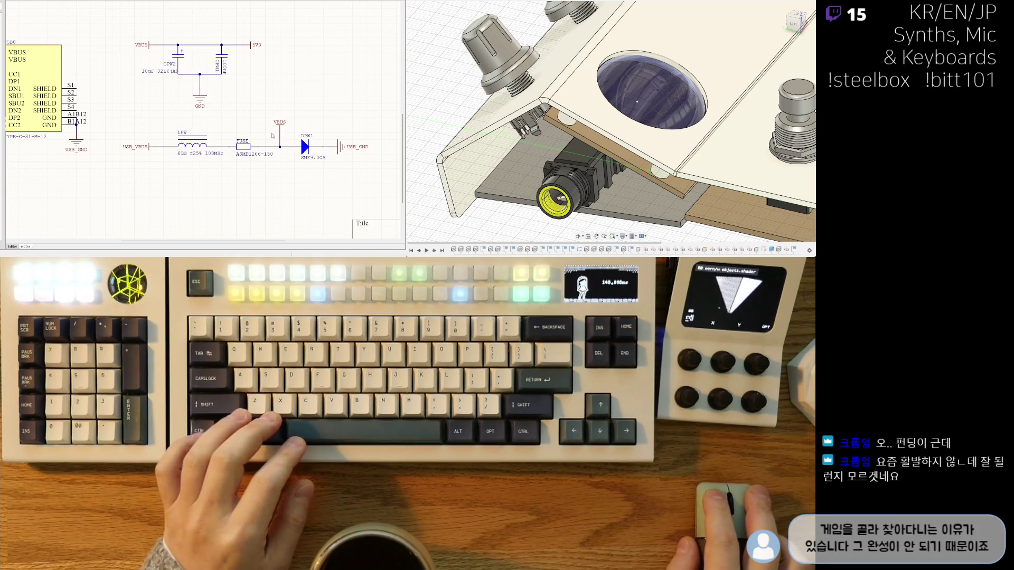
Review the USB-PD sheet down to the title block, then switch to the RP2350 MCU sheet.
scroll(206, 147, "down", 3, "ctrl")
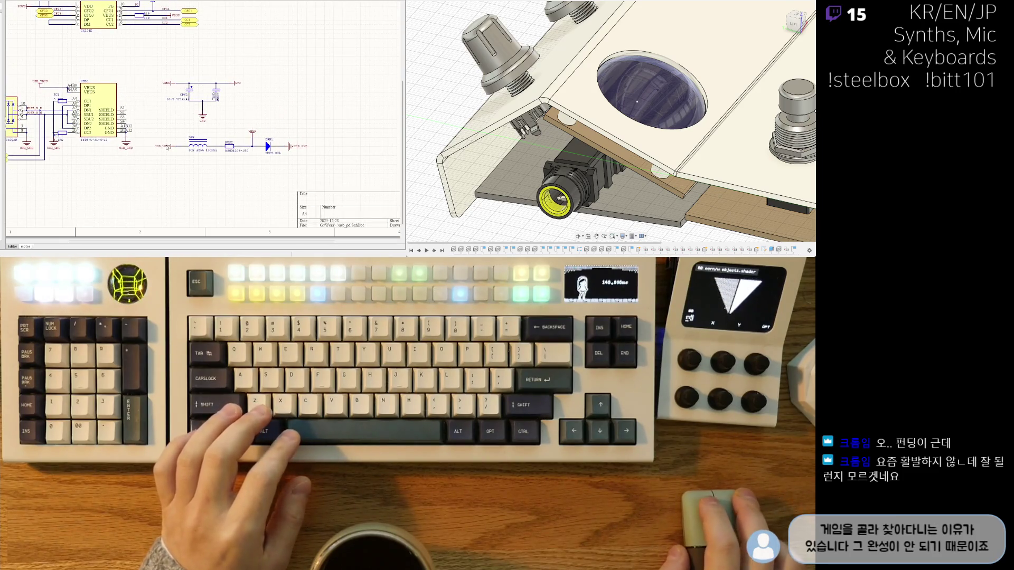
scroll(172, 157, "up", 3, "ctrl")
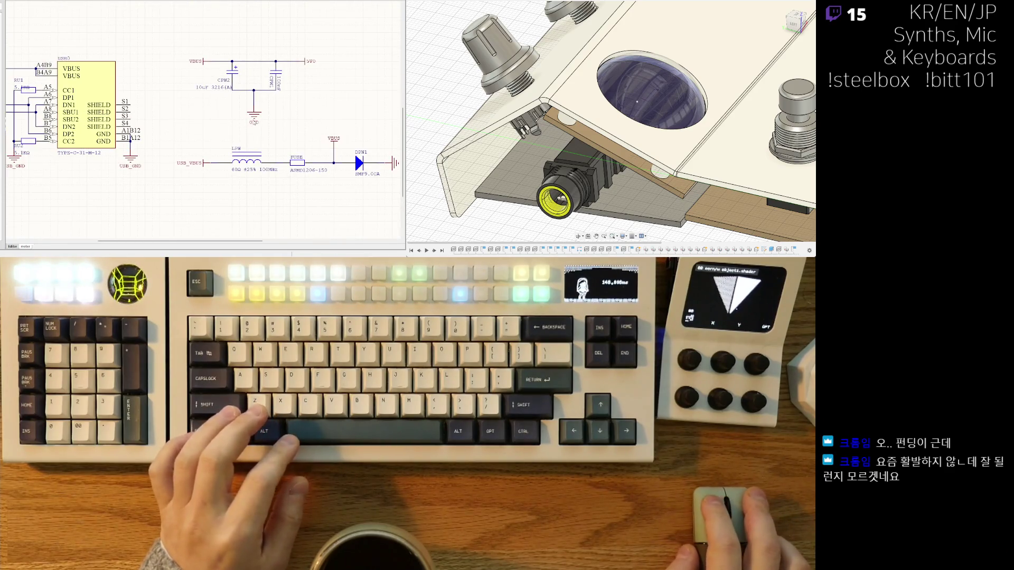
scroll(241, 122, "down", 4, "ctrl")
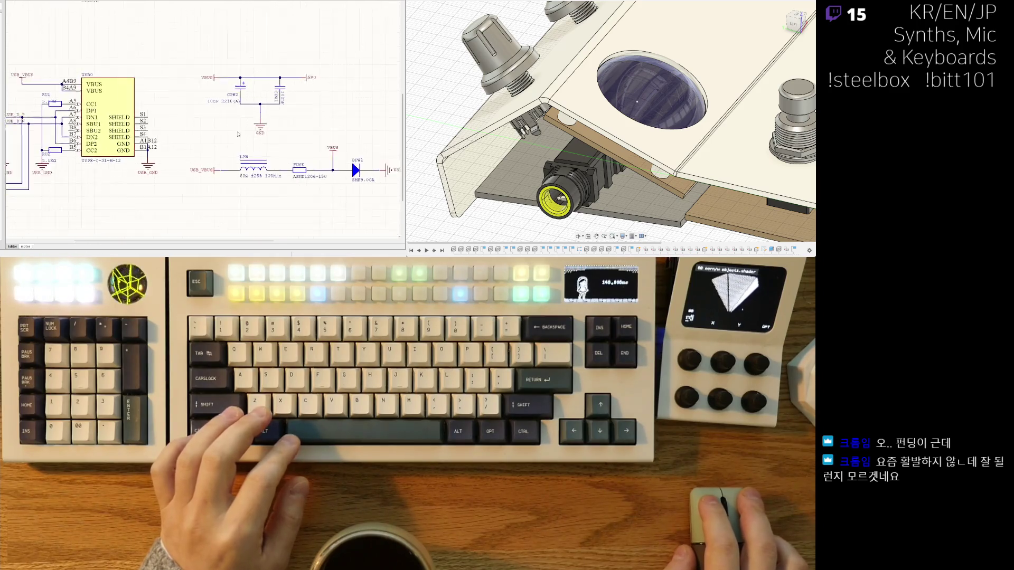
scroll(211, 176, "down", 4, "ctrl")
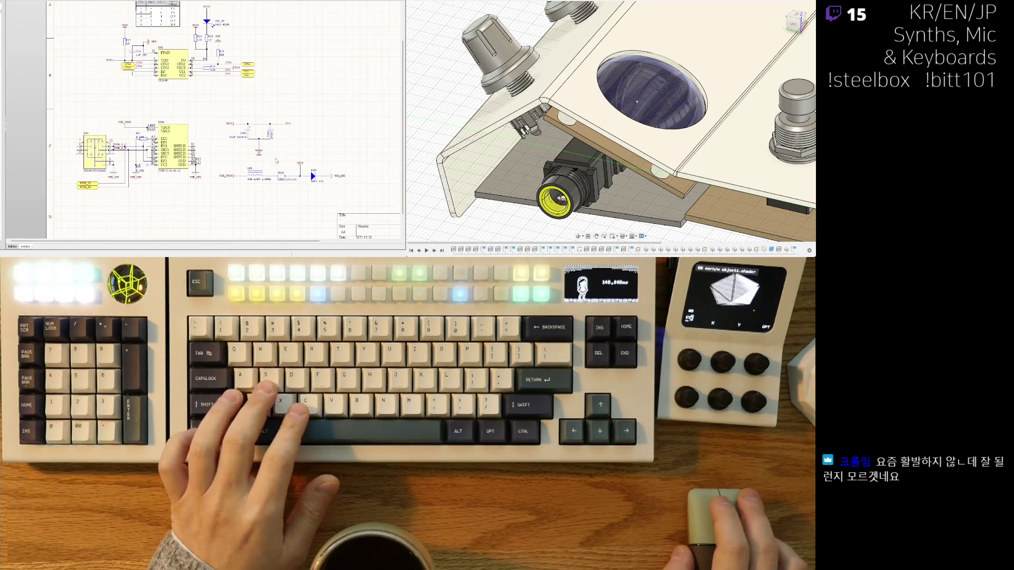
right_click_drag(229, 184, 201, 161)
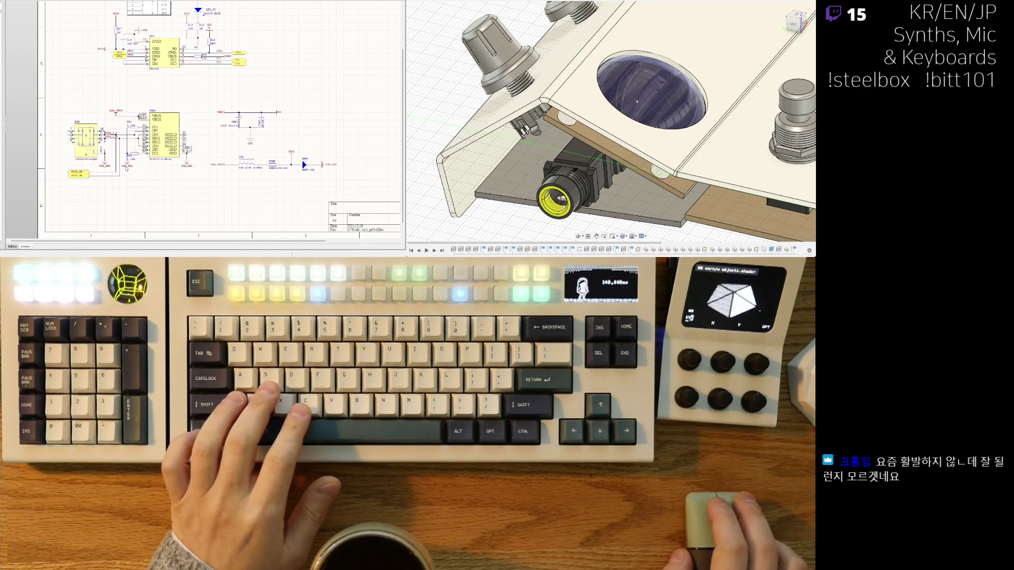
scroll(127, 167, "up", 1, "ctrl")
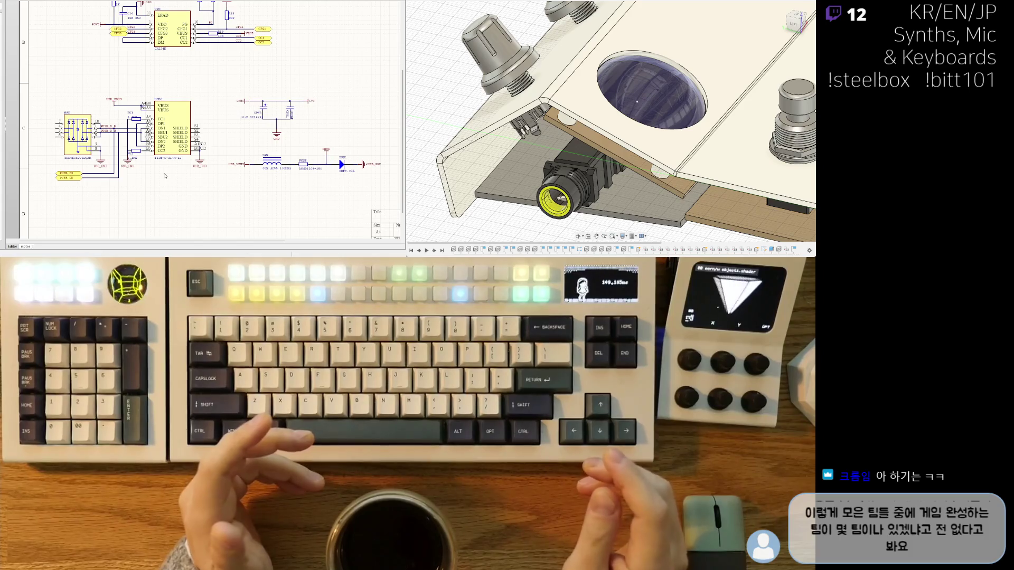
key("ctrl+Tab")
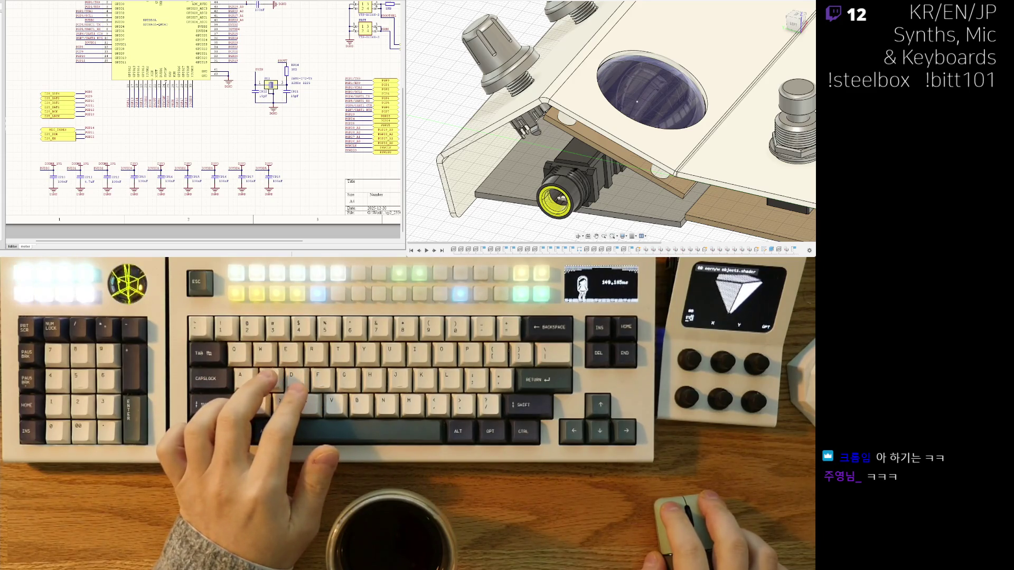
On the top-level sheet, synchronize sheet entries to add H_SCL and H_SDA to U_motor.
key("ctrl+Tab")
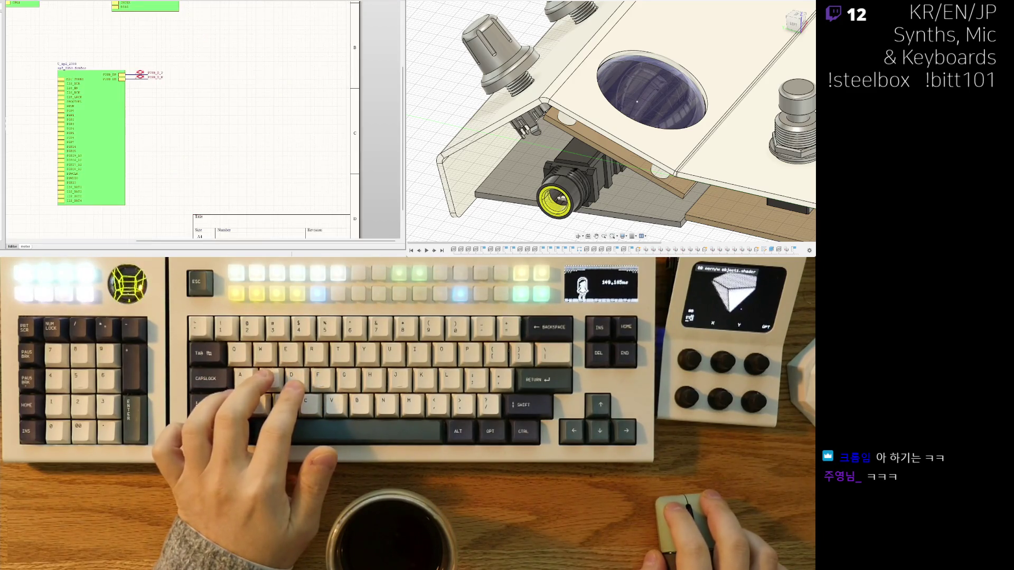
right_click_drag(157, 94, 200, 160)
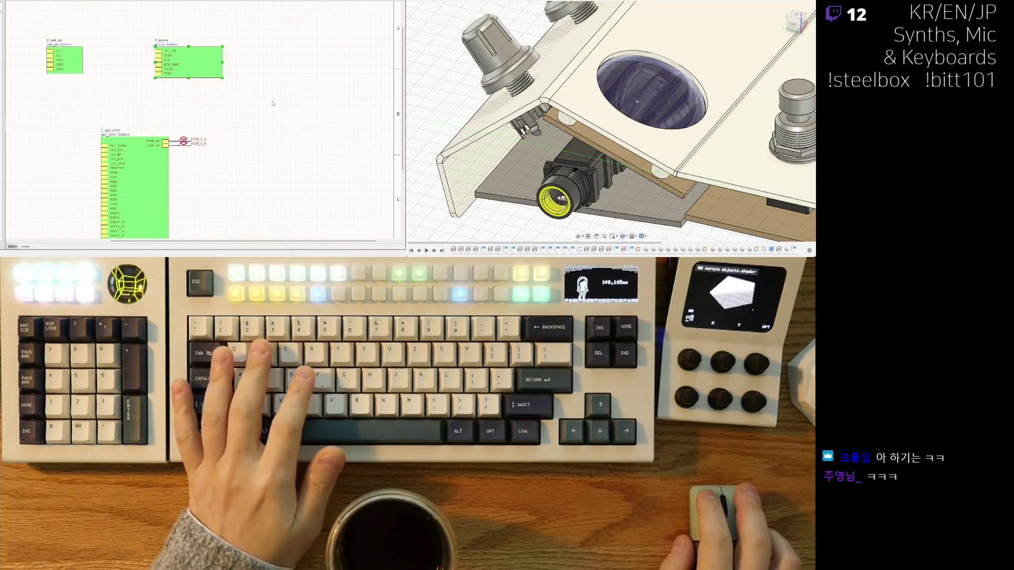
key("z")
key("s")
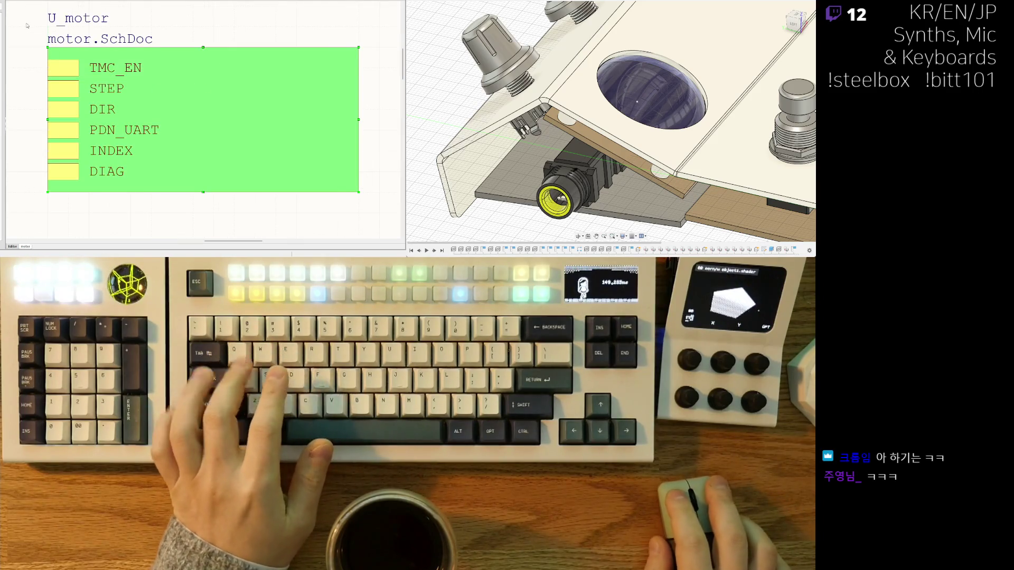
key("ctrl+v")
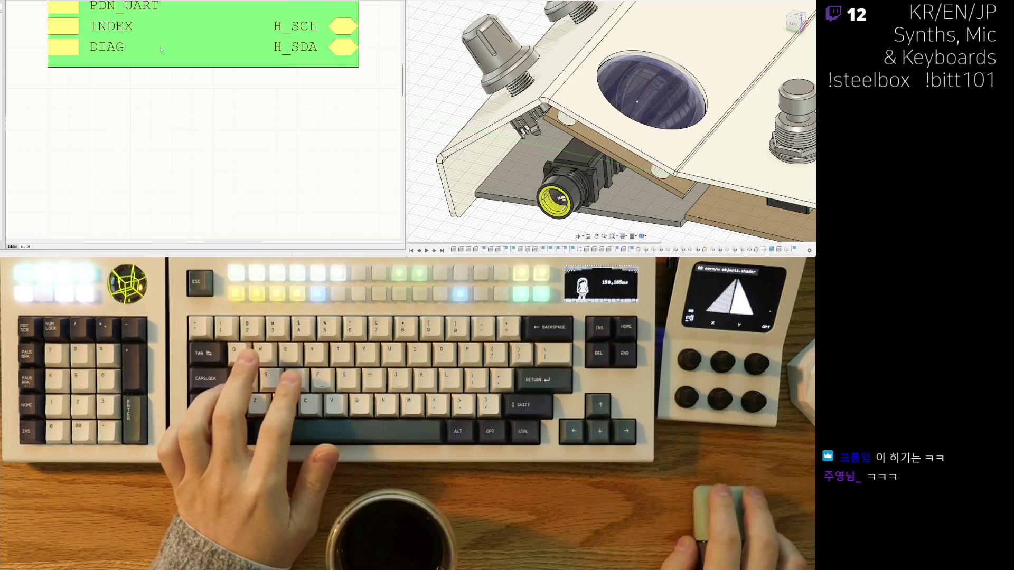
scroll(172, 109, "down", 5, "ctrl")
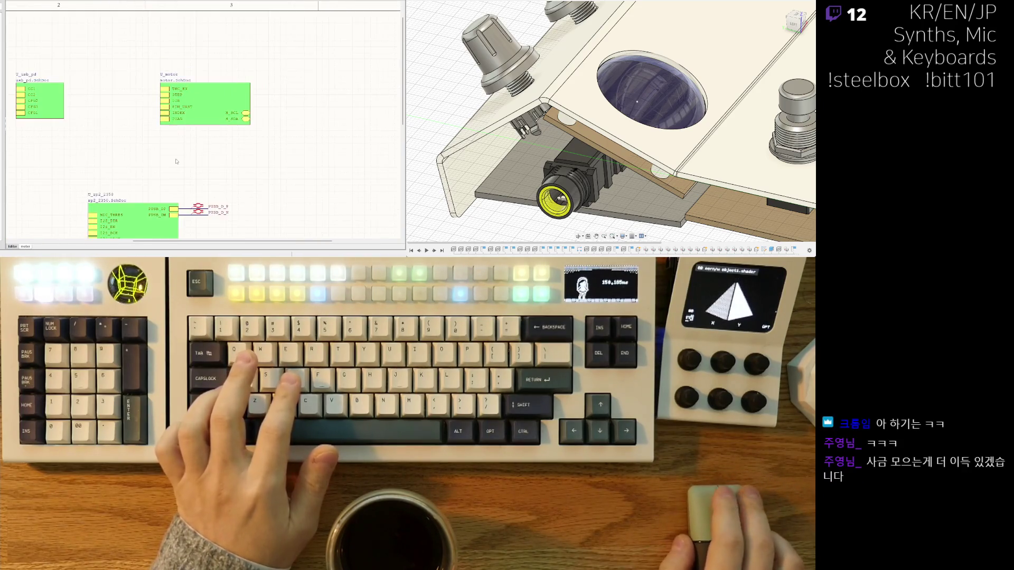
Select U_usb_pd, synchronize sheet entries and place the new FUSB_DN and FUSB_DP entries.
right_click_drag(176, 161, 223, 123)
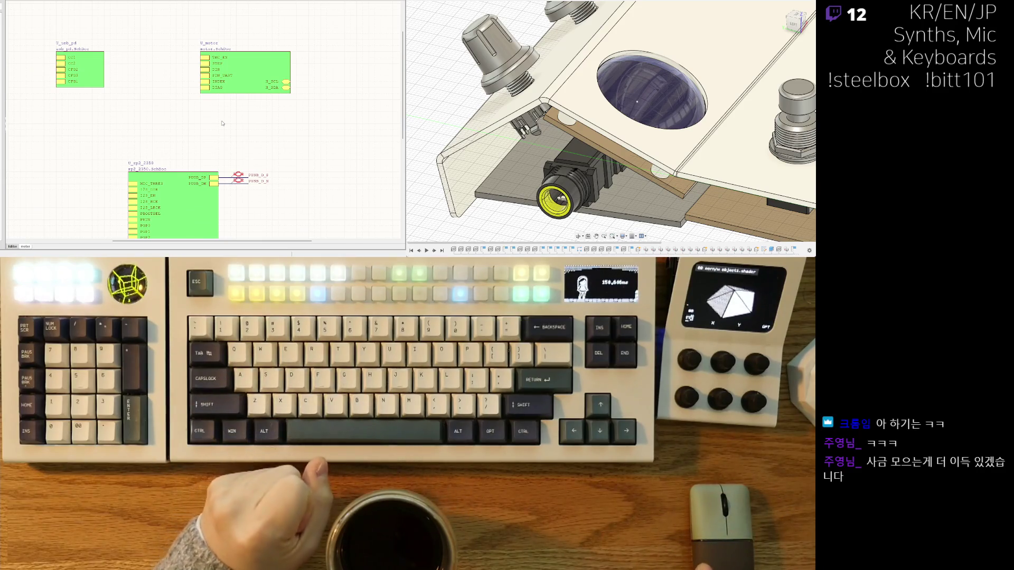
left_click(101, 74)
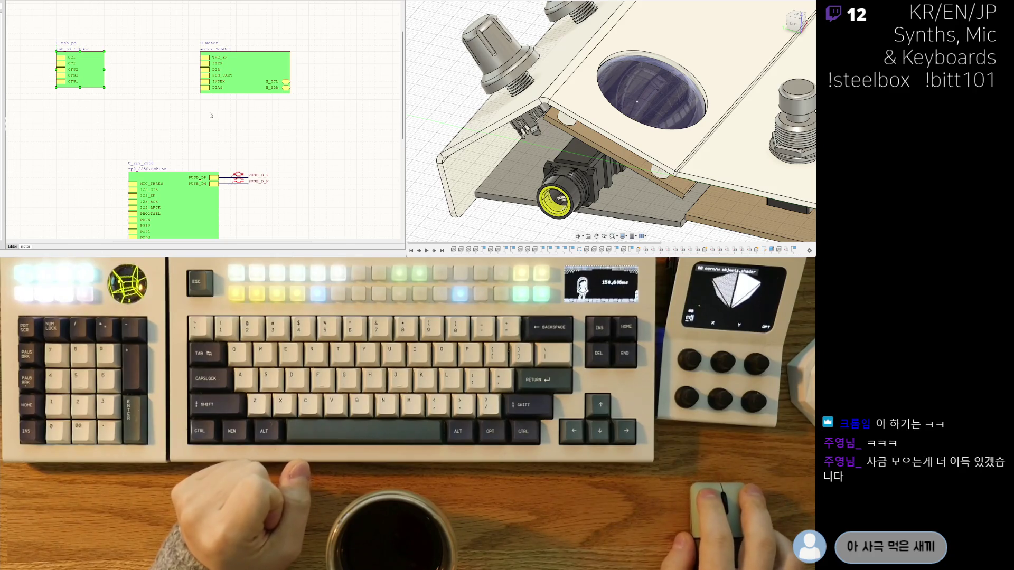
key("v")
key("e")
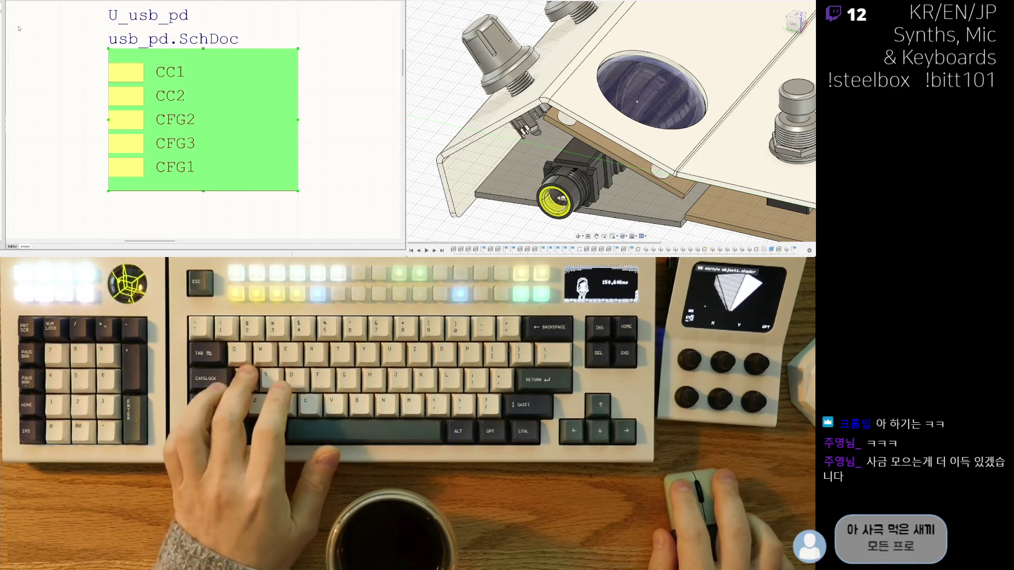
key("ctrl+v")
left_click(245, 139)
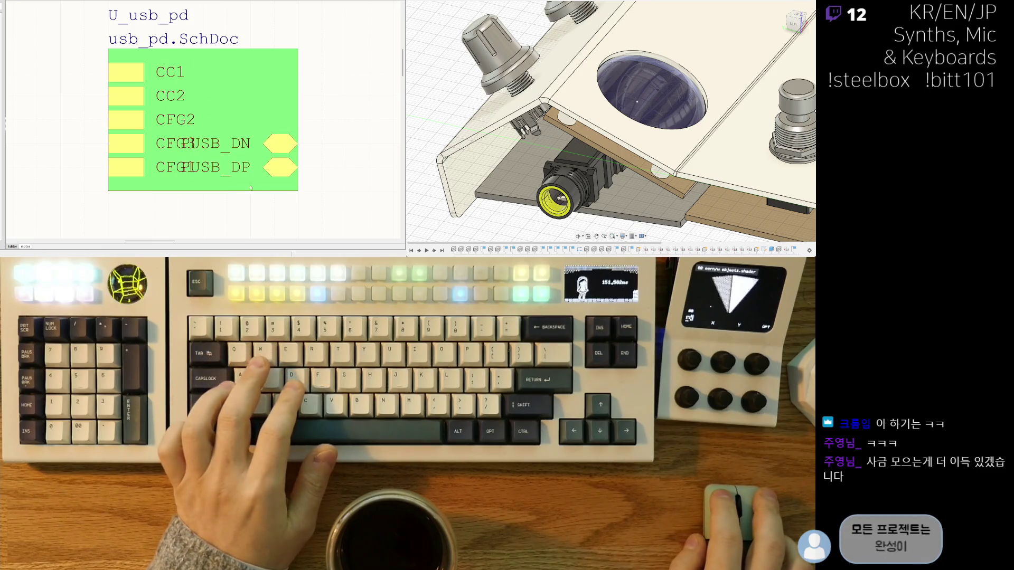
scroll(133, 157, "down", 5, "ctrl")
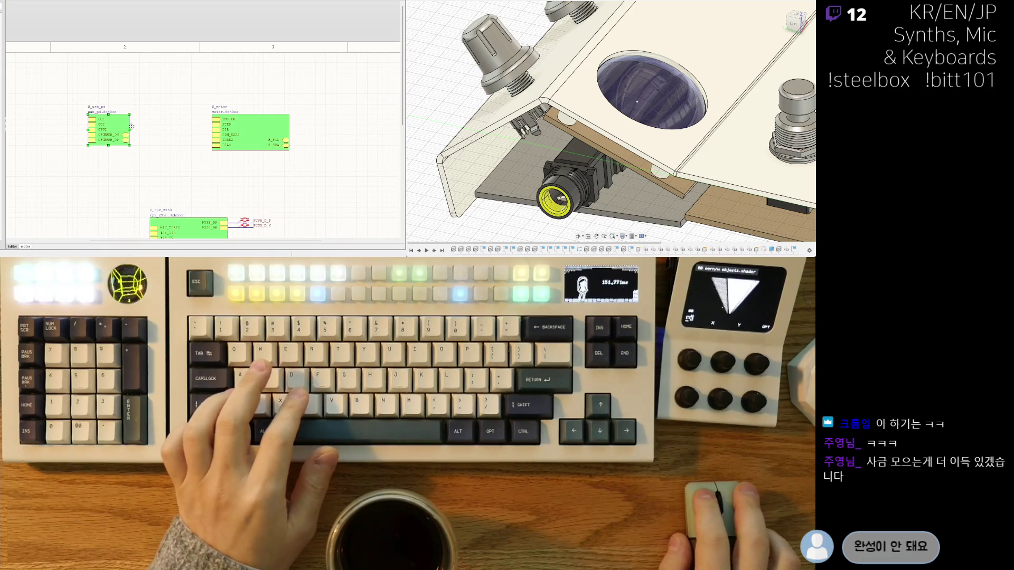
Widen and heighten U_usb_pd so its USB entries clear the CFG labels, and lengthen U_motor.
left_click_drag(129, 129, 150, 130)
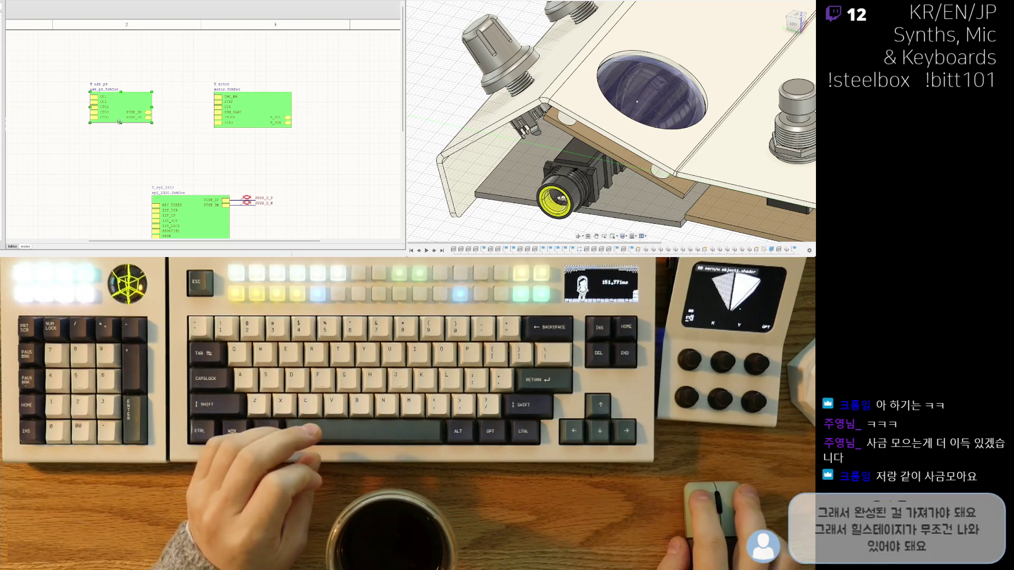
left_click_drag(121, 123, 121, 132)
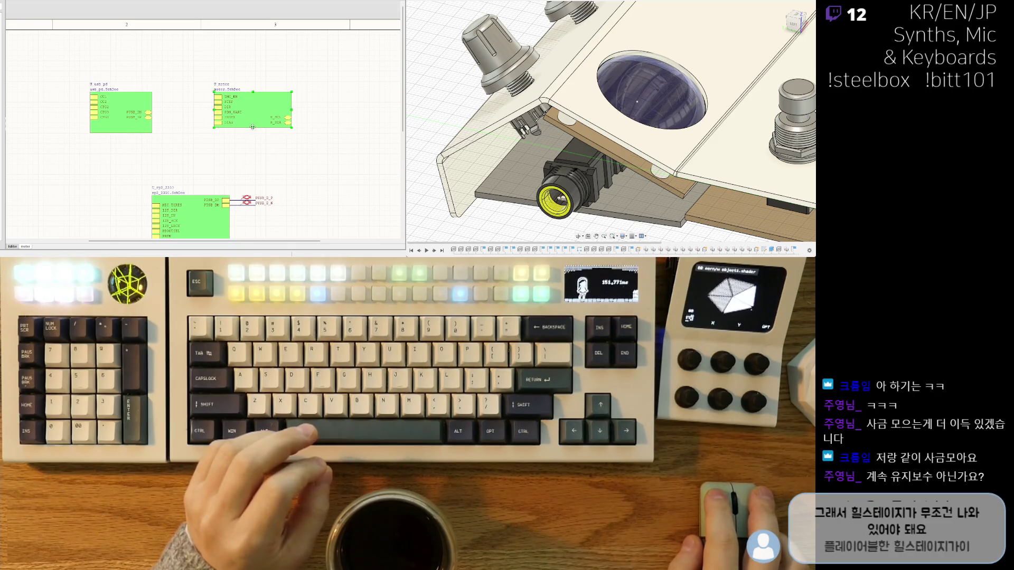
left_click_drag(252, 128, 254, 133)
left_click(222, 156)
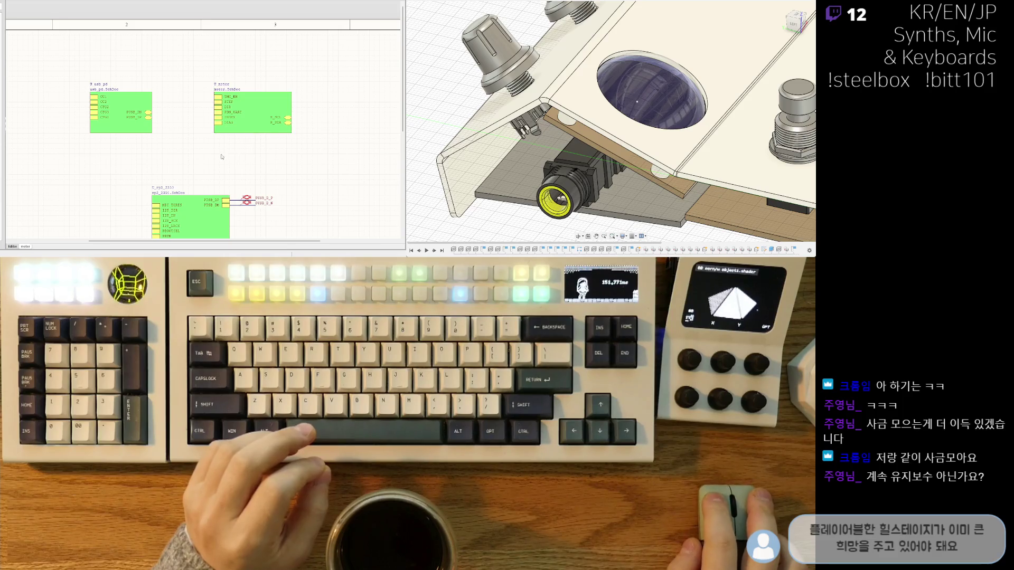
Pan and zoom around the top-level sheet to review the resized sheet symbols.
right_click_drag(185, 157, 139, 102)
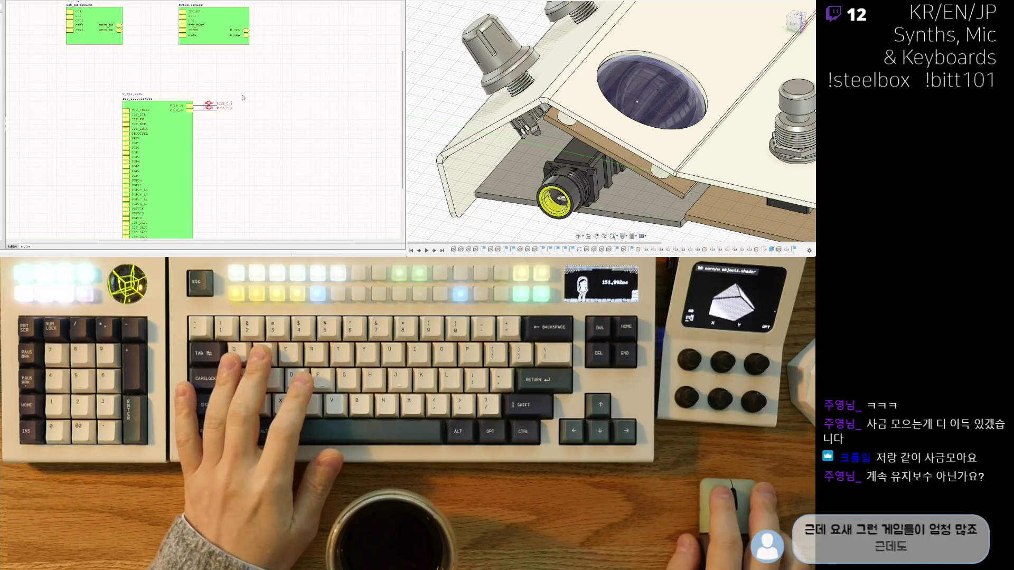
right_click_drag(75, 145, 68, 164)
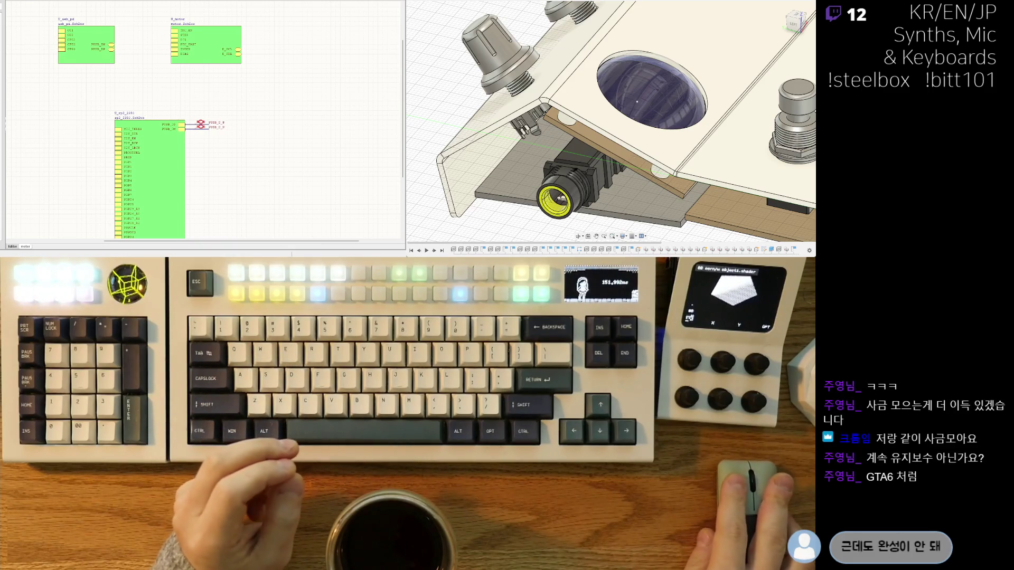
right_click_drag(283, 66, 275, 74)
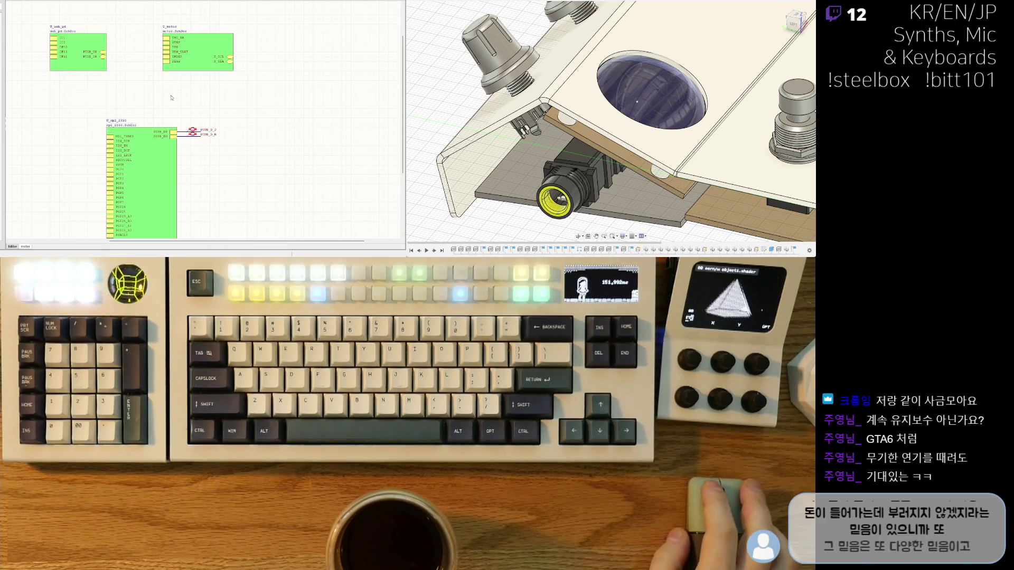
right_click_drag(54, 79, 57, 54)
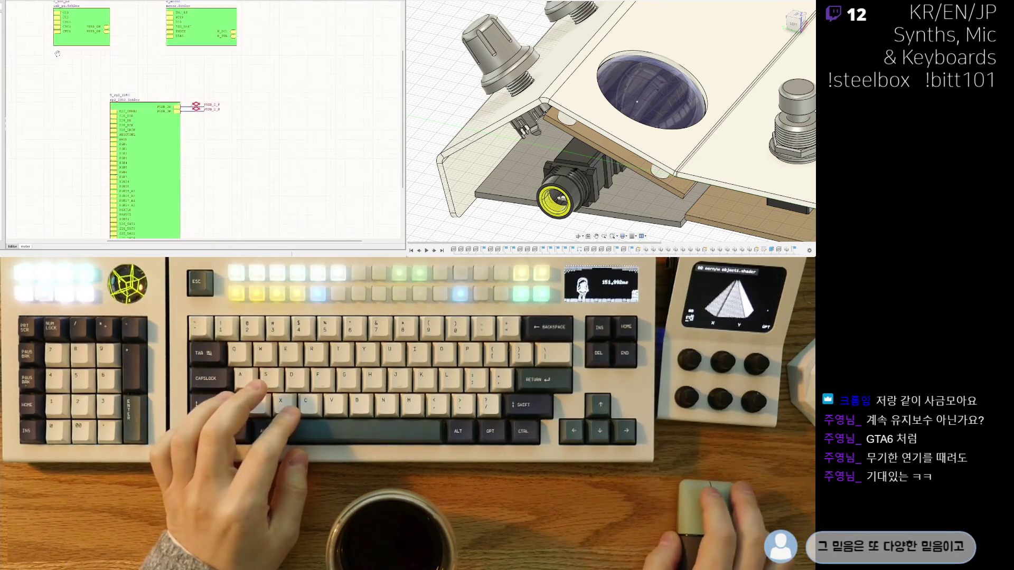
scroll(57, 53, "up", 2, "ctrl")
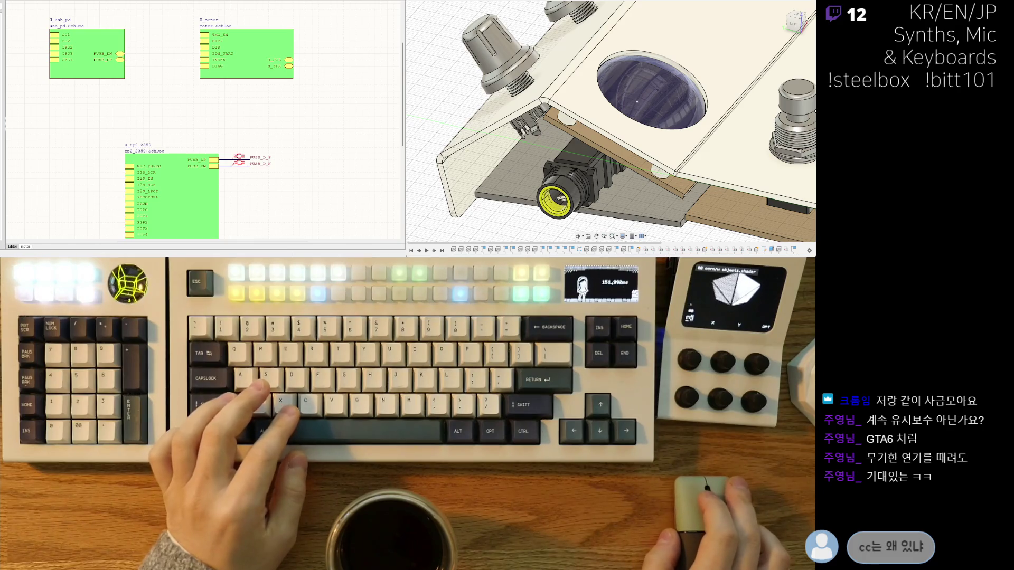
scroll(203, 124, "left", 1)
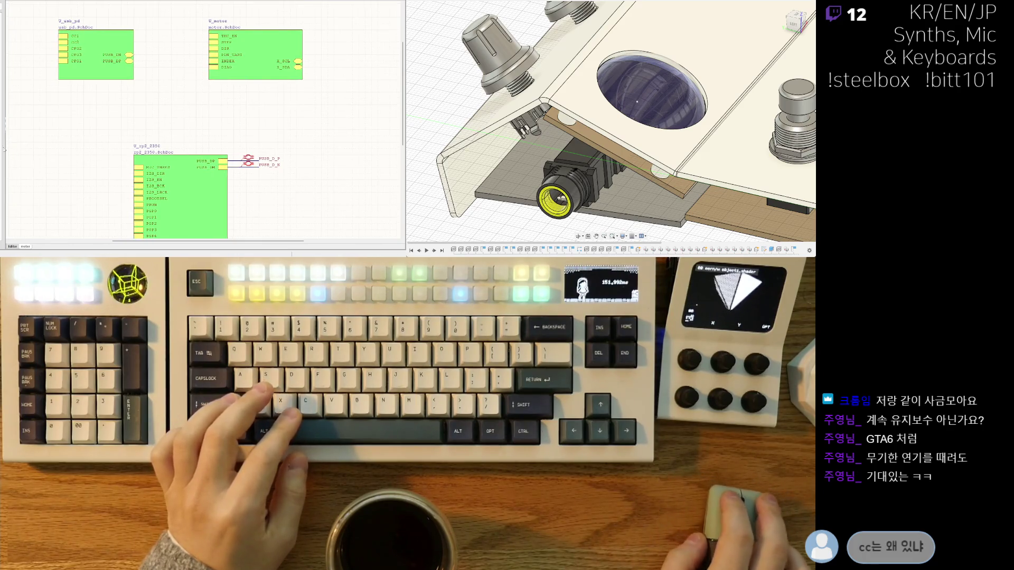
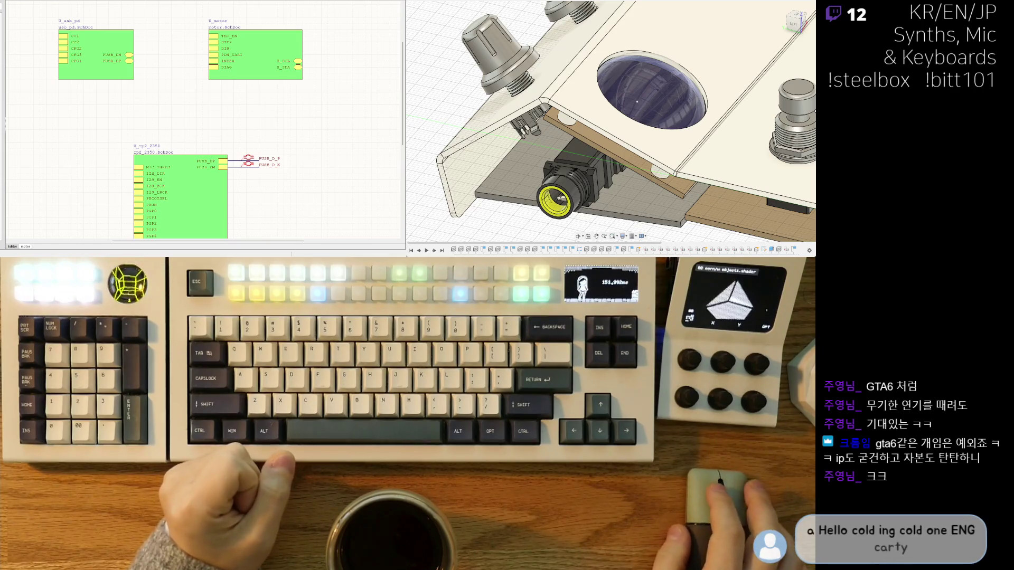
Pan around the root sheet and open the U_usb_pd sheet symbol's USB C / USB PD sub-sheet.
right_click_drag(111, 116, 108, 107)
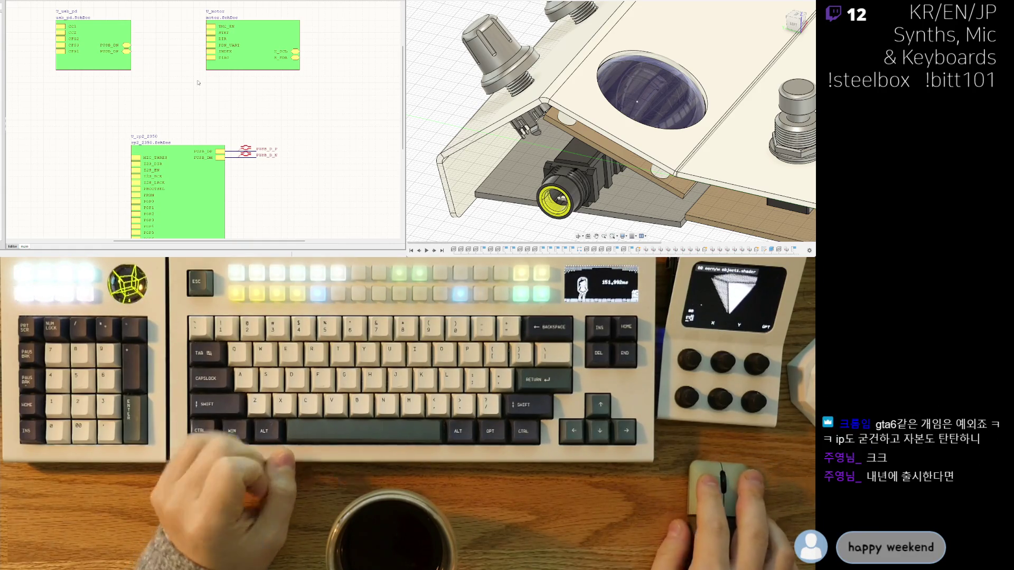
right_click_drag(183, 147, 158, 90)
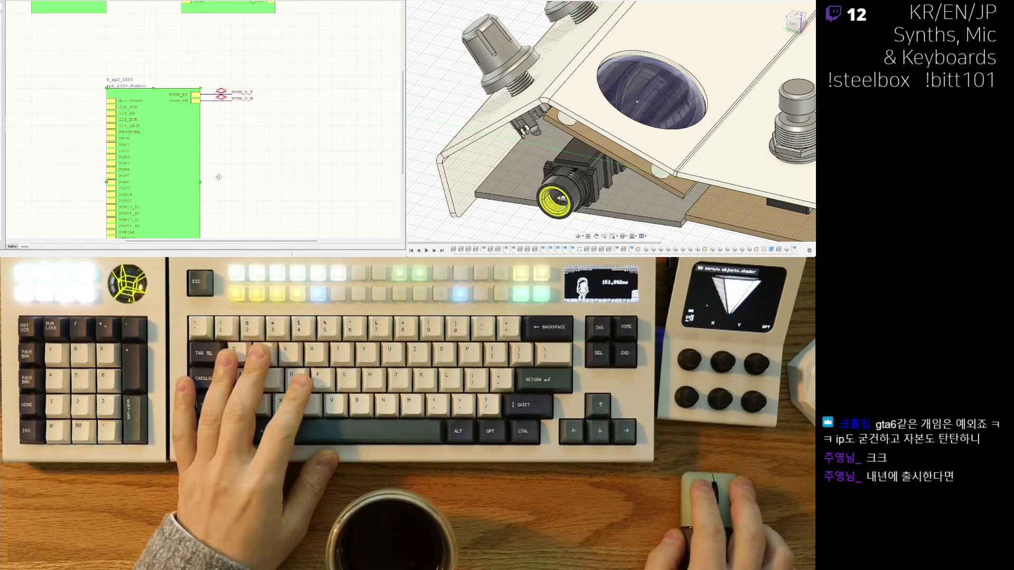
scroll(219, 108, "down", 2, "ctrl")
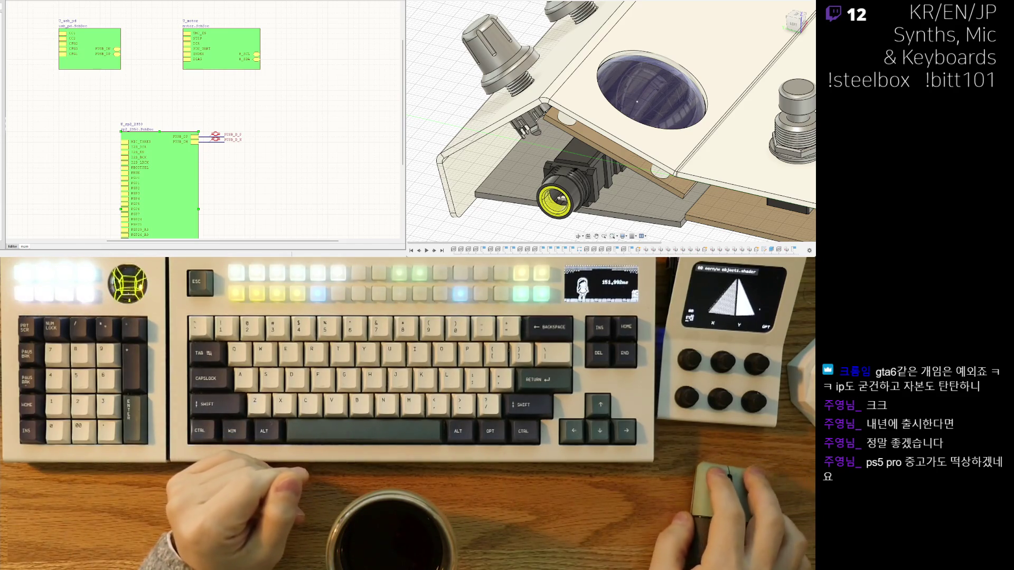
scroll(228, 165, "down", 3)
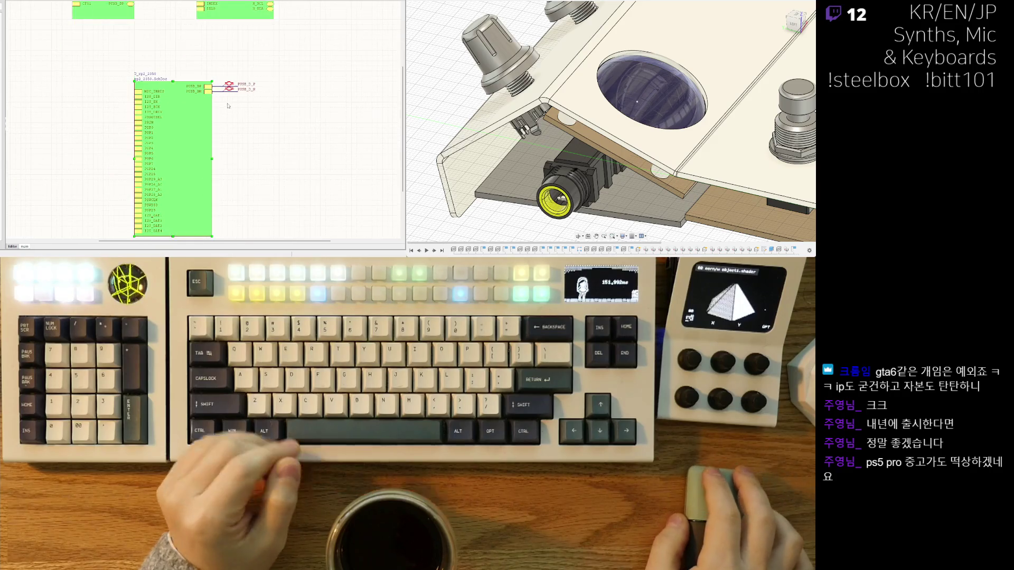
scroll(228, 164, "down", 2, "ctrl")
right_click_drag(228, 164, 200, 162)
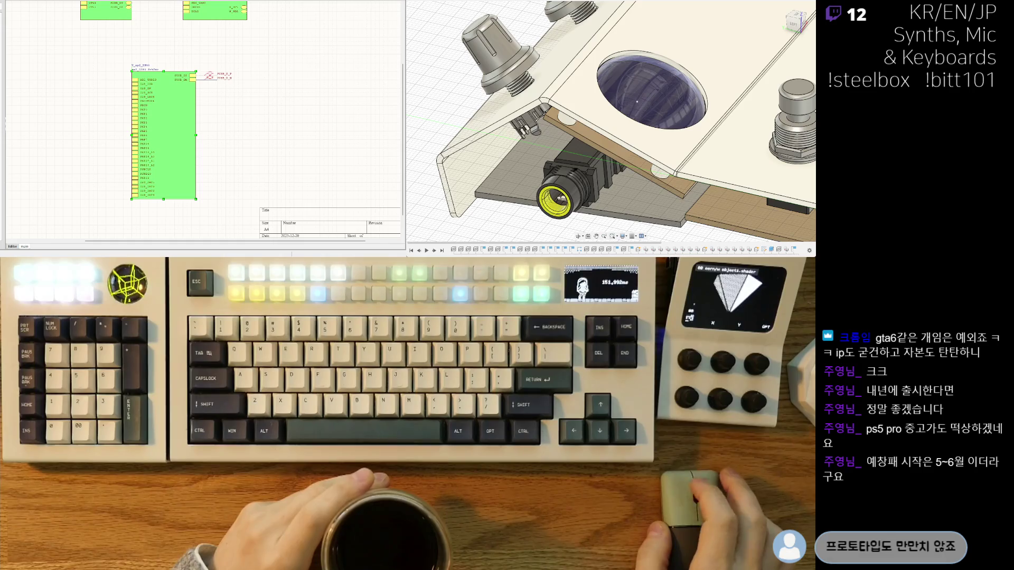
double_click(137, 190)
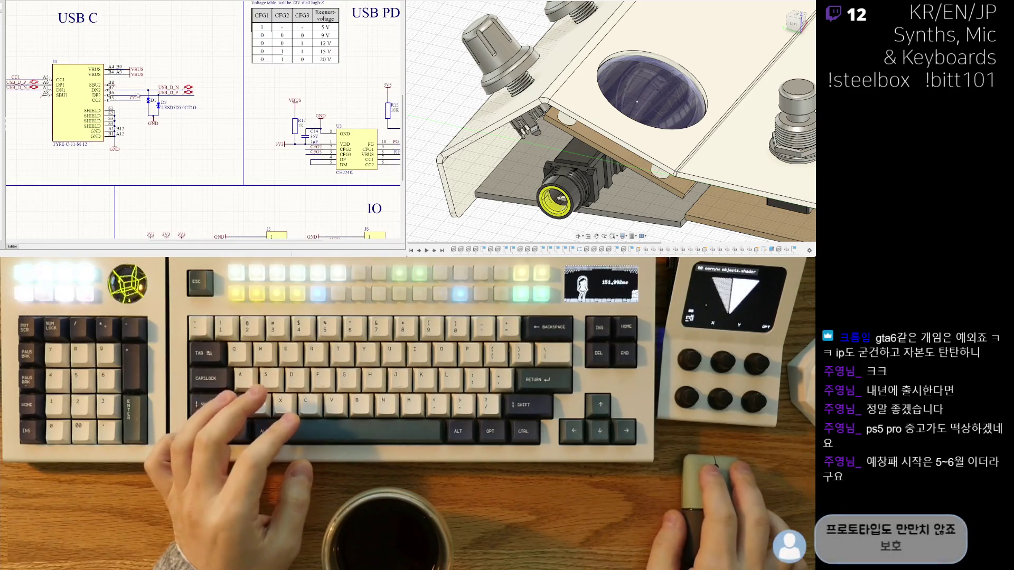
Zoom to the CH224K power-delivery chip and delete its CC1 and CC2 net labels.
scroll(146, 106, "down", 4)
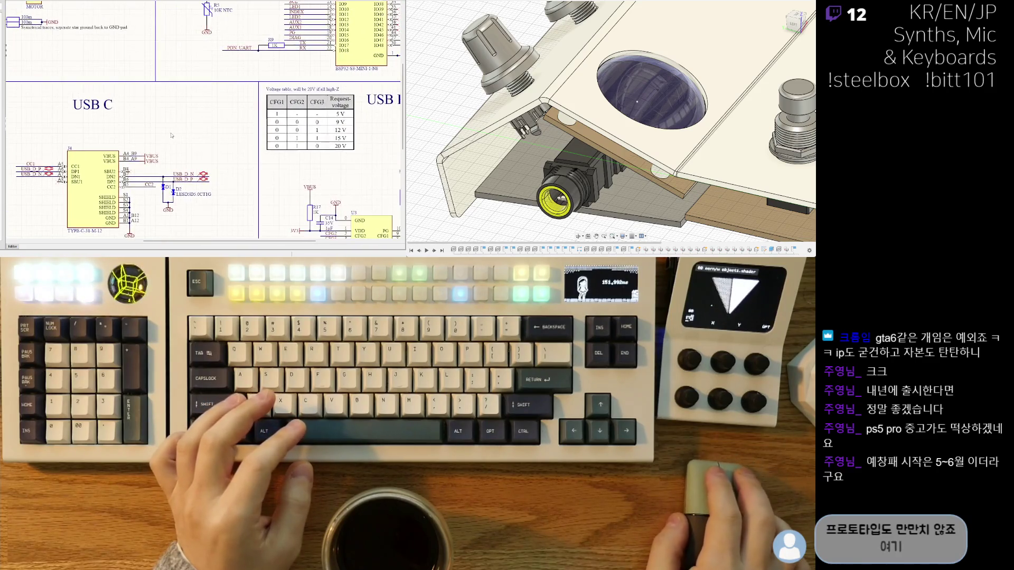
mouse_move(200, 122)
middle_mouse_down()
mouse_move(262, 159)
mouse_move(324, 159)
mouse_move(304, 138)
middle_mouse_up()
scroll(137, 121, "up", 1)
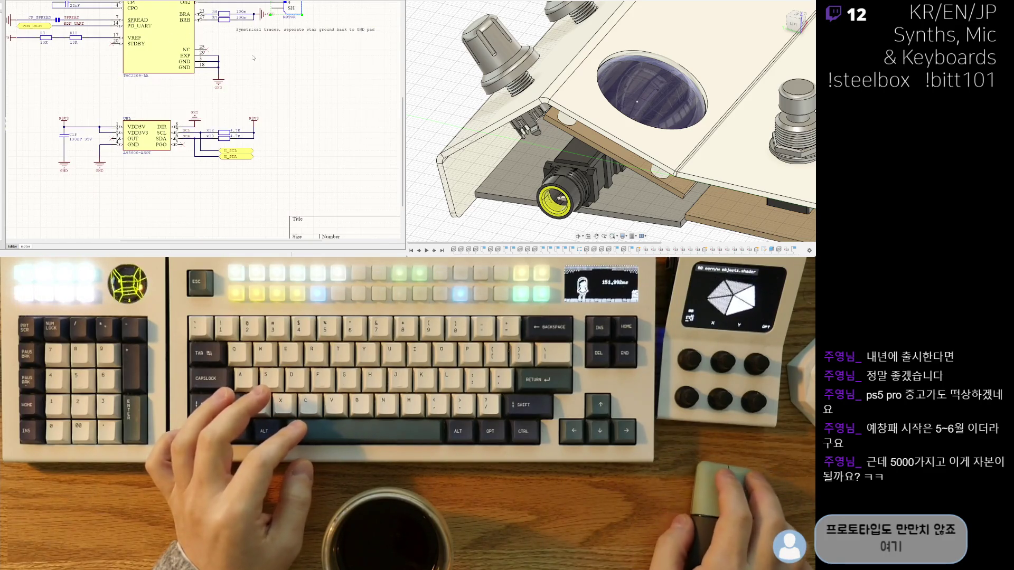
scroll(254, 58, "up", 5)
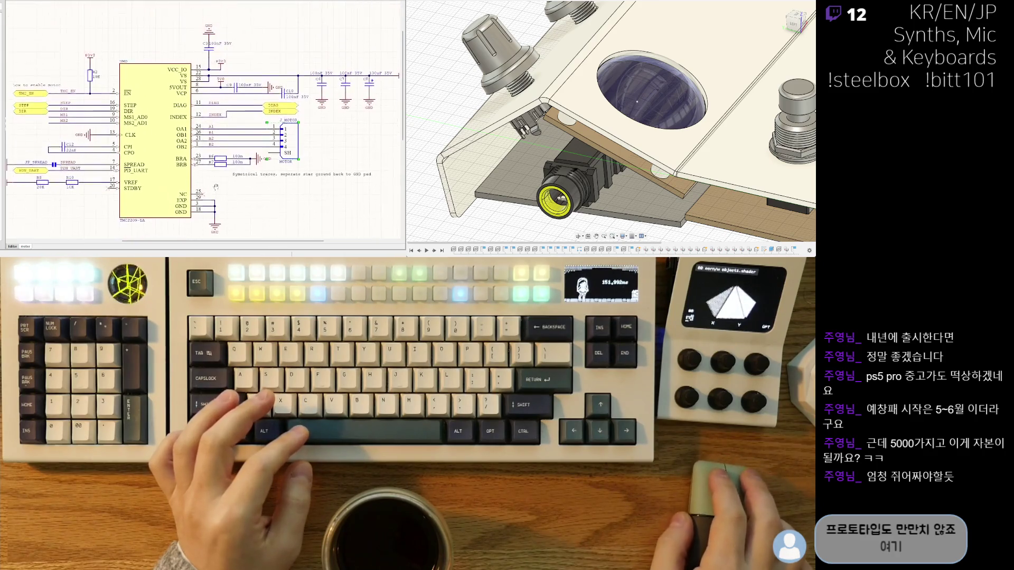
middle_click_drag(216, 187, 129, 146)
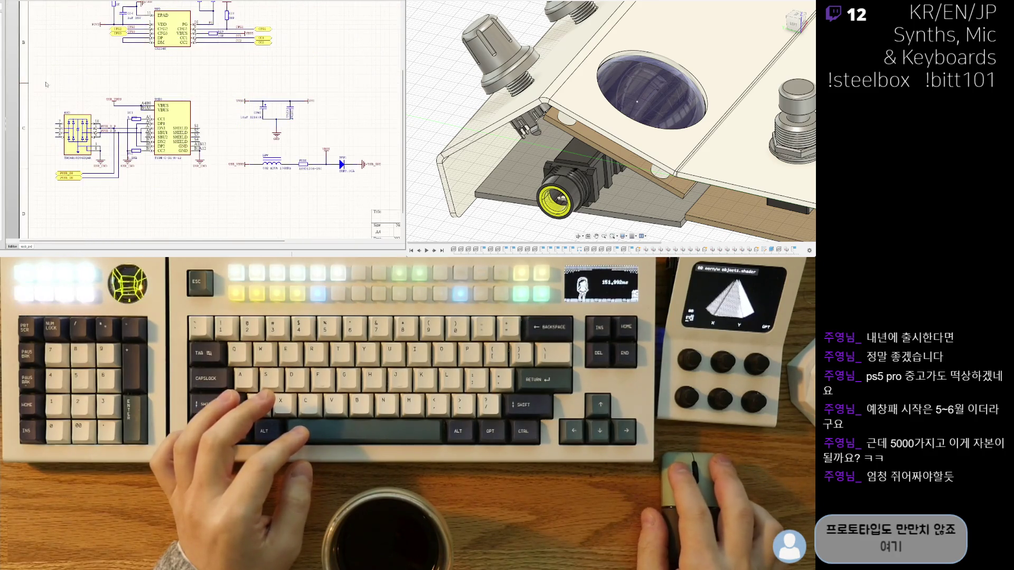
scroll(254, 53, "up", 3, "ctrl")
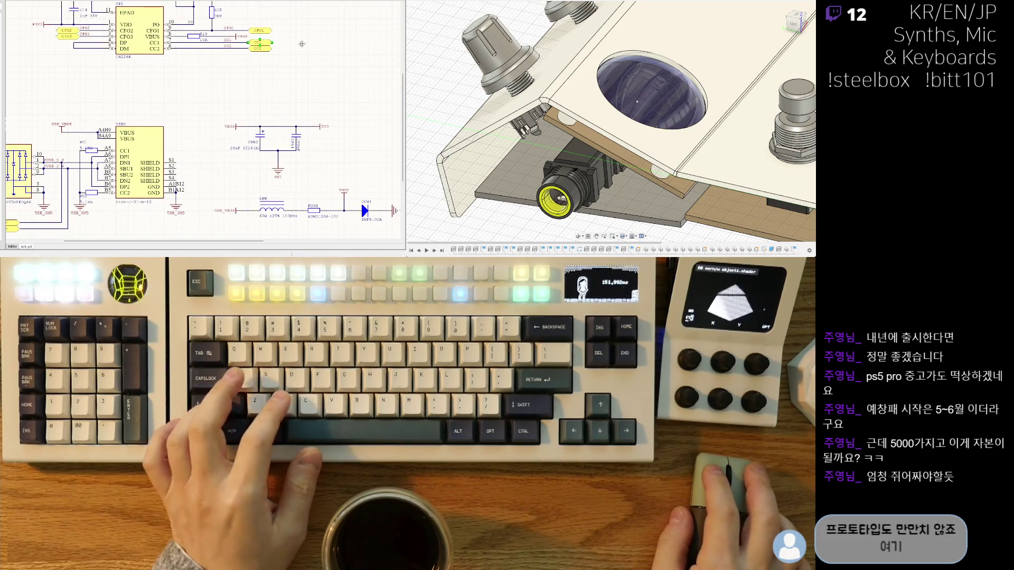
key("Delete")
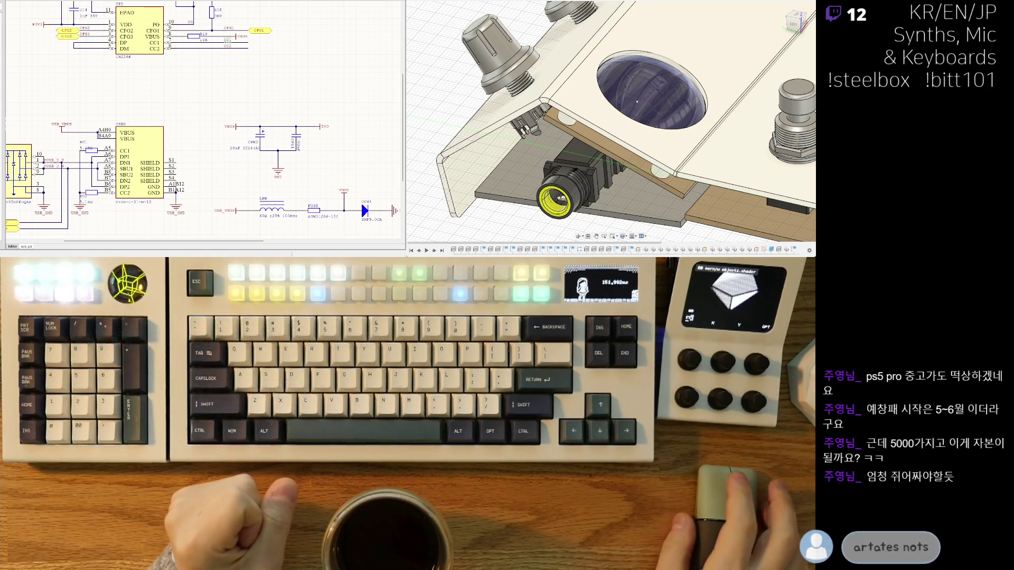
right_click_drag(360, 202, 385, 197)
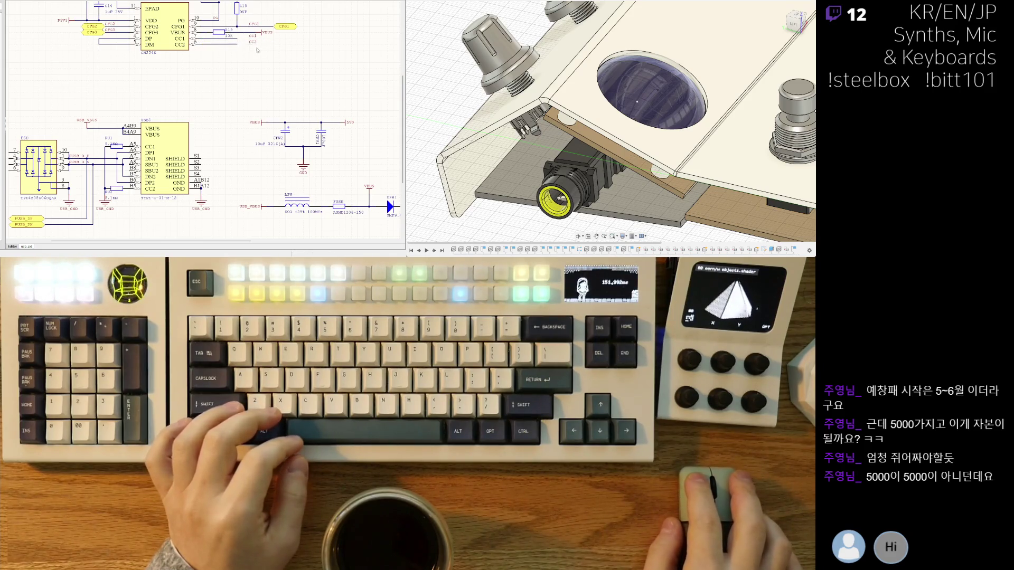
Wire the 5.1KΩ resistors RU1 and RU2 to the PUSB_DP and PUSB_DN nets, undoing a stray wire.
scroll(257, 51, "up", 2, "ctrl")
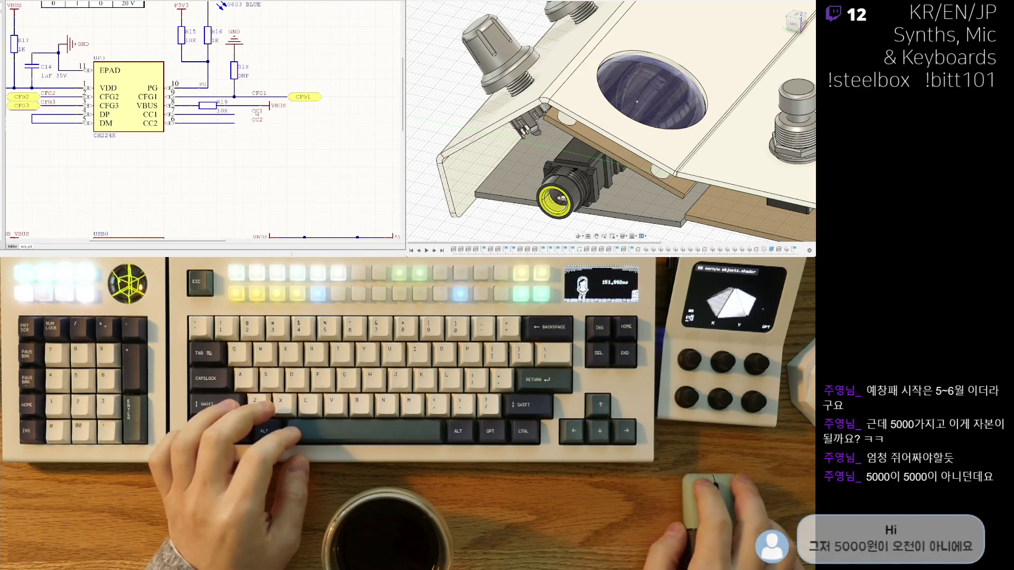
scroll(275, 113, "down", 1)
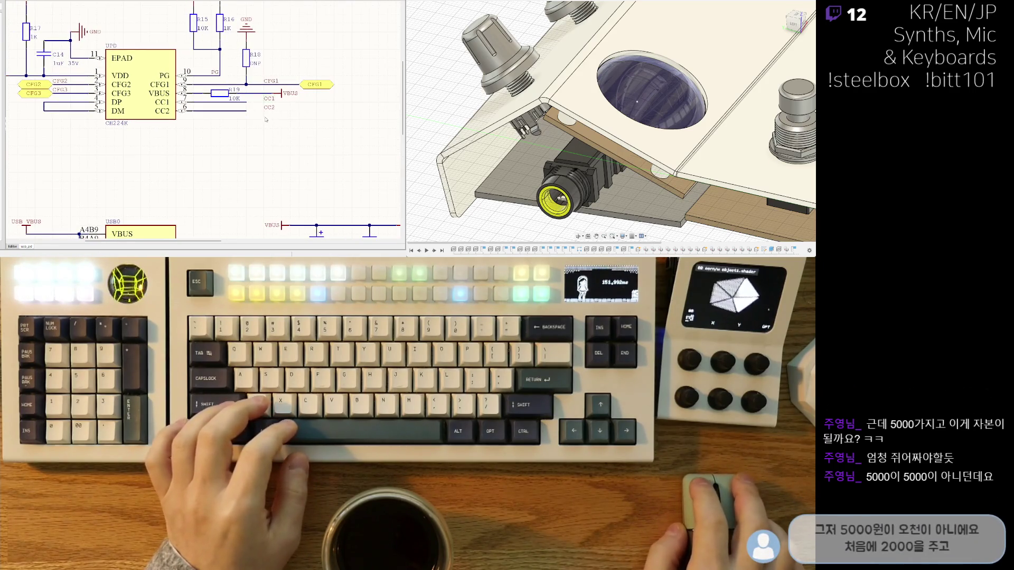
right_click_drag(270, 111, 340, 53)
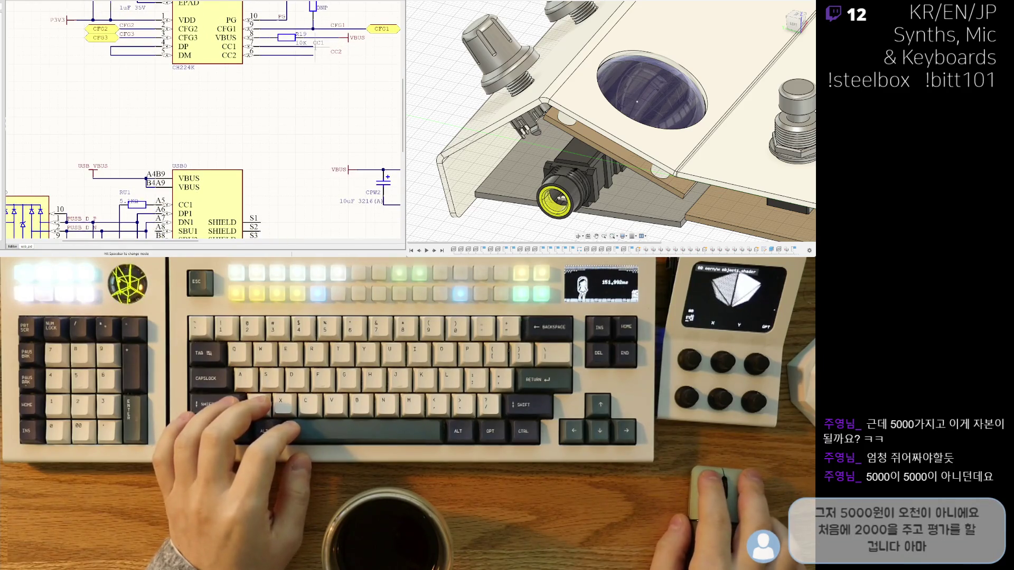
right_click_drag(321, 80, 354, 53)
scroll(354, 53, "down", 2, "ctrl")
scroll(354, 53, "up", 1, "ctrl")
scroll(185, 127, "up", 1, "ctrl")
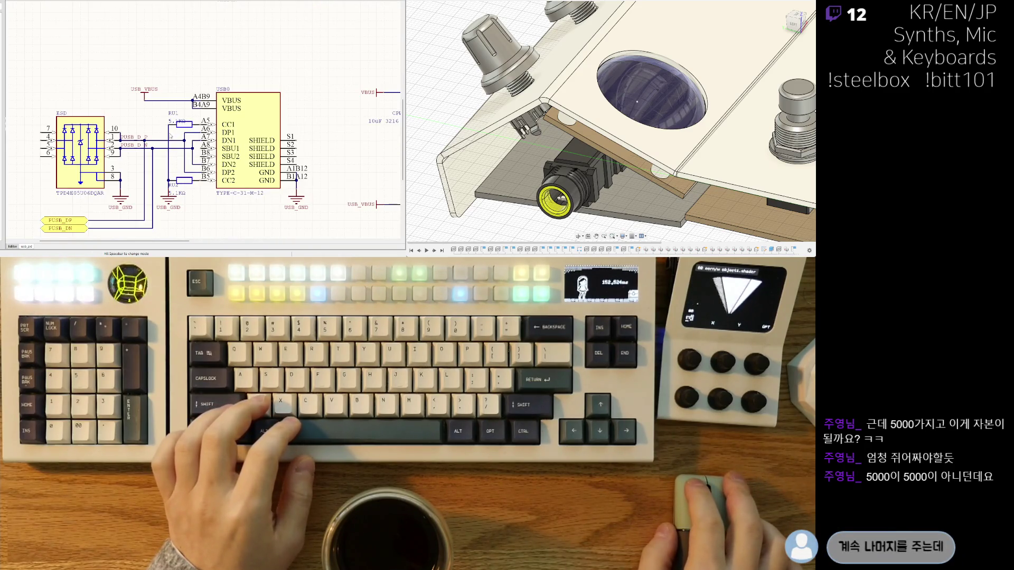
left_click(163, 137)
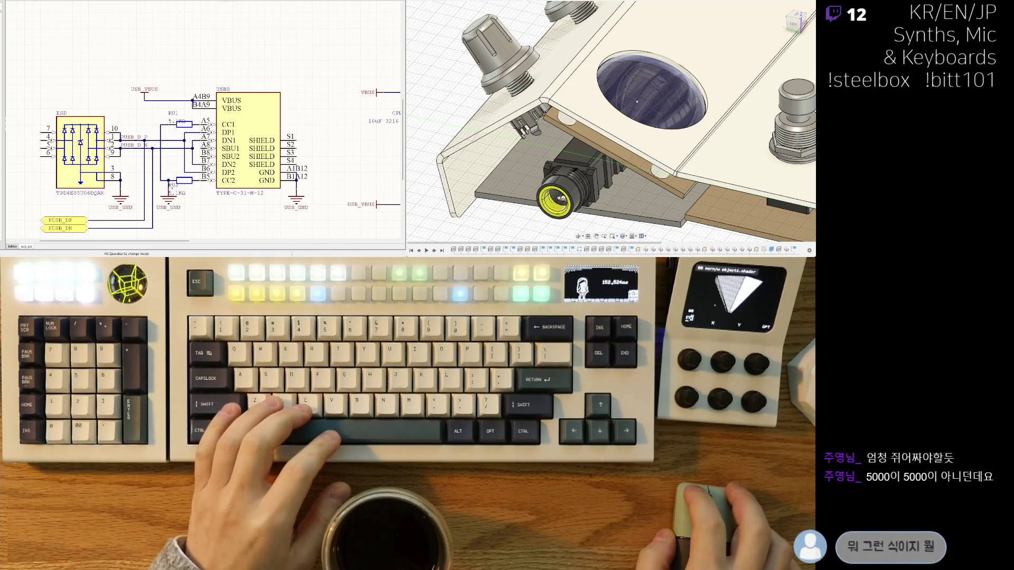
right_click_drag(170, 203, 192, 187)
key("ctrl+z")
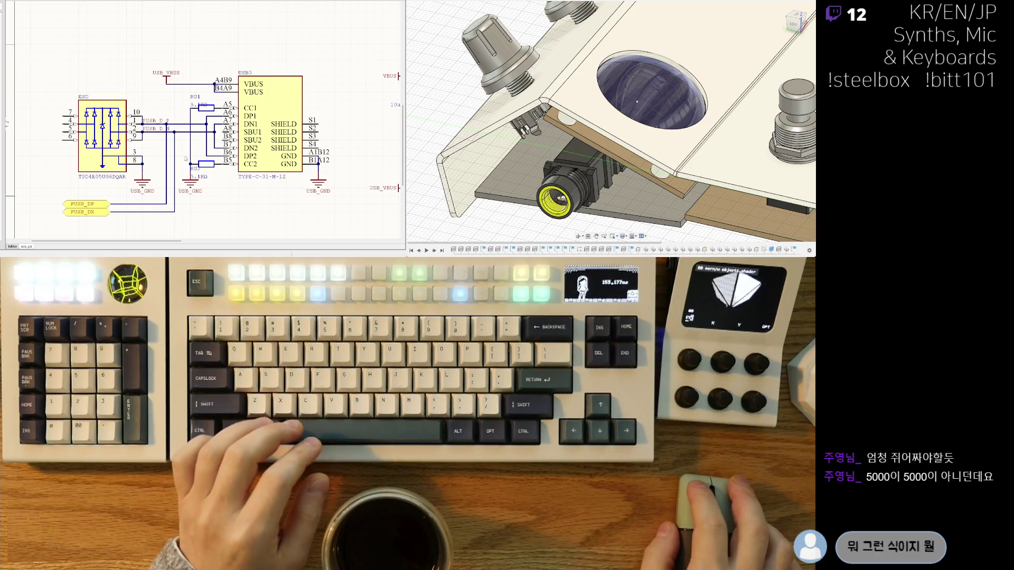
key("ctrl+z")
key("ctrl+z")
key("ctrl+z")
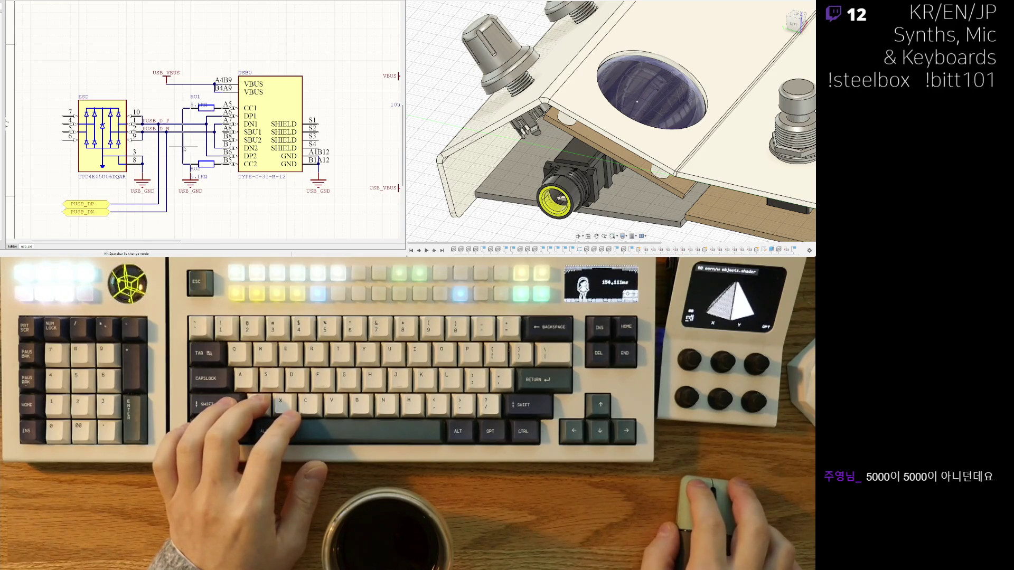
Lower RU2's USB_GND symbol, reposition the RU1 designator and shift RU2 slightly left.
left_click_drag(183, 179, 190, 195)
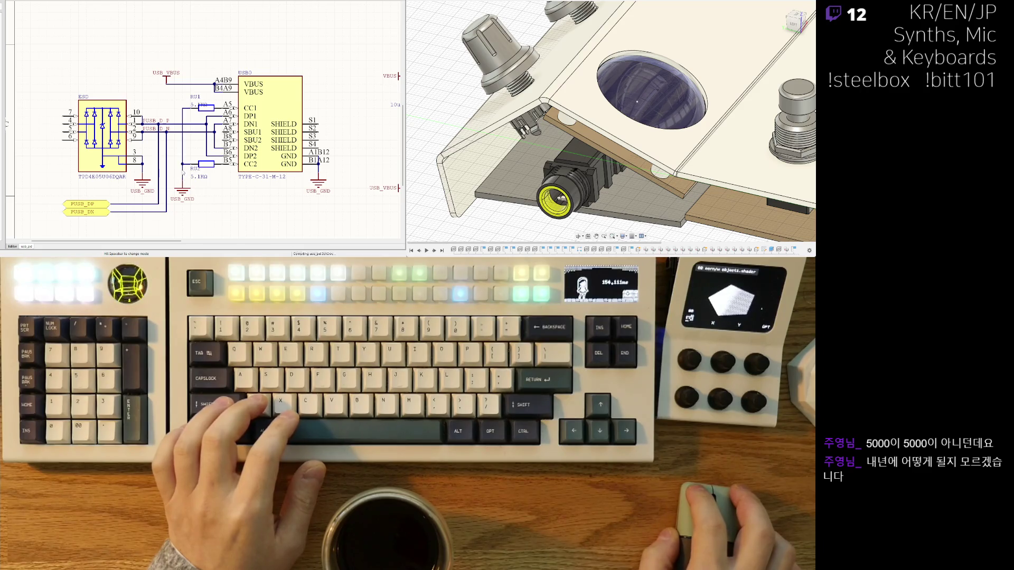
scroll(204, 122, "down", 1)
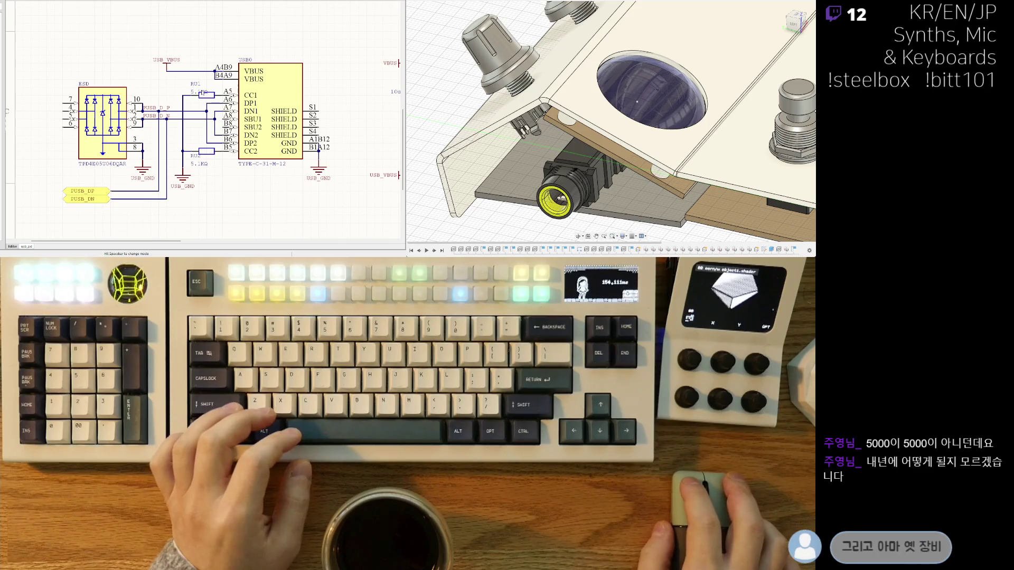
mouse_move(195, 84)
left_mouse_down()
mouse_move(171, 87)
mouse_move(199, 76)
mouse_move(200, 95)
left_mouse_up()
left_click_drag(207, 151, 198, 151)
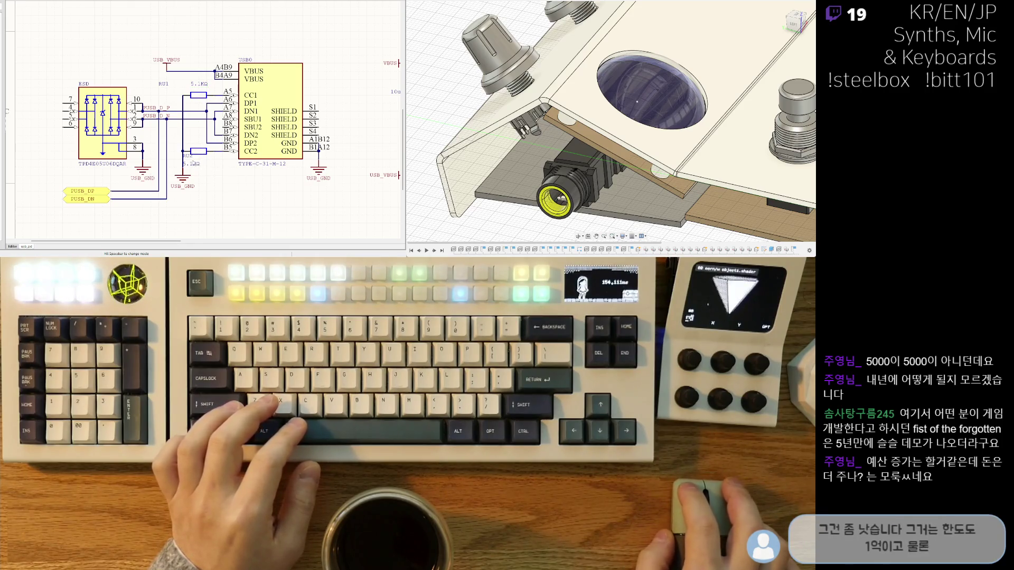
scroll(292, 66, "up", 3)
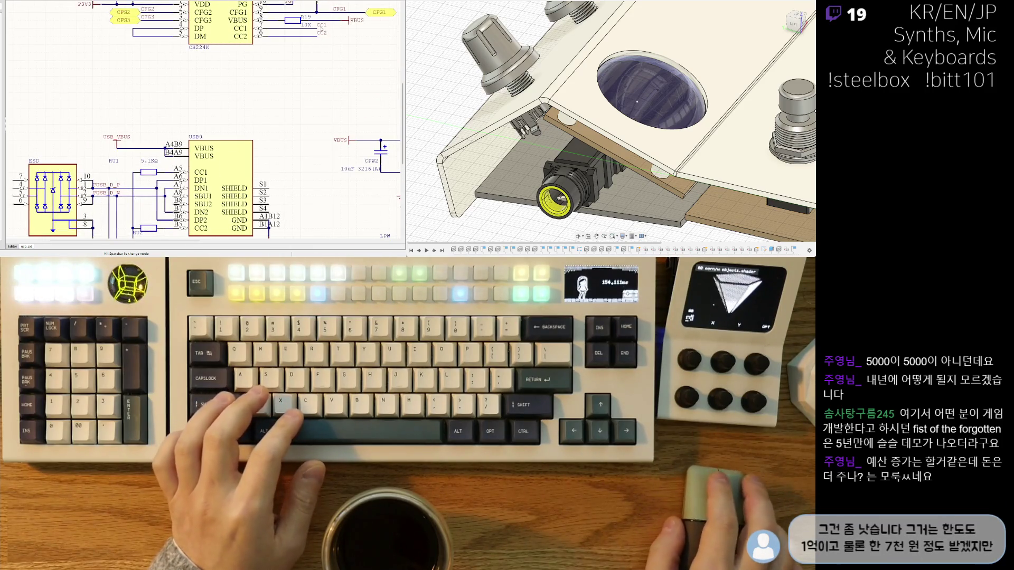
Move the RU1 and RU2 5.1KΩ value labels below their resistors, clear of the designators.
right_click_drag(271, 109, 281, 84)
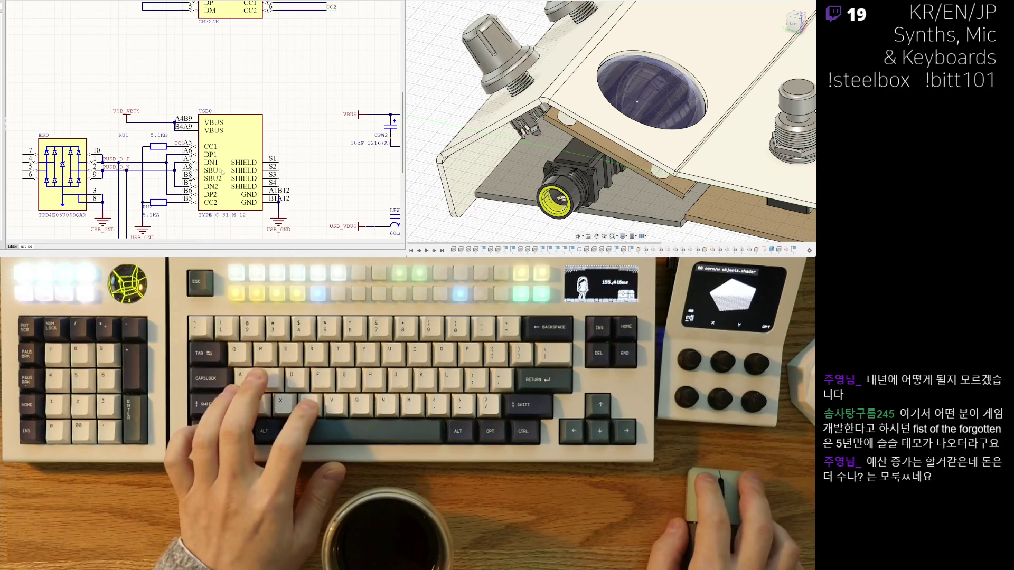
right_click_drag(223, 172, 230, 145)
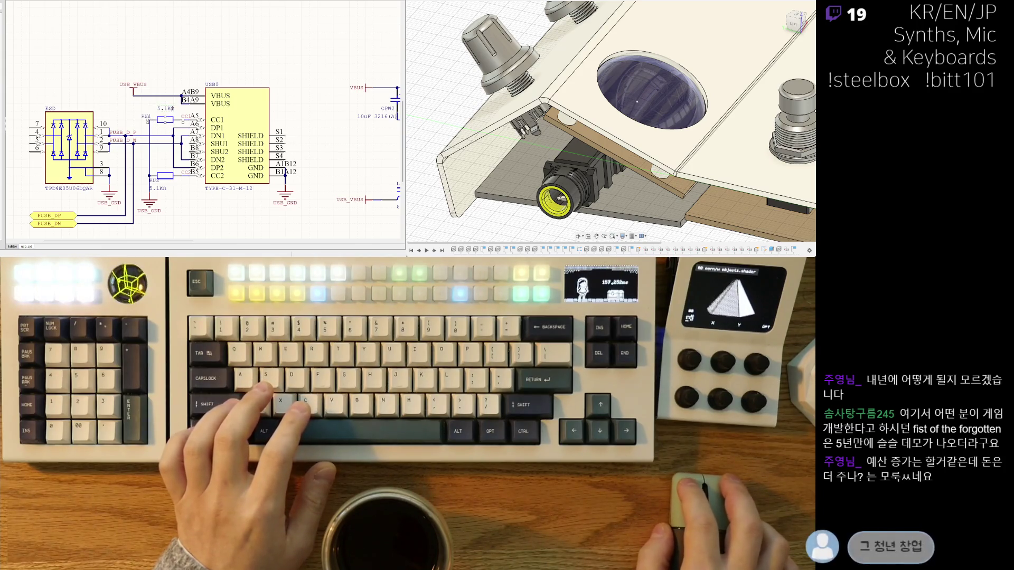
key("m")
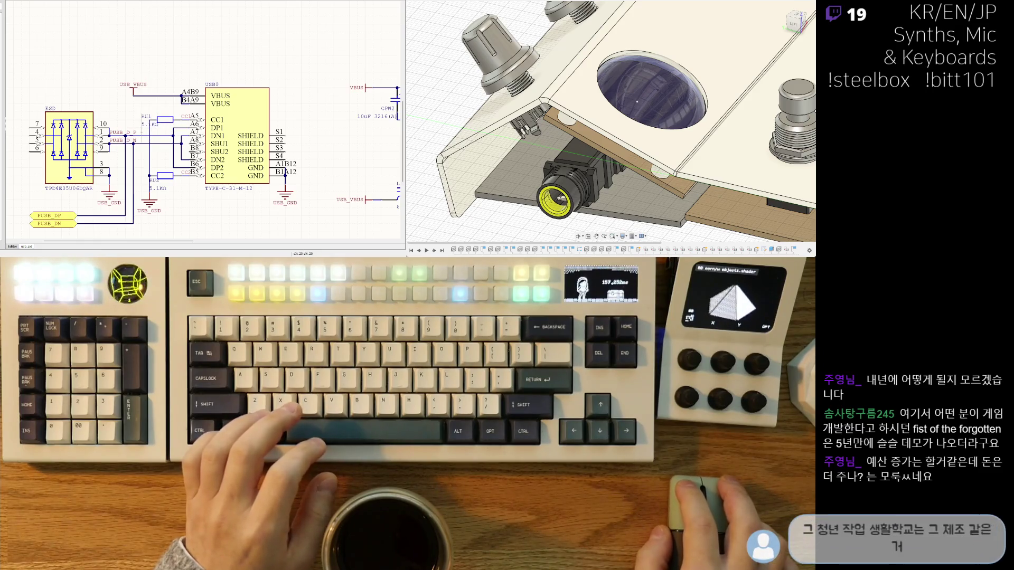
right_click_drag(162, 160, 166, 129)
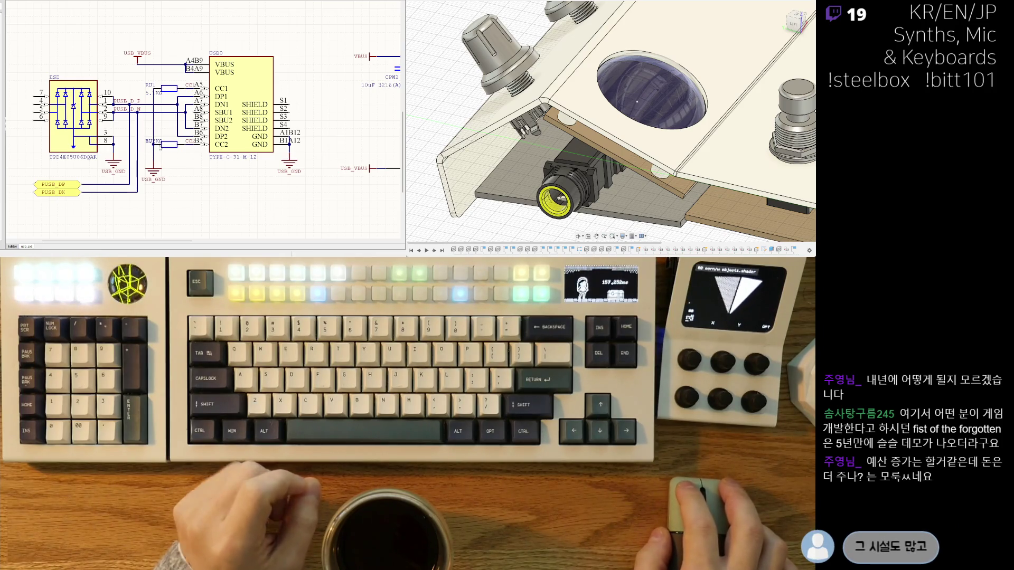
left_click_drag(157, 142, 155, 153)
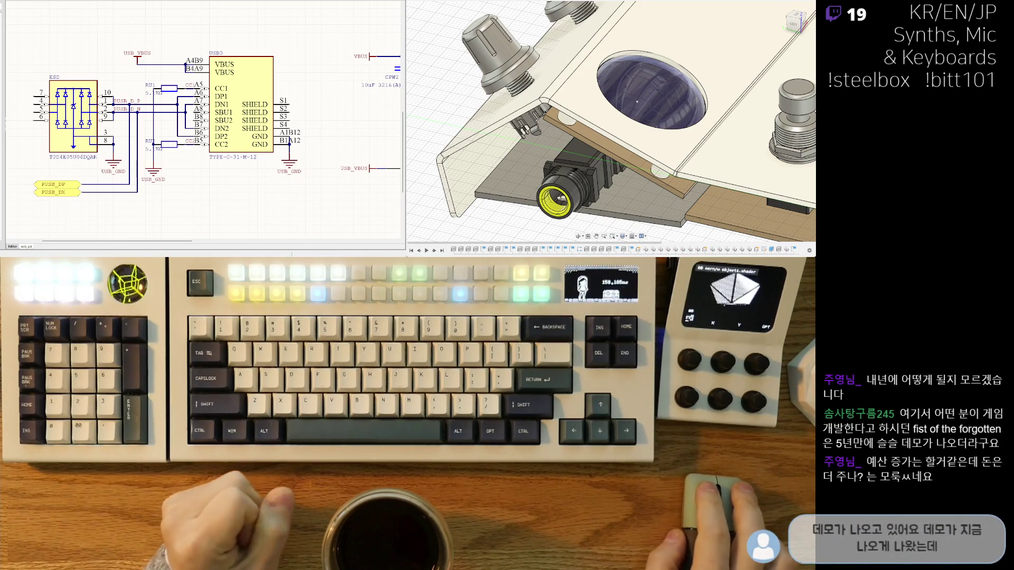
right_click_drag(186, 114, 187, 117)
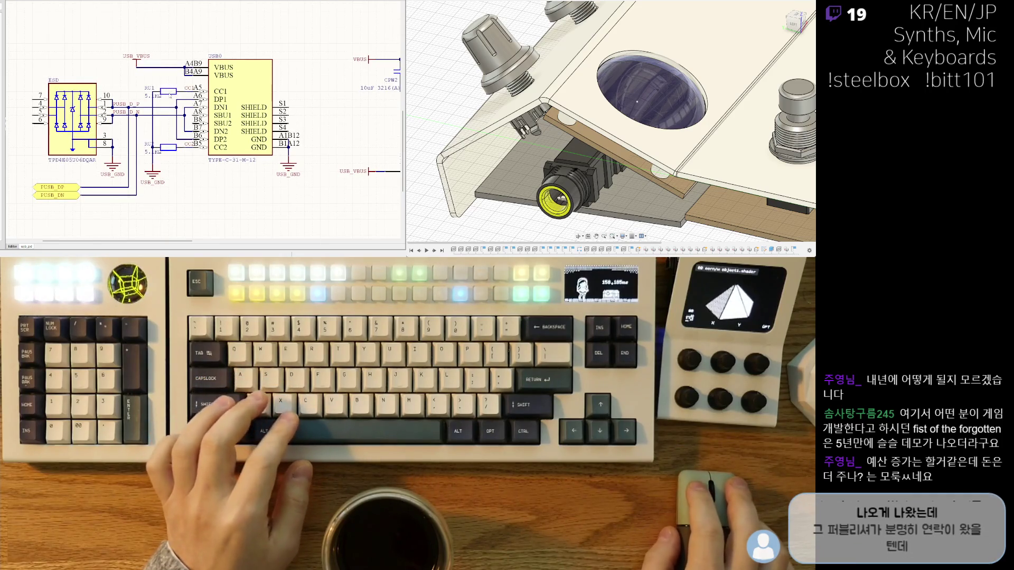
scroll(213, 169, "down", 2, "ctrl")
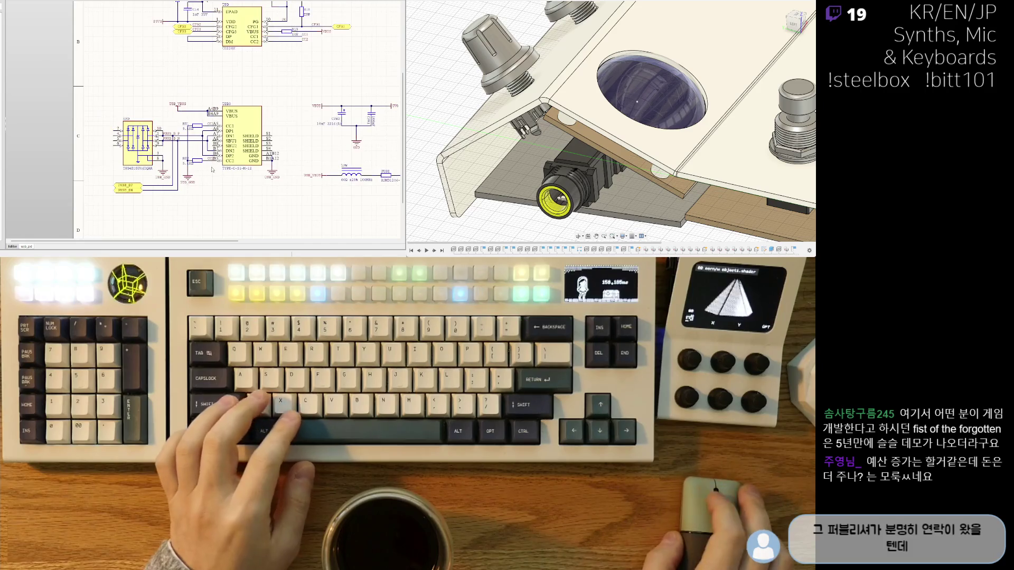
Shift the ESD part, PUSB_DP wire and RU2 ground symbol left, then delete a stray object.
scroll(200, 161, "up", 2, "ctrl")
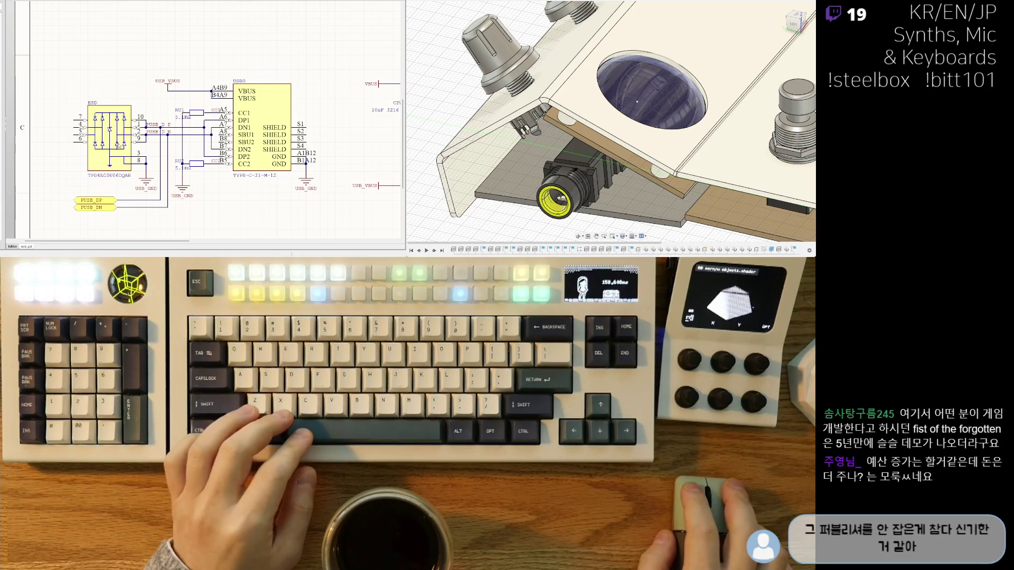
left_click_drag(109, 138, 95, 138)
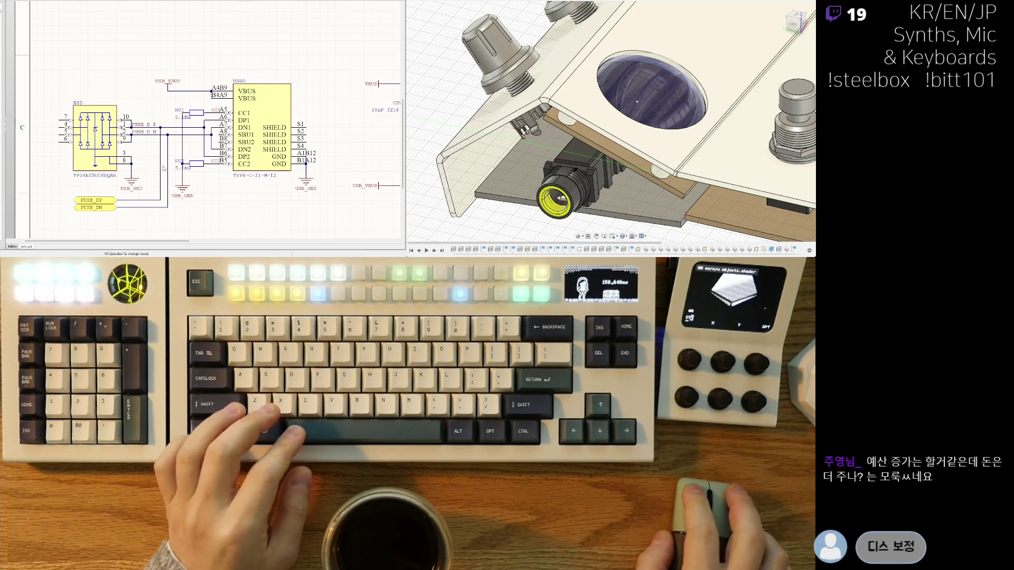
left_click_drag(164, 168, 155, 169)
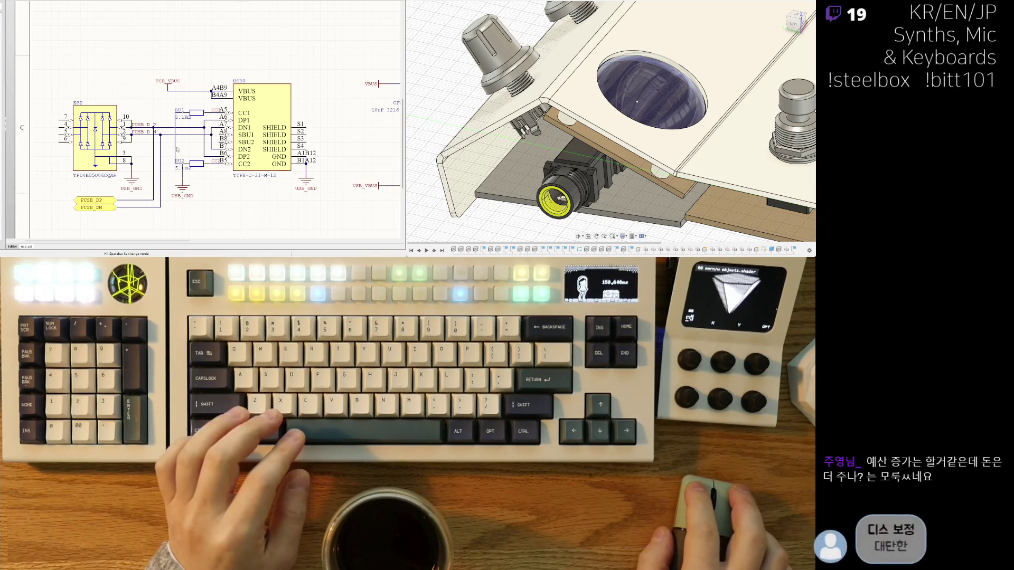
left_click_drag(182, 186, 175, 186)
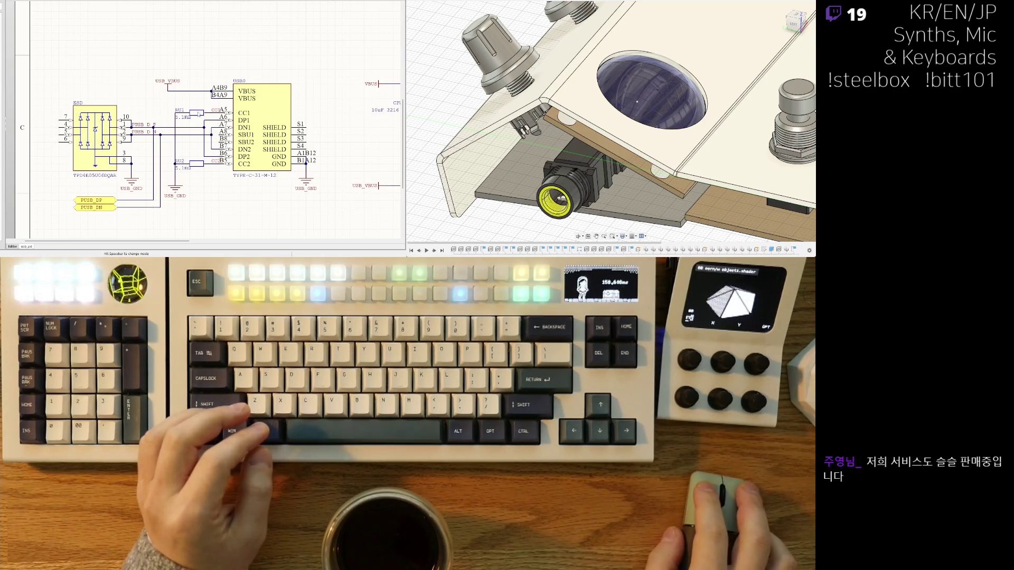
key("Delete")
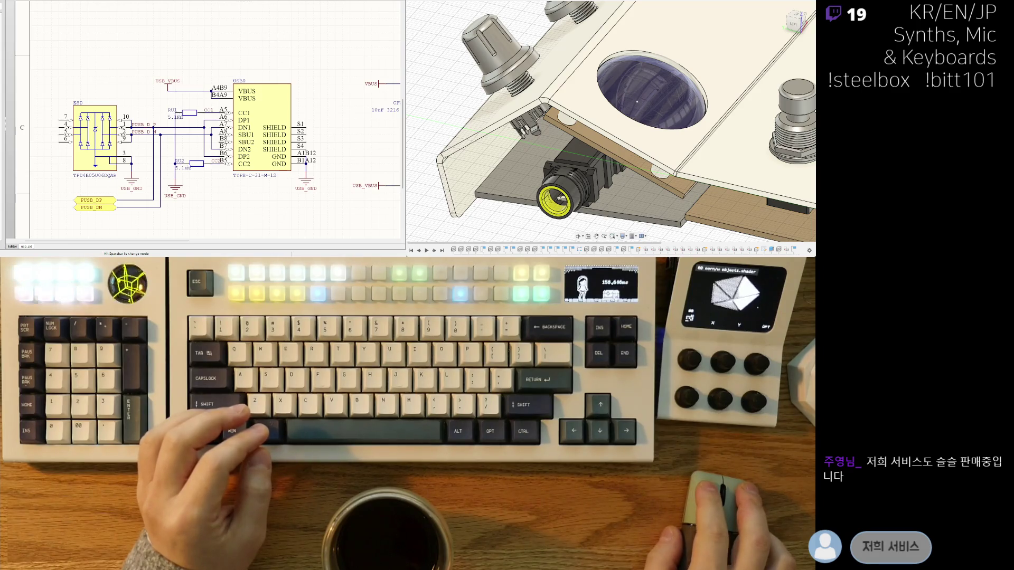
Shorten the CFG1 port beside the CH224K and shift it left.
right_click_drag(212, 172, 225, 165)
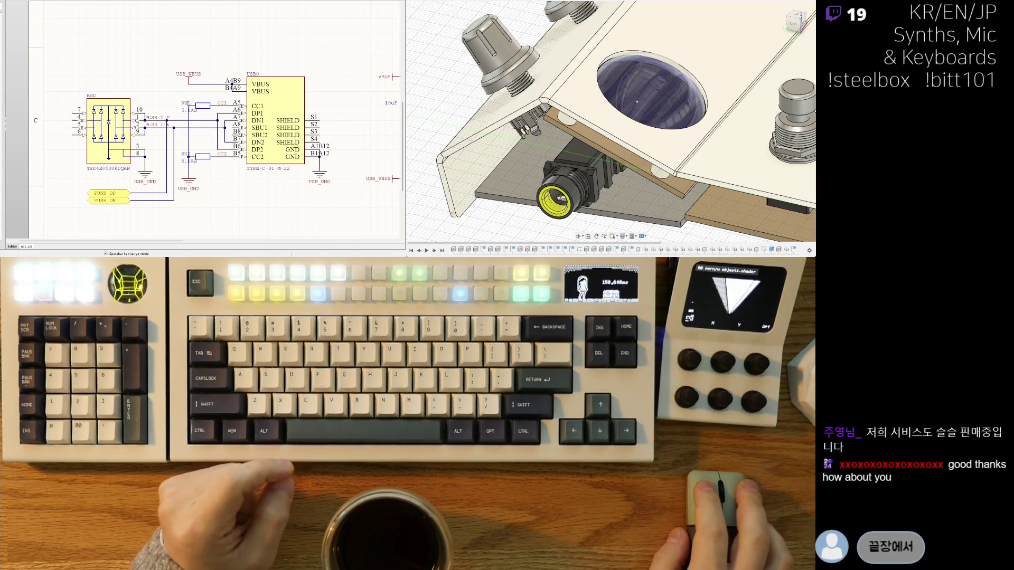
scroll(203, 121, "down", 1)
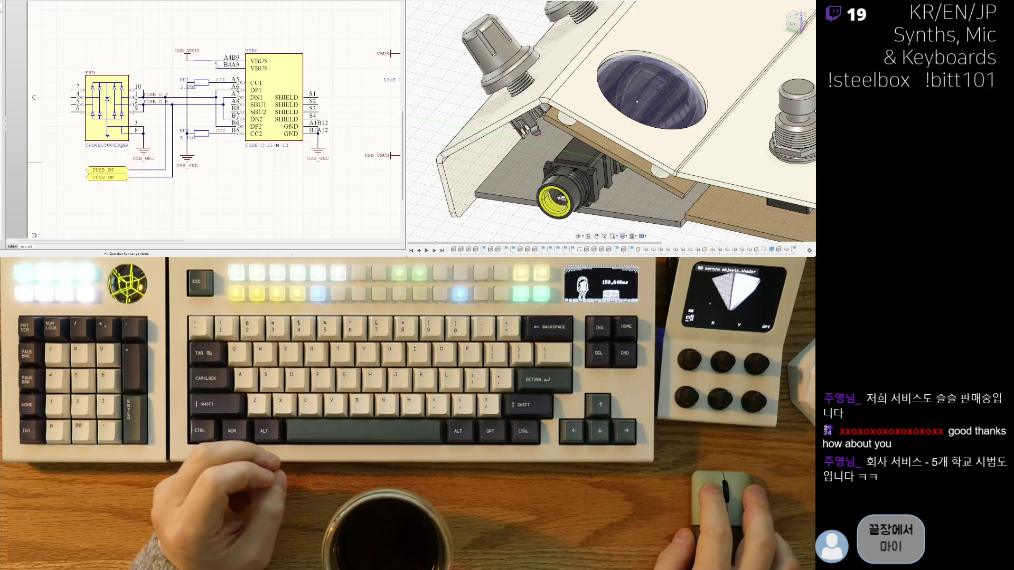
scroll(193, 141, "down", 2, "ctrl")
right_click_drag(170, 171, 198, 190)
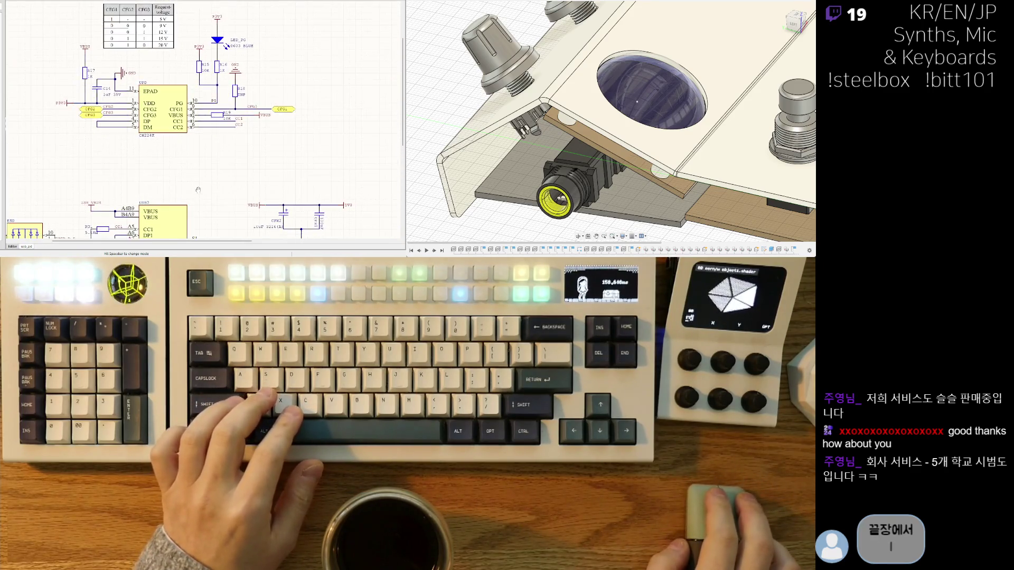
scroll(198, 190, "up", 1)
scroll(249, 158, "up", 1)
scroll(248, 157, "up", 2, "ctrl")
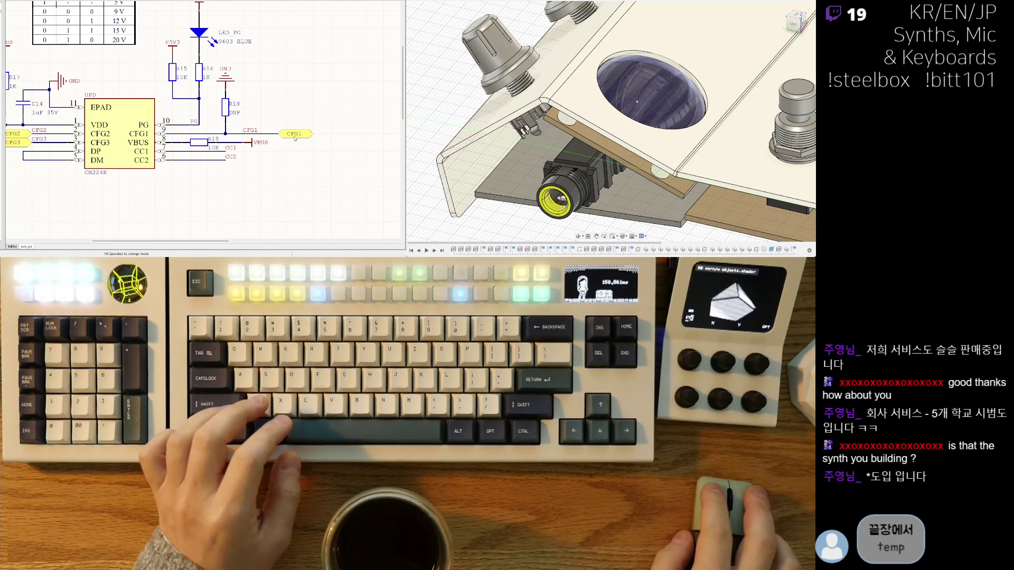
left_click_drag(295, 138, 302, 137)
Align the USB_GND port with the other grounds and return to the top-level main sheet.
scroll(295, 138, "down", 3)
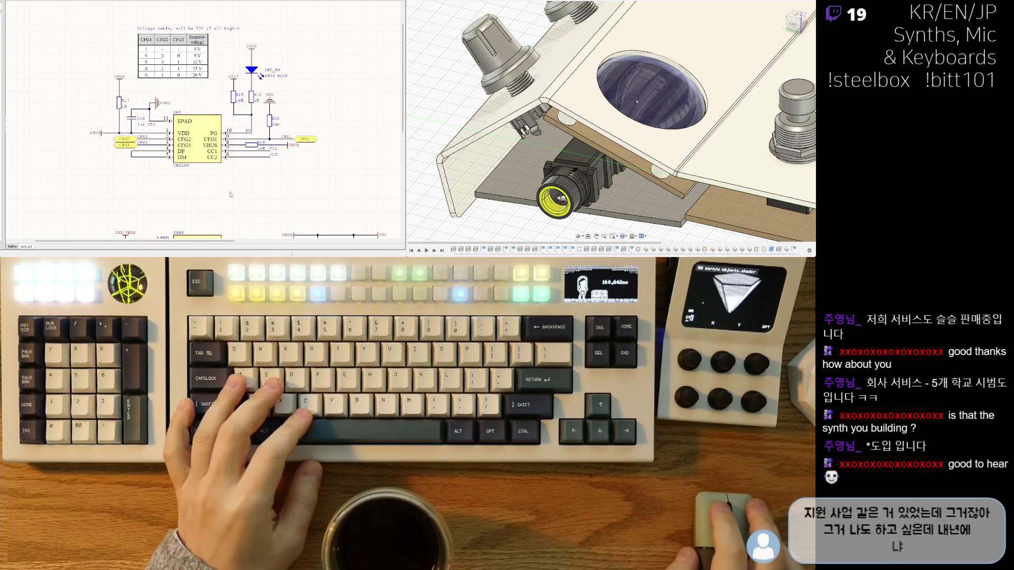
scroll(241, 185, "down", 1)
scroll(219, 189, "down", 4, "ctrl")
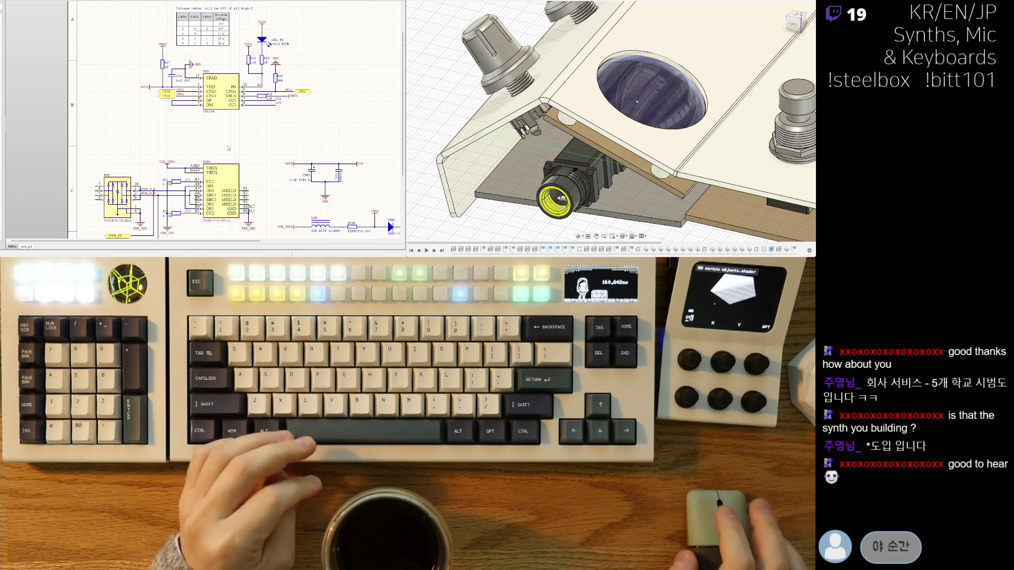
scroll(229, 149, "down", 2)
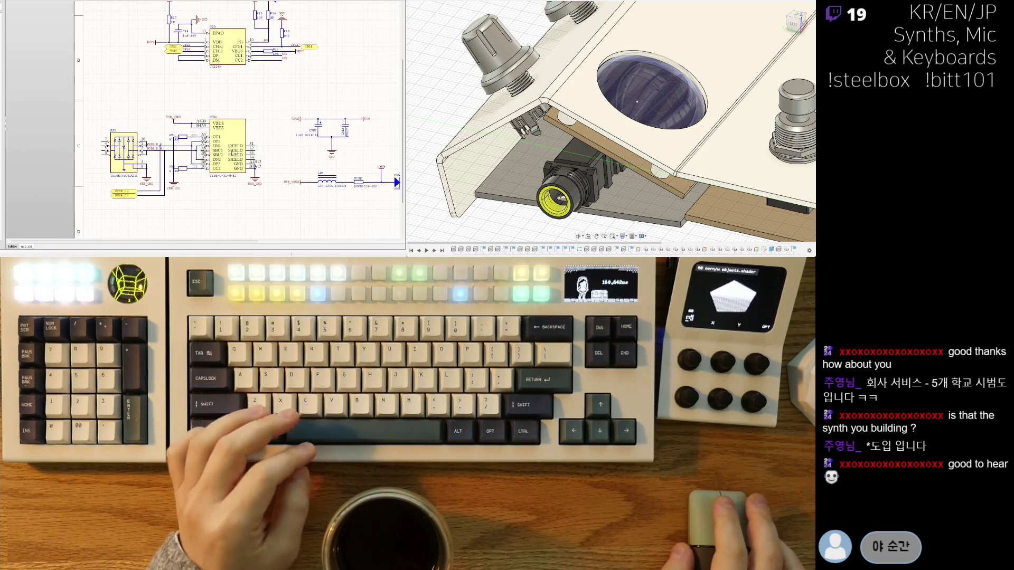
scroll(171, 186, "up", 2, "ctrl")
left_click_drag(177, 189, 178, 182)
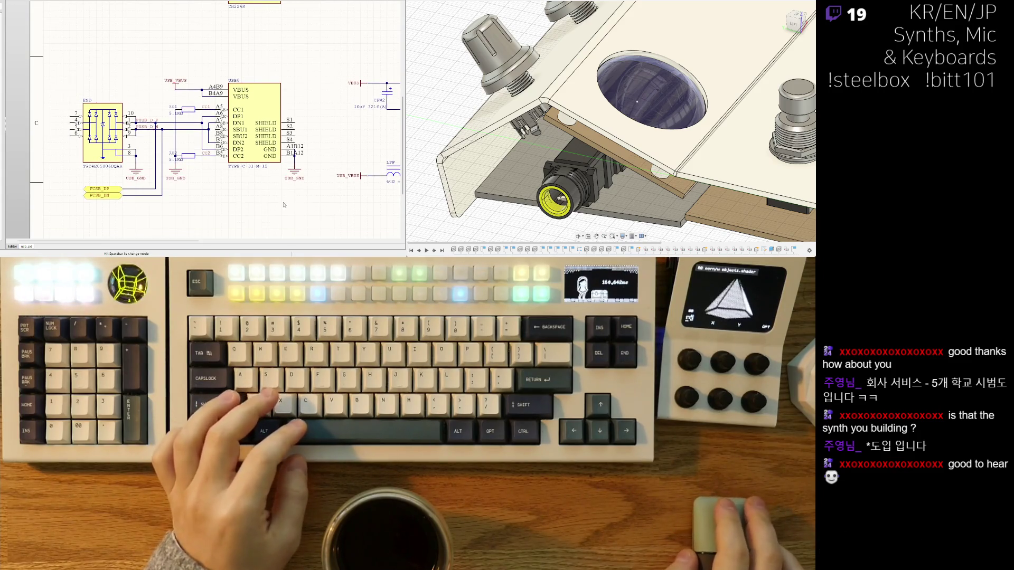
right_click_drag(288, 208, 267, 213)
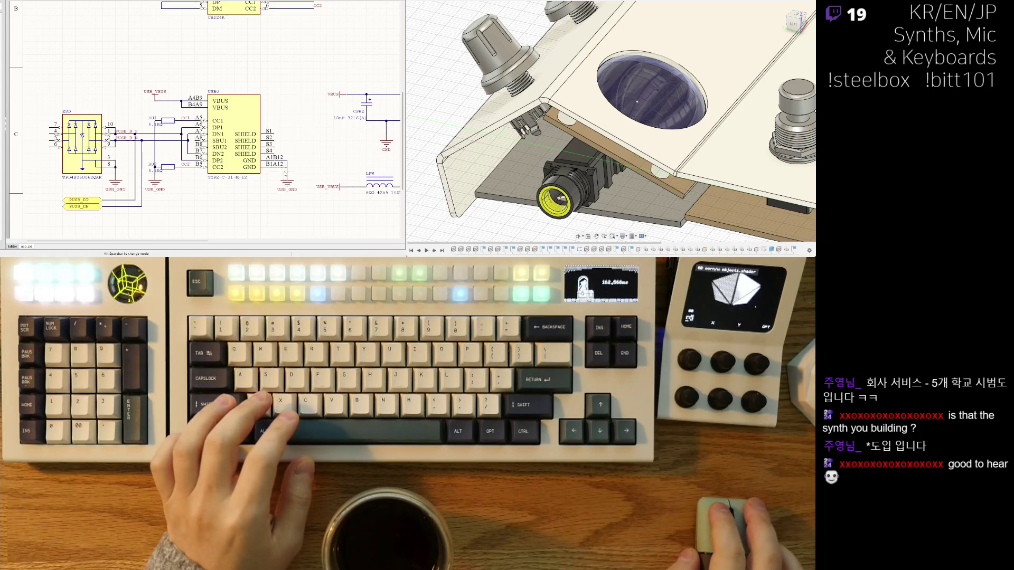
scroll(285, 171, "down", 2)
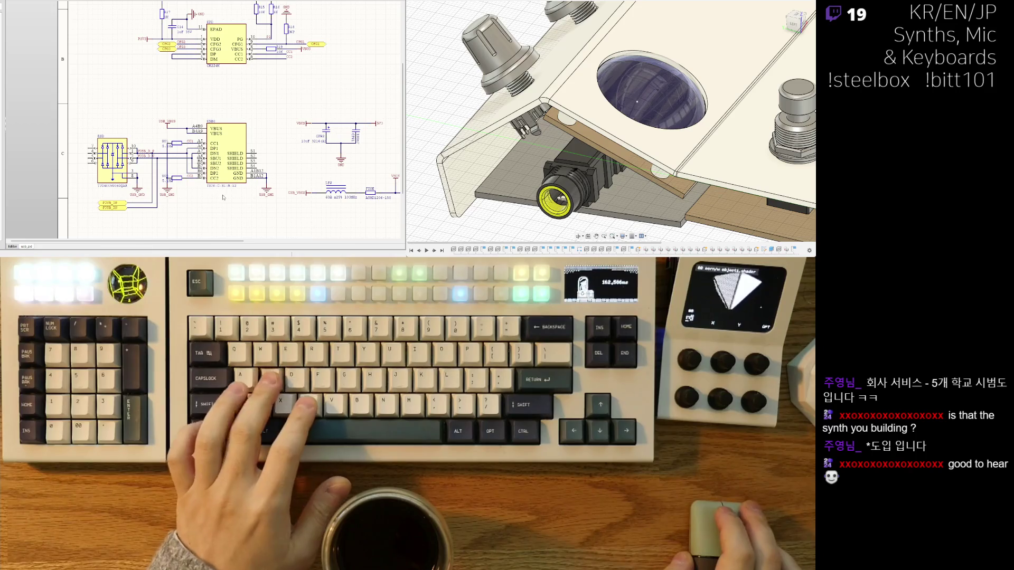
key("alt+BackSpace")
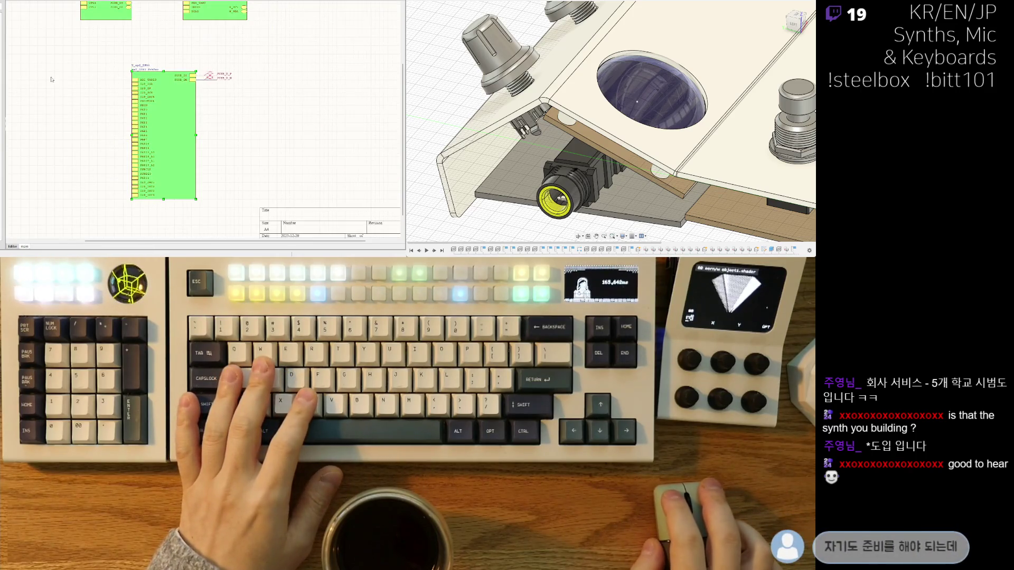
Select and zoom to the U_usb_pd symbol, then move U_rp2_2350 up and left.
scroll(265, 55, "up", 2)
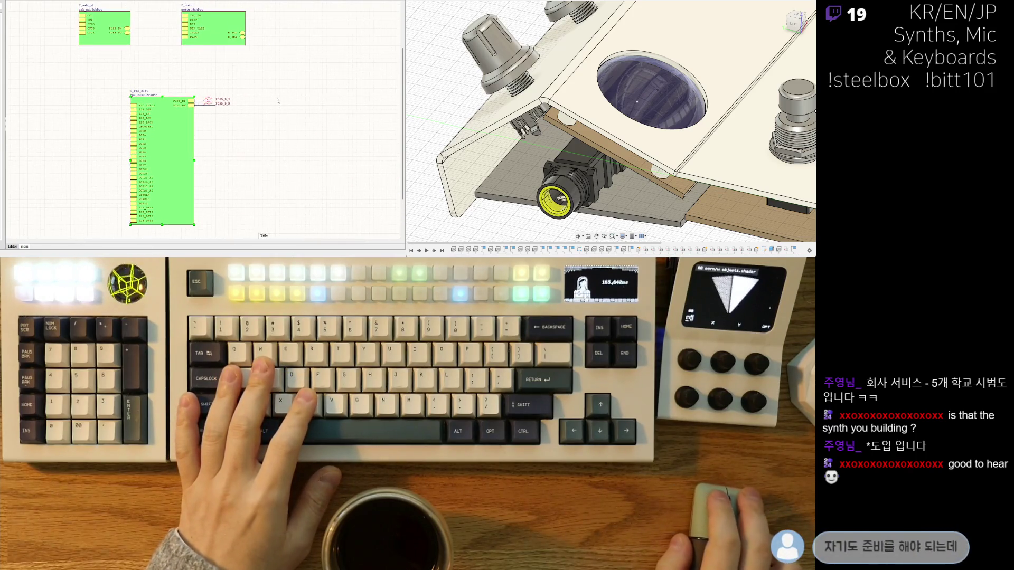
left_click(123, 18)
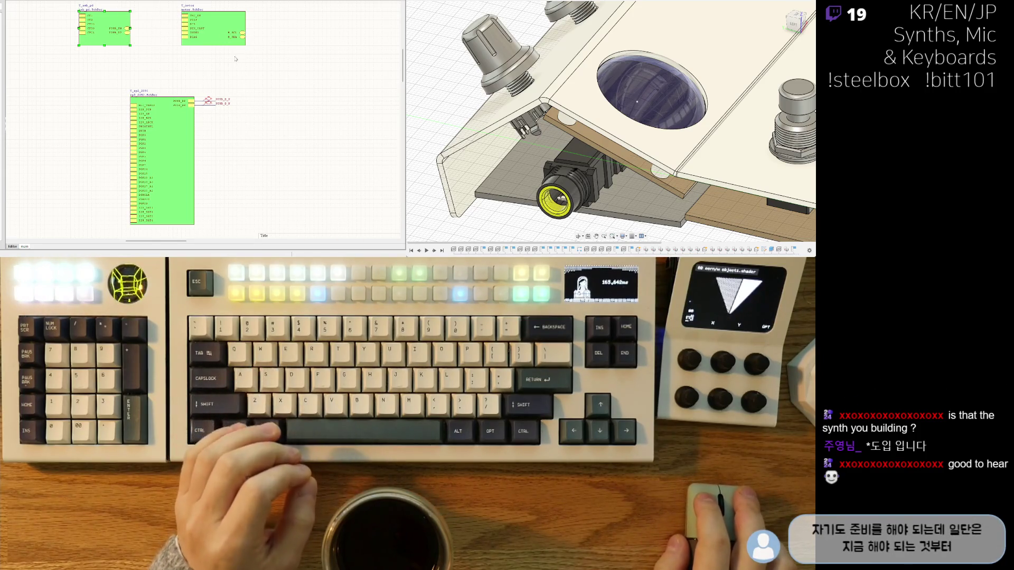
key("v")
key("e")
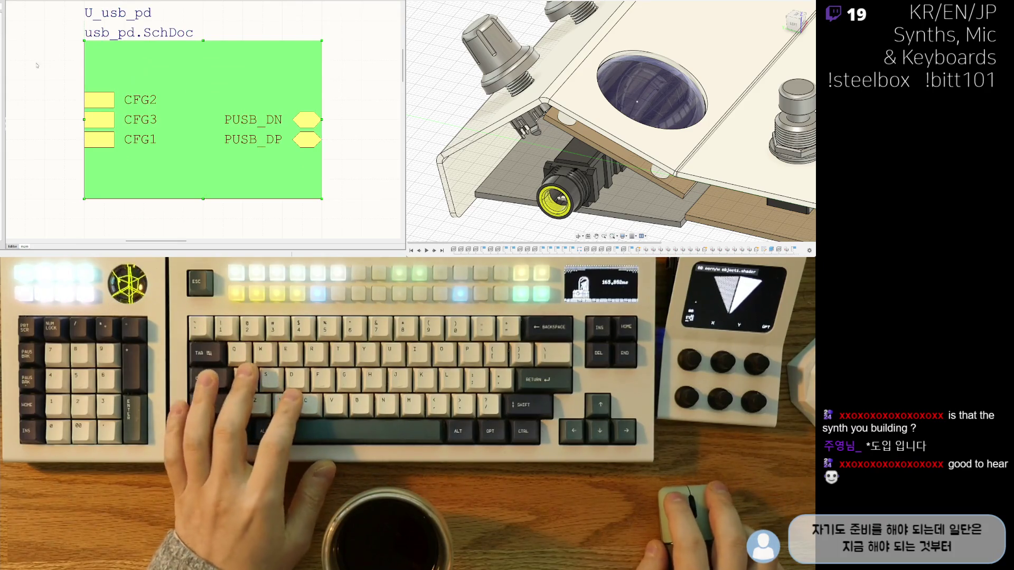
scroll(250, 151, "down", 3, "ctrl")
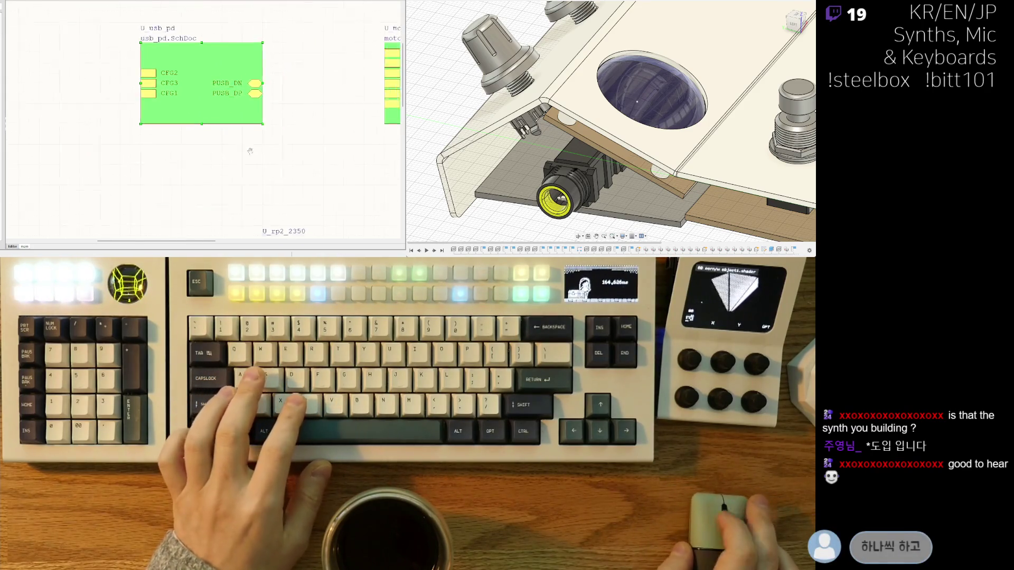
right_click_drag(250, 152, 242, 107)
scroll(280, 141, "down", 3, "ctrl")
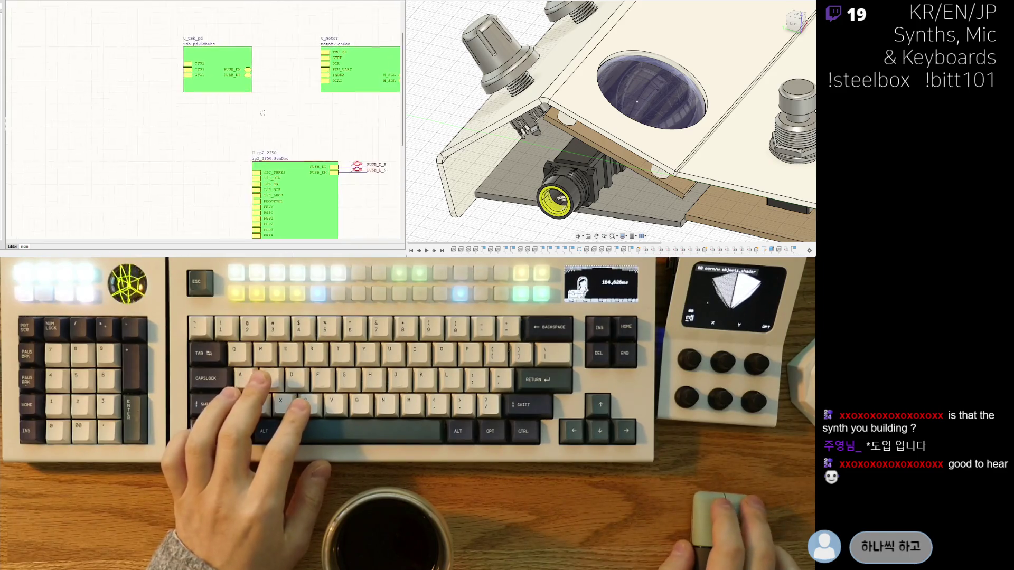
left_click_drag(276, 210, 290, 164)
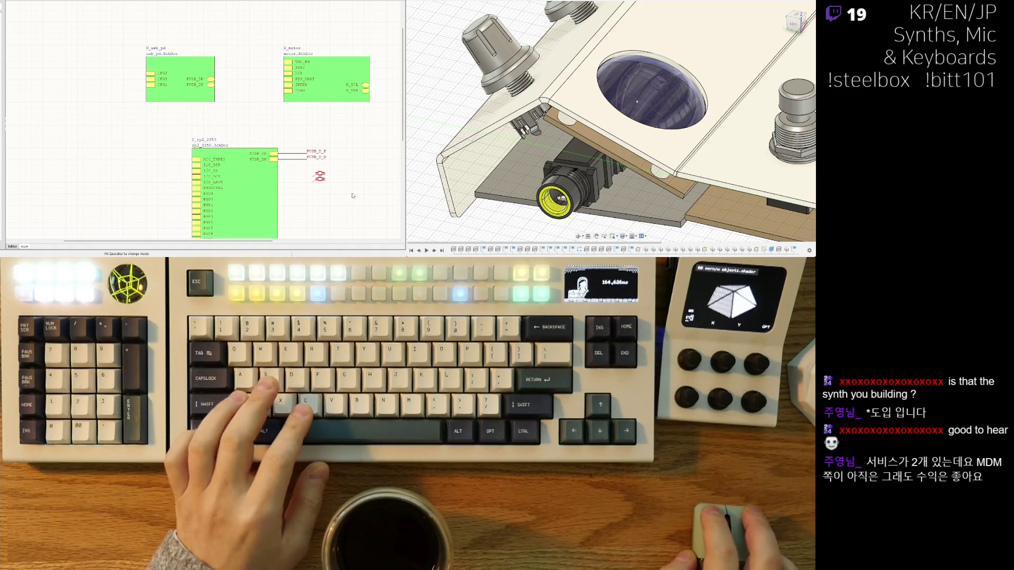
Move the U_motor and U_usb_pd sheet symbols to the right across the top.
scroll(295, 177, "up", 1, "ctrl")
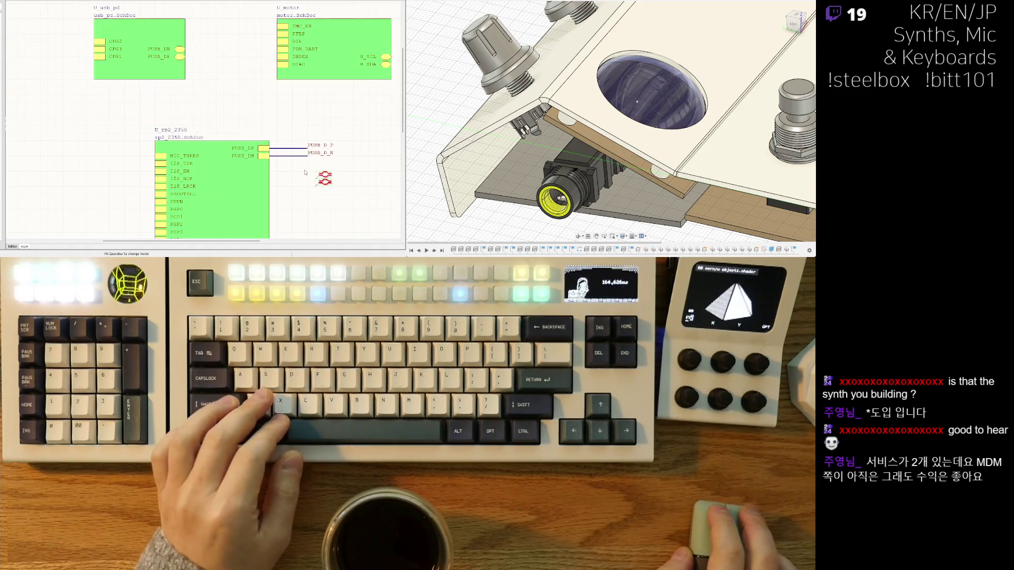
scroll(270, 150, "up", 1, "ctrl")
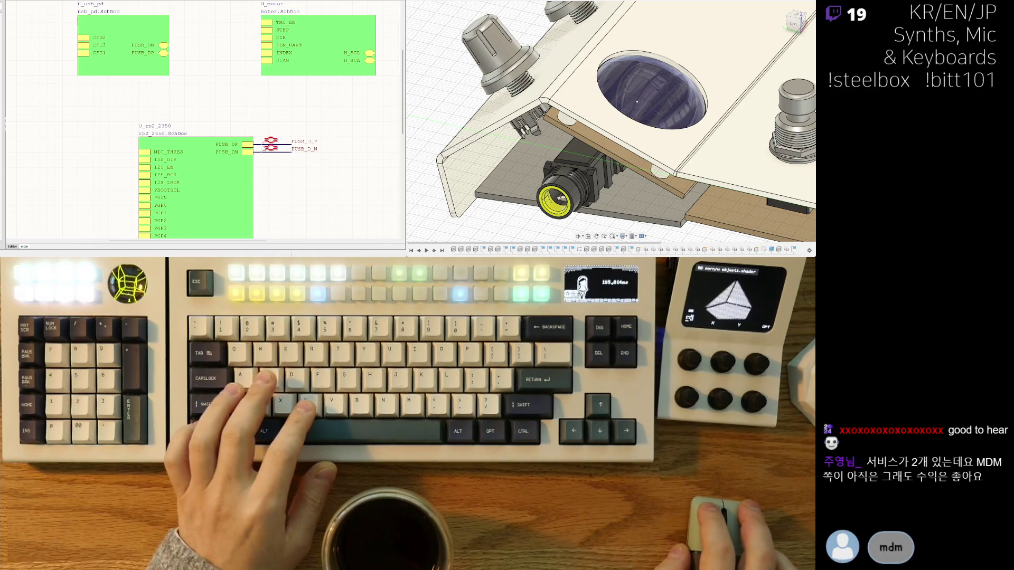
scroll(276, 172, "down", 1, "ctrl")
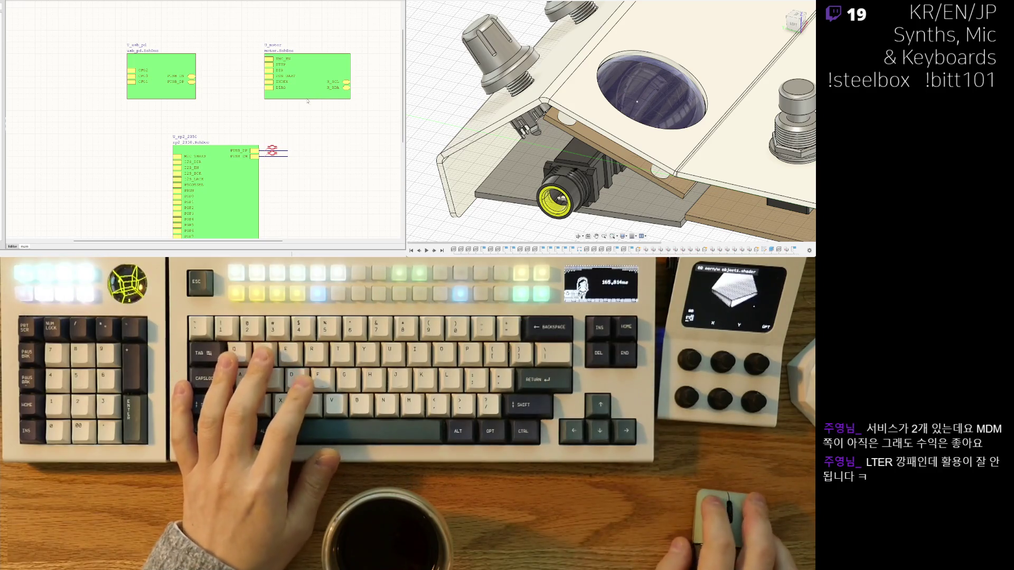
right_click_drag(287, 103, 255, 102)
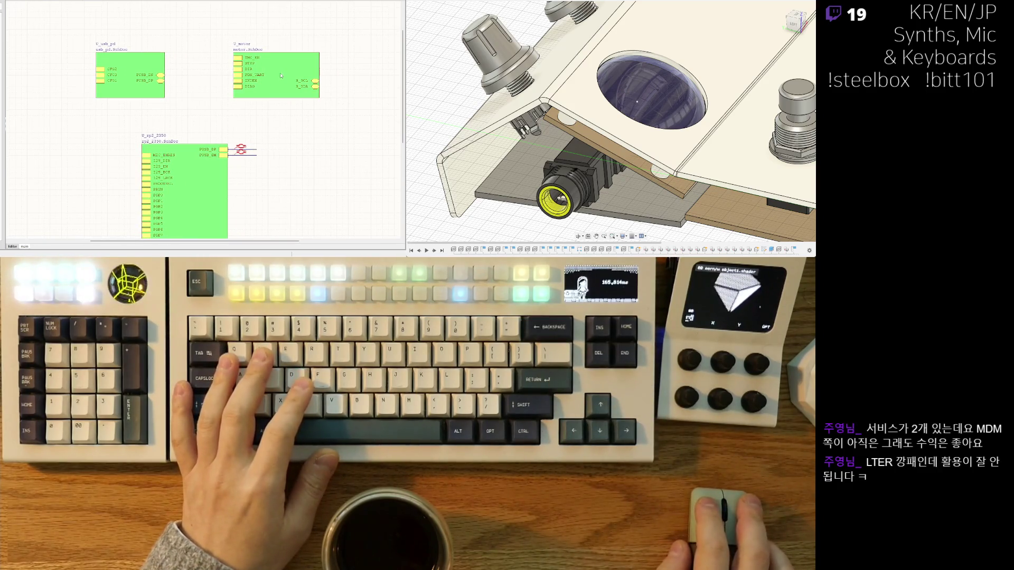
left_click_drag(277, 79, 380, 83)
mouse_move(131, 65)
left_mouse_down()
mouse_move(167, 74)
mouse_move(150, 74)
left_mouse_up()
key("shift+space")
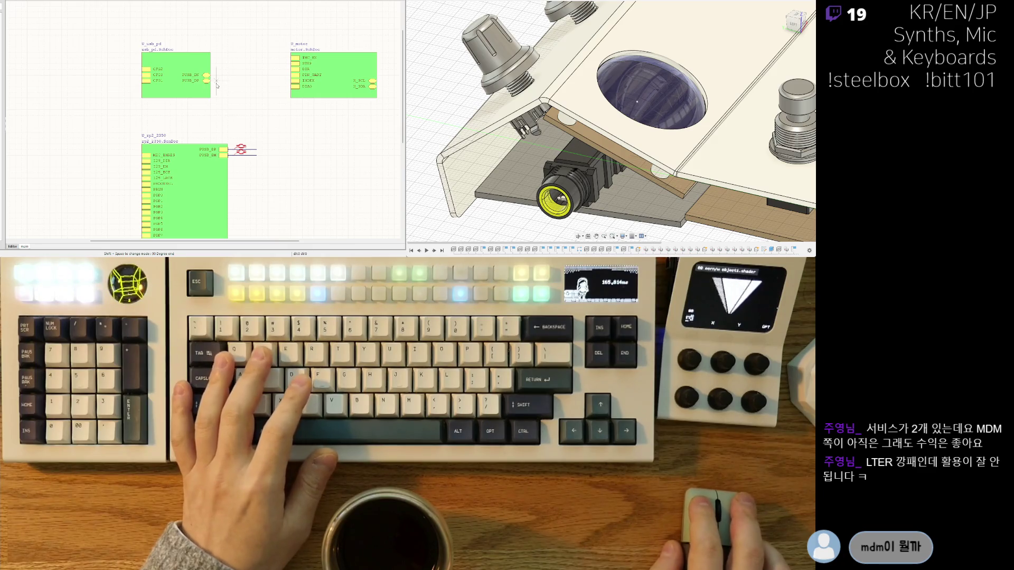
Route the PUSB_DP/PUSB_DN wires from usb_pd to rp2_2350's entries and raise the rp2 symbol.
key("space")
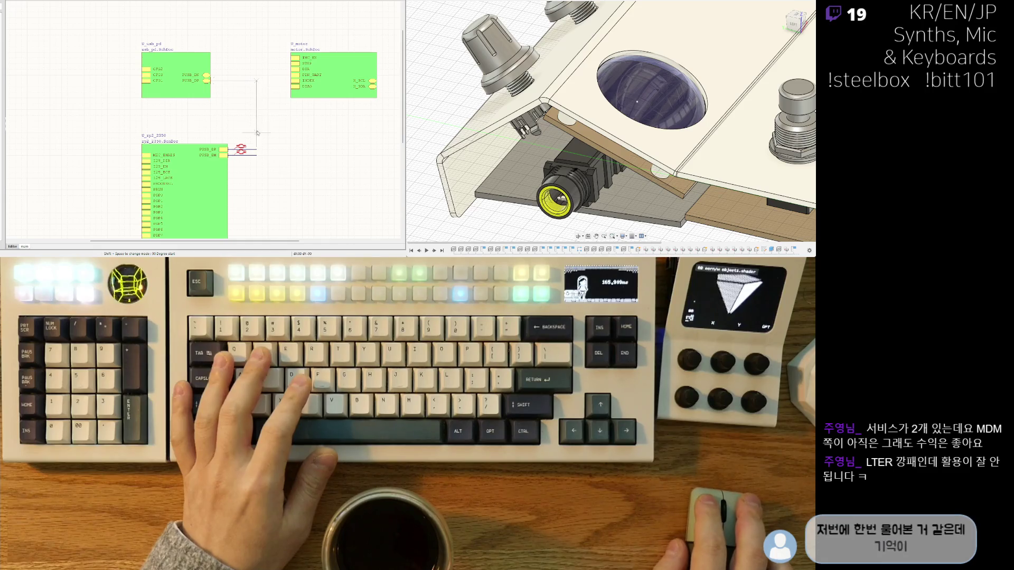
left_click(259, 149)
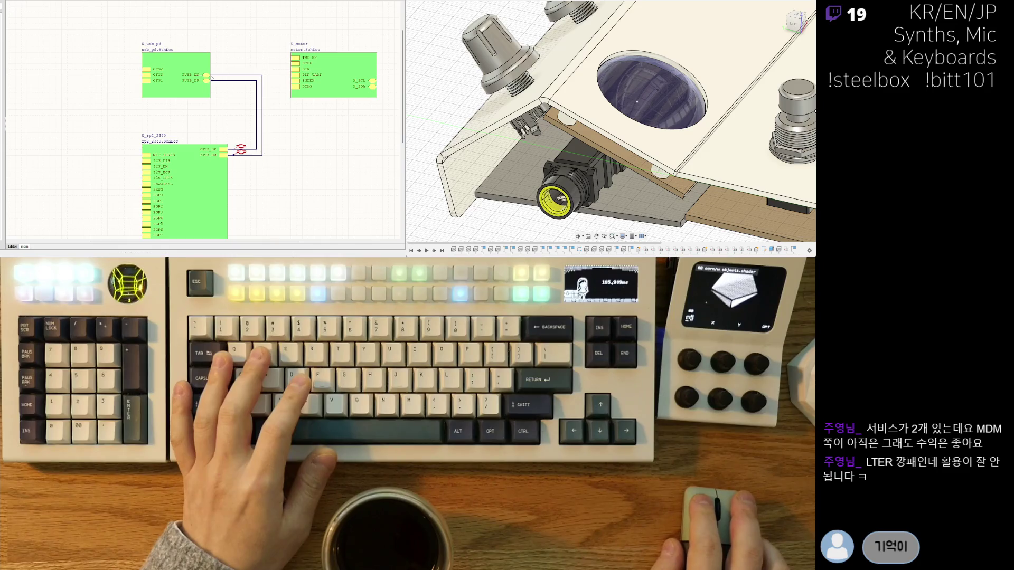
scroll(245, 139, "down", 3, "ctrl")
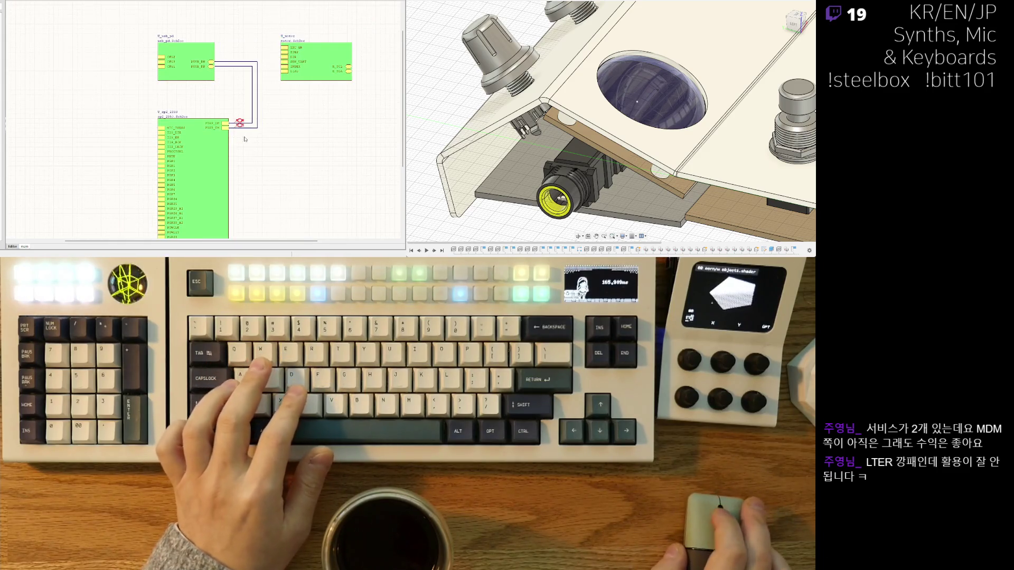
scroll(244, 139, "left", 2)
scroll(245, 138, "up", 1)
scroll(199, 160, "down", 3)
scroll(199, 160, "right", 1)
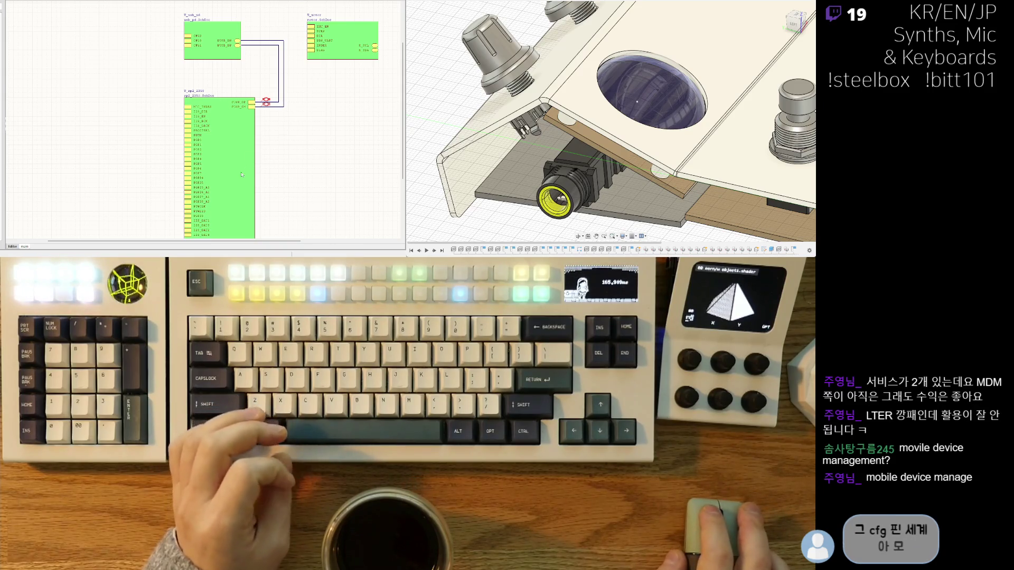
left_click_drag(232, 158, 229, 143)
Delete the angled PUSB_DP and PUSB_DN wires between usb_pd and rp2_2350.
scroll(267, 101, "up", 1, "ctrl")
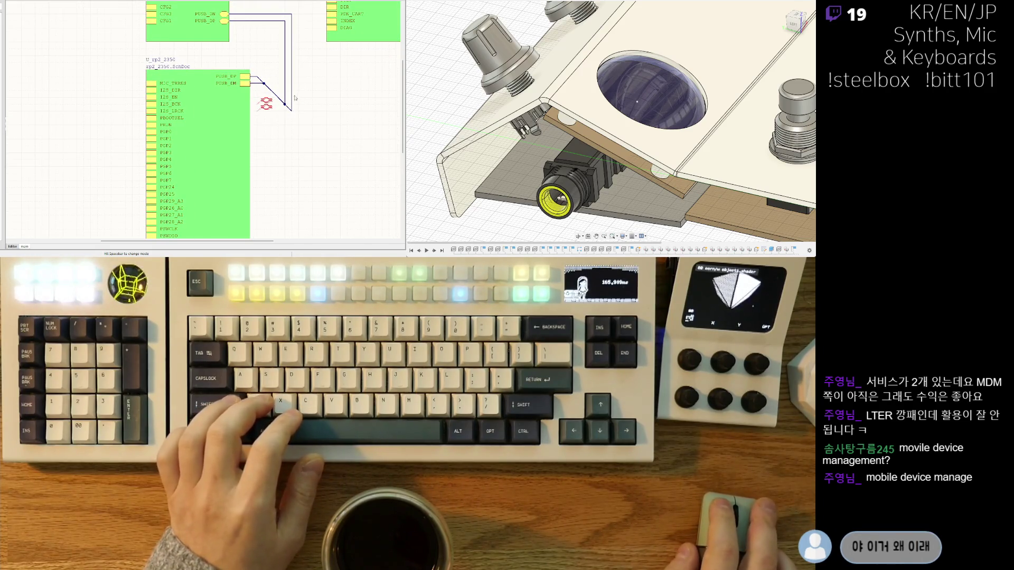
left_click(292, 88)
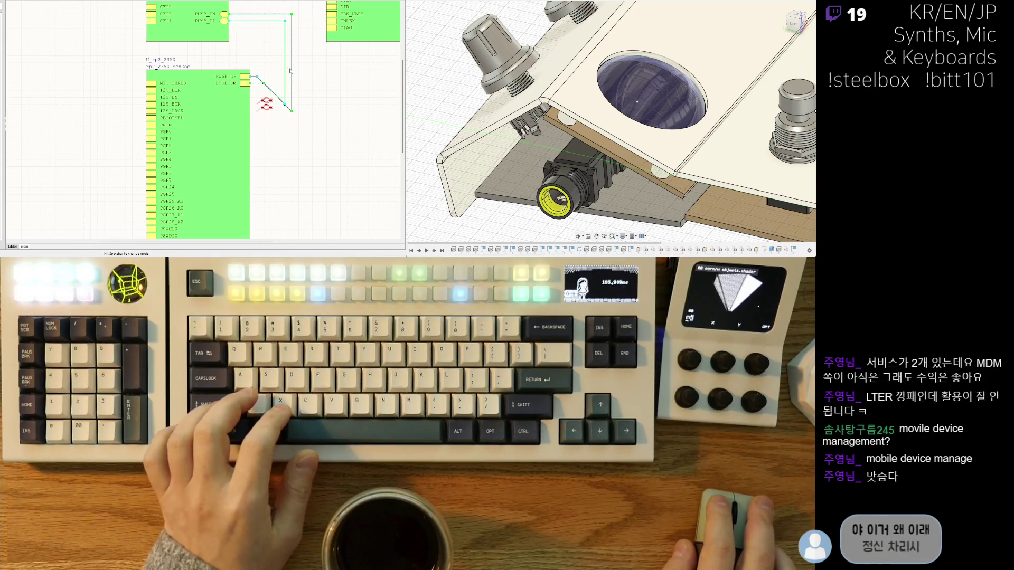
key("Delete")
key("ctrl+w")
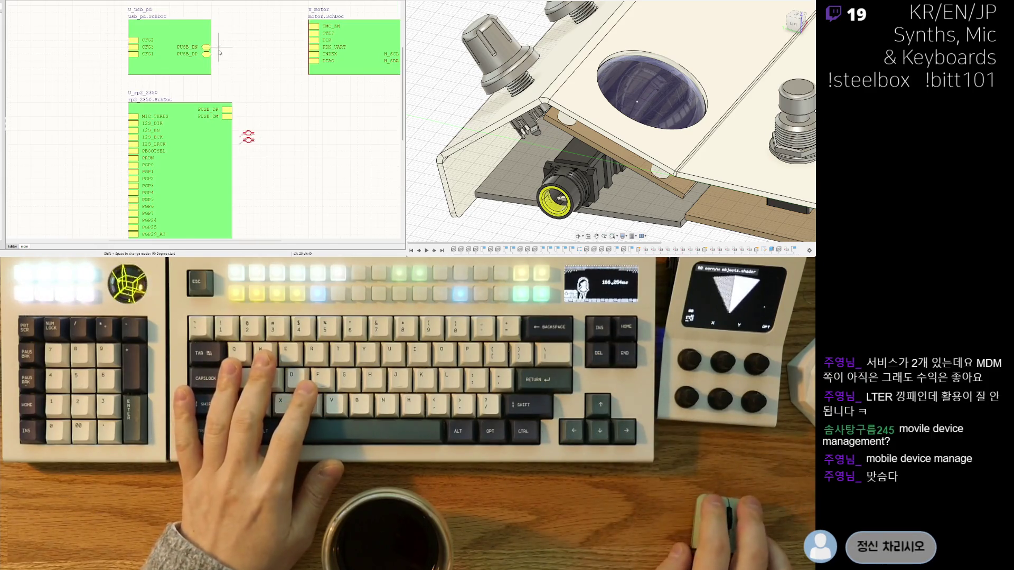
Nudge the U_motor sheet symbol slightly lower and select it.
scroll(251, 28, "down", 3, "ctrl")
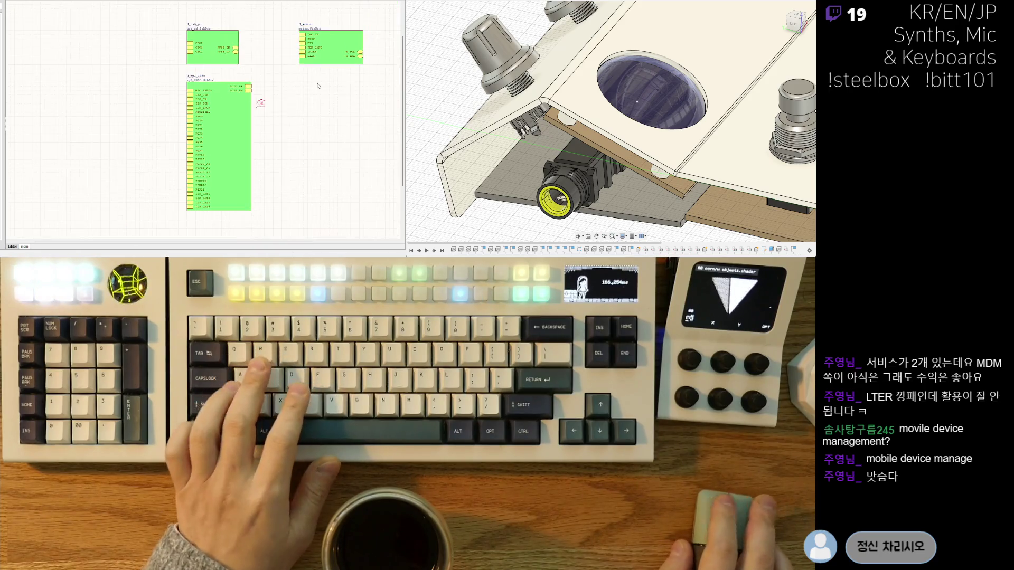
mouse_move(353, 53)
left_mouse_down()
mouse_move(354, 75)
mouse_move(285, 206)
mouse_move(342, 51)
left_mouse_up()
scroll(342, 52, "up", 2, "ctrl")
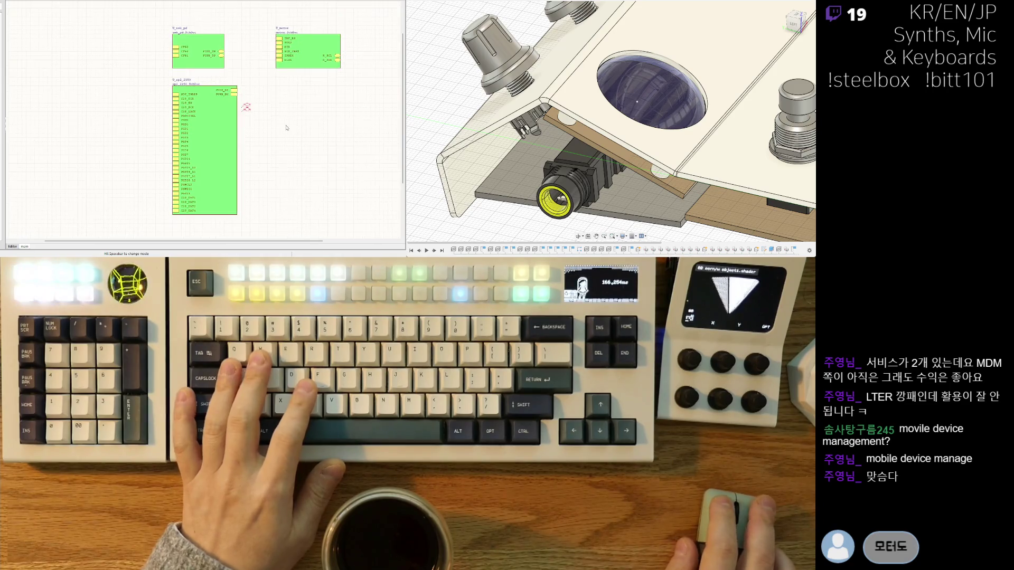
left_click(334, 57)
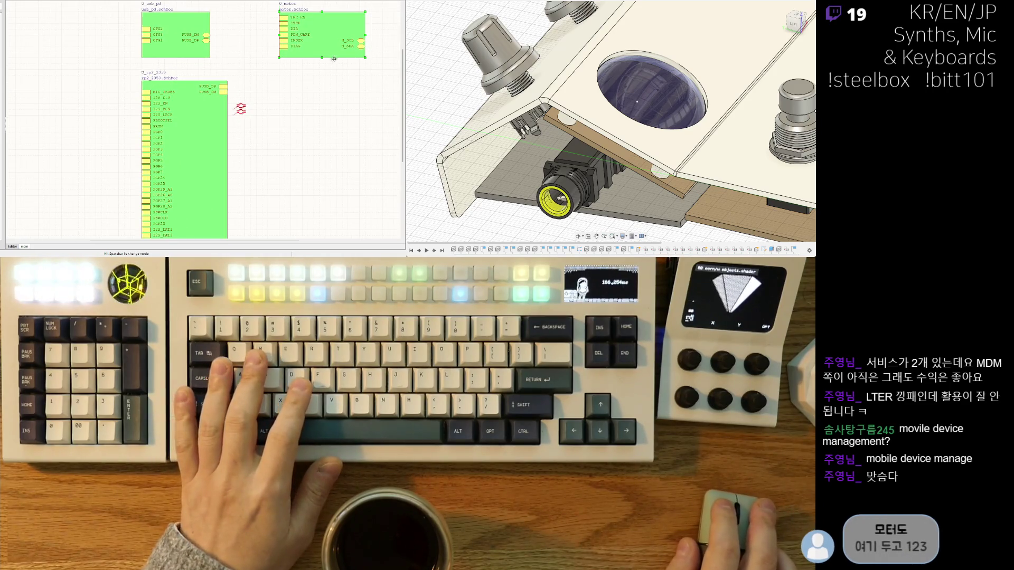
Make the U_motor symbol taller and move its H_SCL and H_SDA entries to the left edge.
left_click_drag(322, 58, 322, 69)
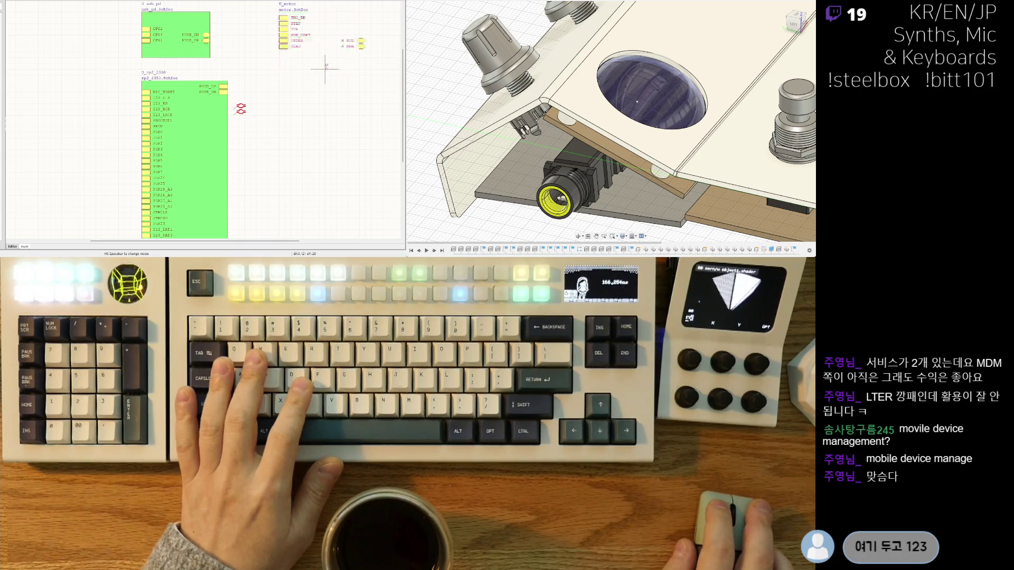
key("ctrl+w")
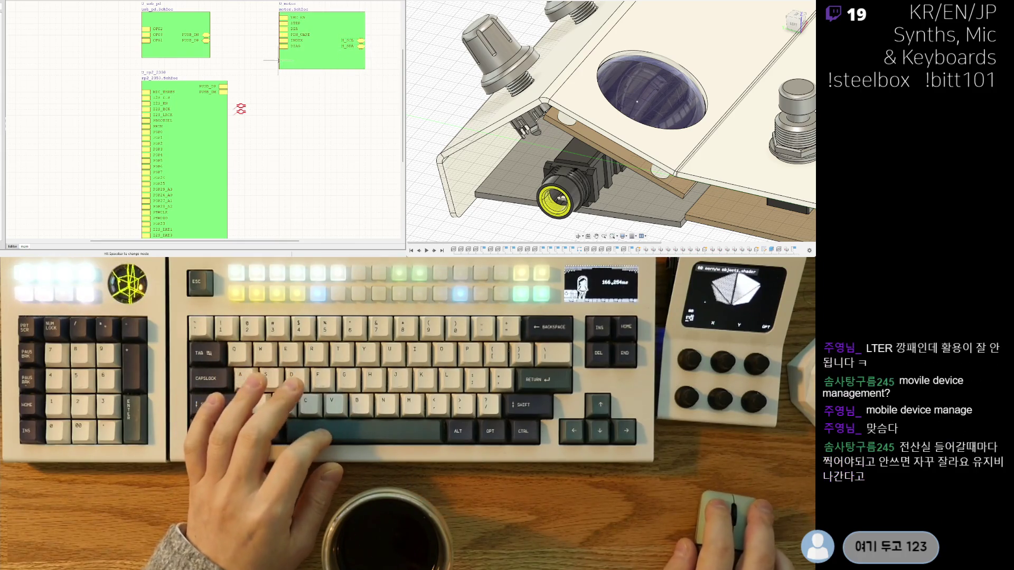
key("Down")
key("Down")
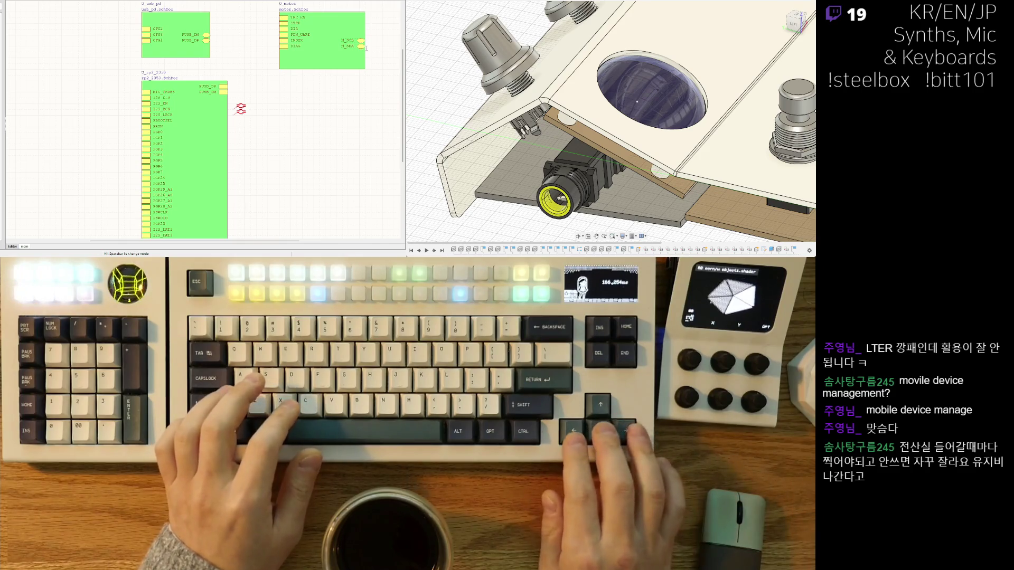
key("Delete")
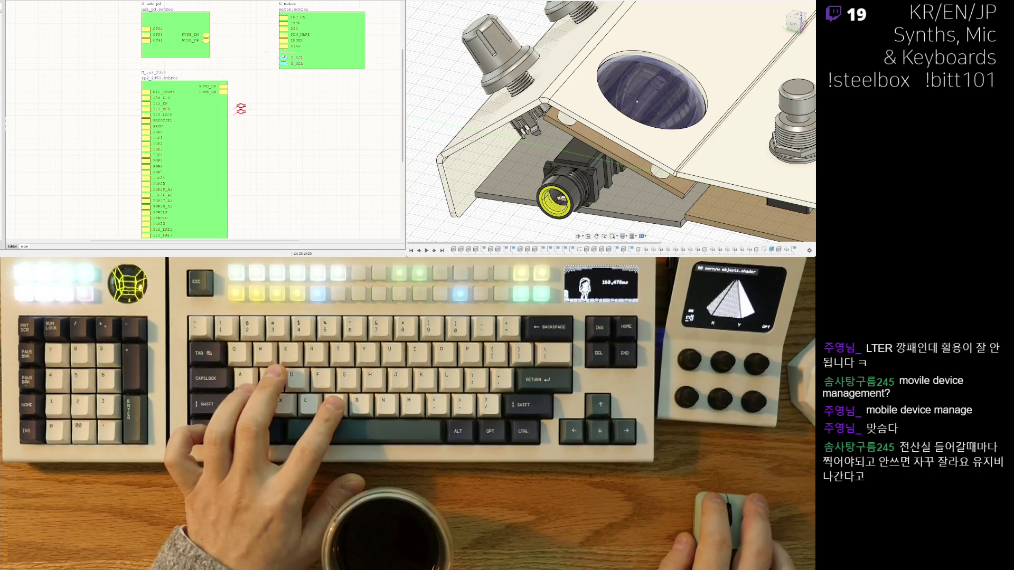
left_click(284, 57)
scroll(257, 88, "down", 2)
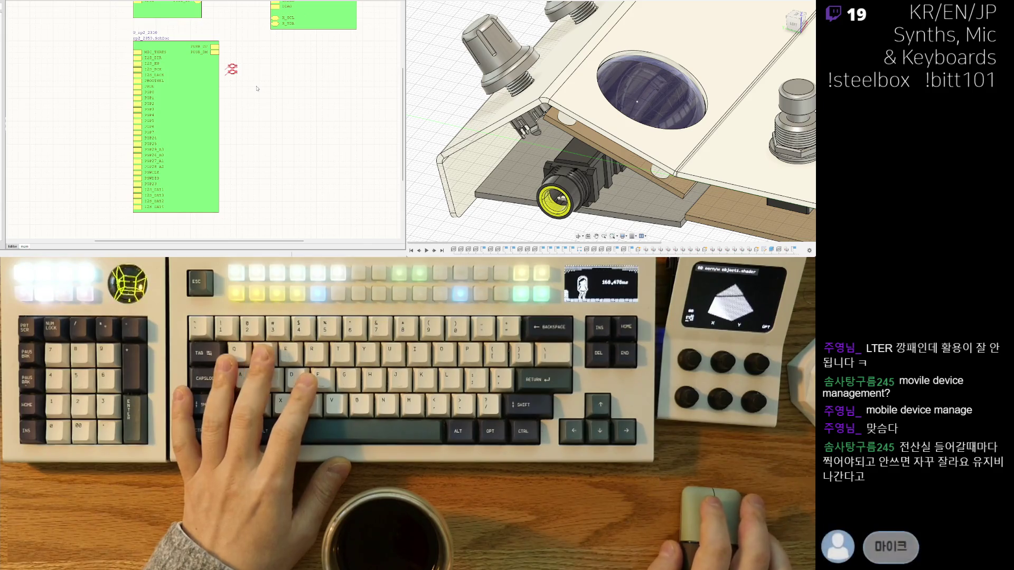
scroll(140, 67, "up", 2)
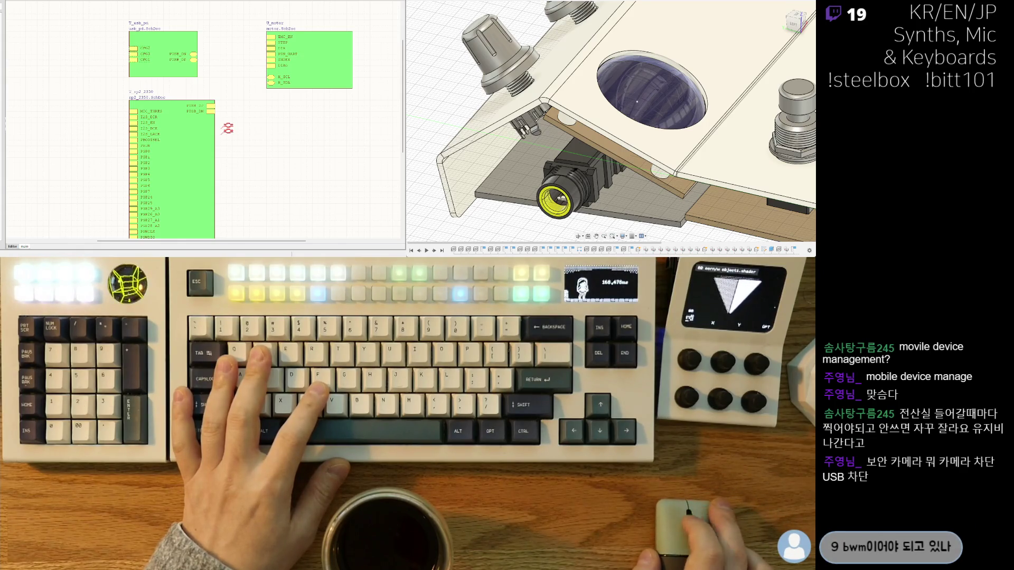
key("ctrl+Tab")
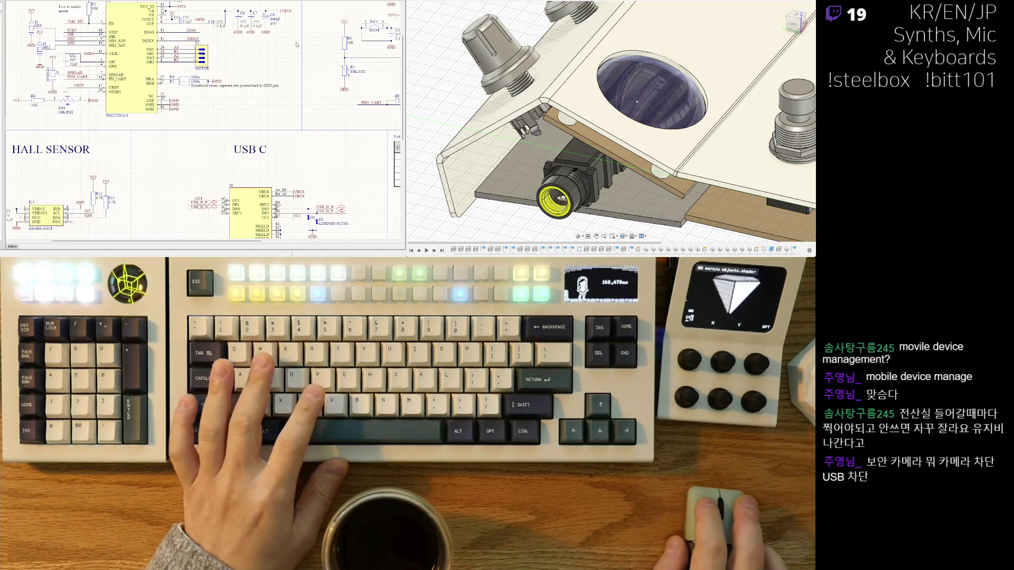
Pan across the ESP32-S3 block and USB PD table, then switch to the rp2_2350 sheet.
mouse_move(261, 79)
right_mouse_down()
mouse_move(261, 150)
mouse_move(83, 217)
mouse_move(93, 164)
right_mouse_up()
mouse_move(204, 207)
right_mouse_down()
mouse_move(148, 180)
mouse_move(121, 186)
right_mouse_up()
scroll(121, 186, "up", 1)
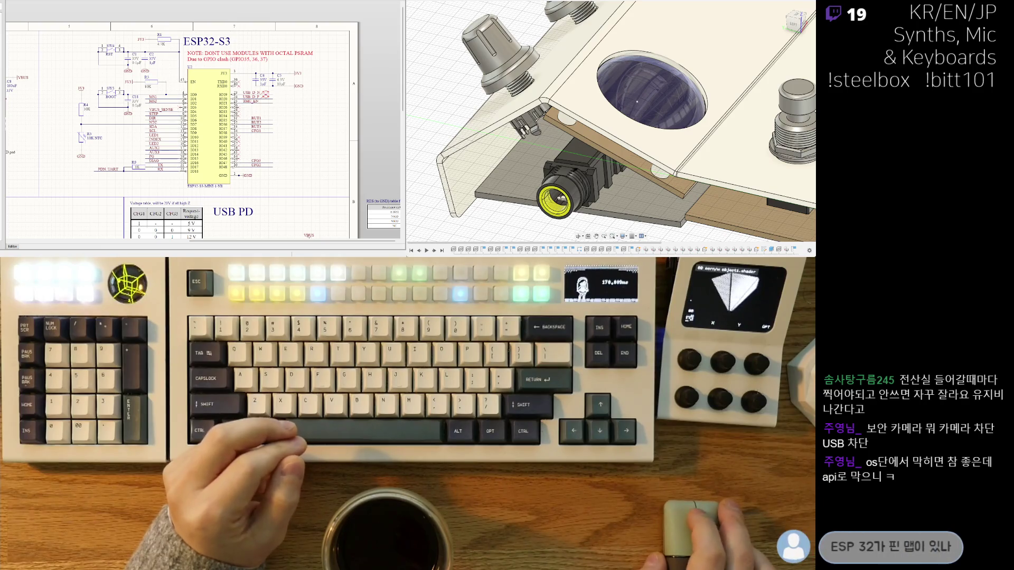
key("ctrl+Tab")
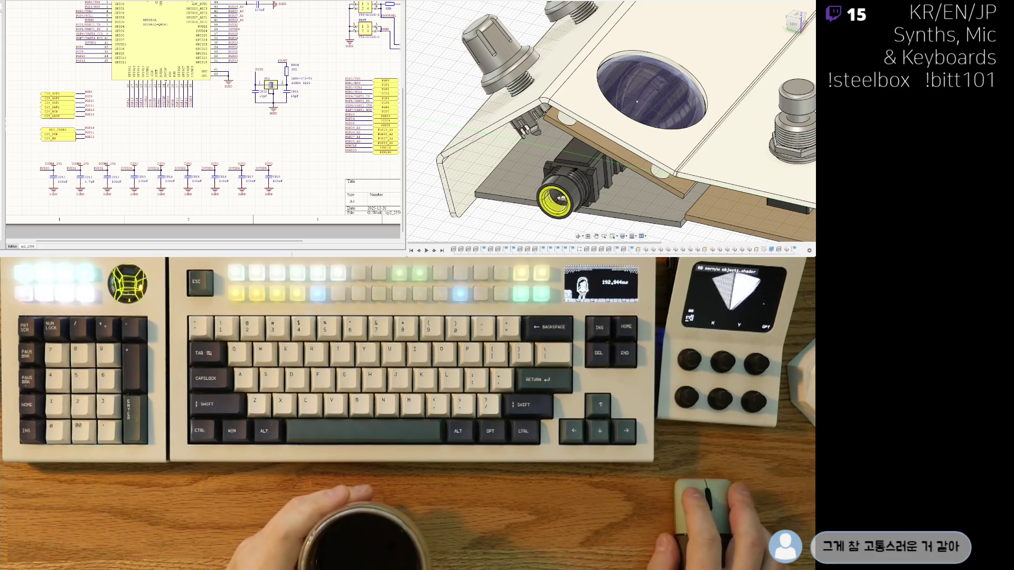
Pan to the RP2350's upper left and pick up a copy of the I2S net label near GPIO26.
right_click_drag(211, 106, 258, 158)
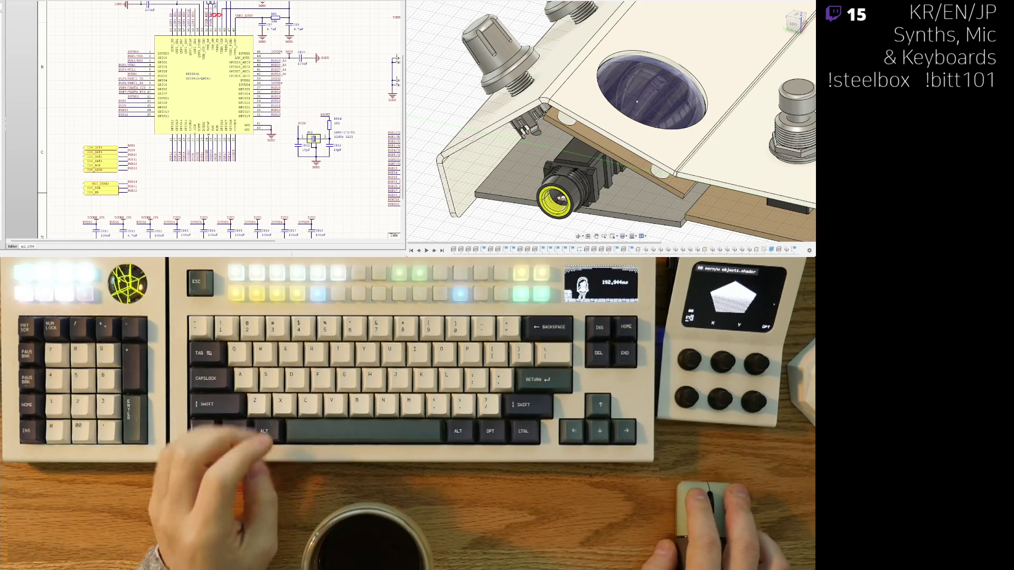
scroll(361, 42, "up", 3)
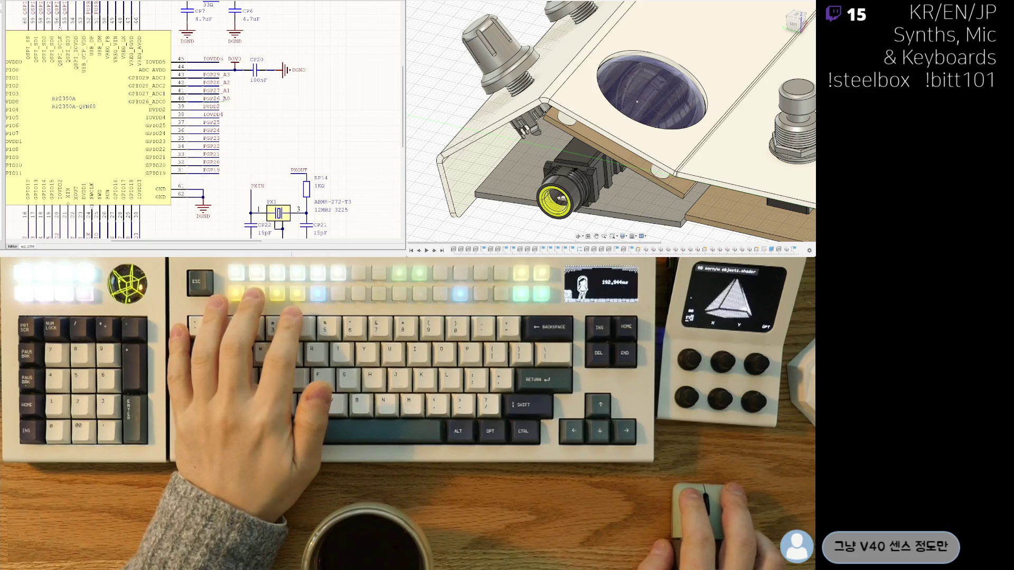
key("ctrl+w")
key("space")
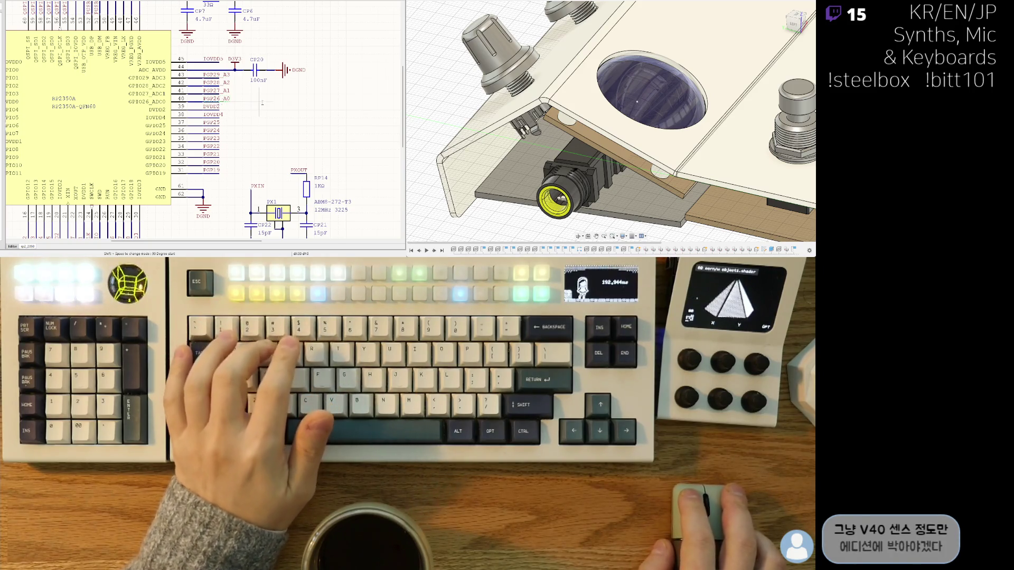
scroll(233, 71, "down", 3, "ctrl")
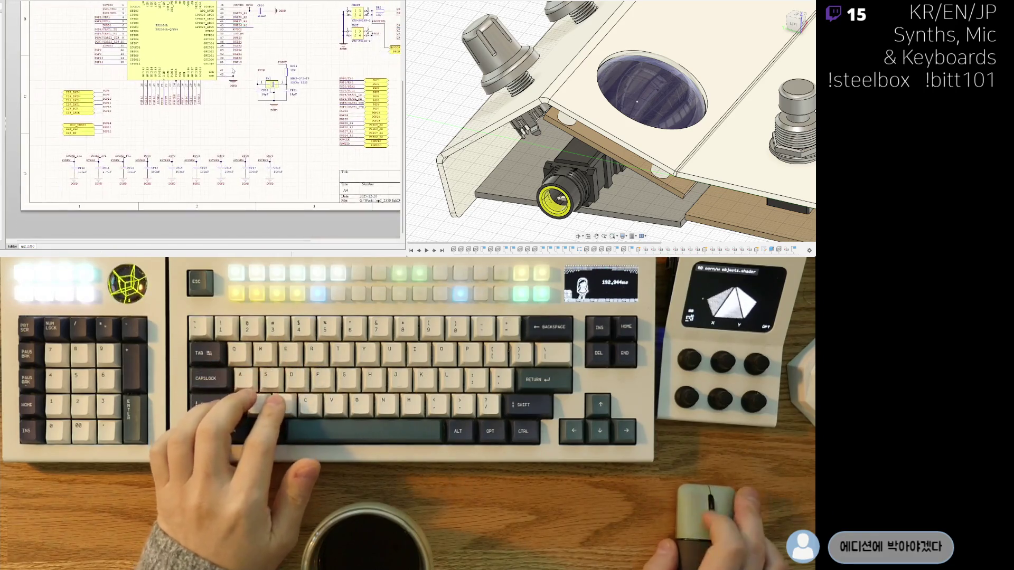
right_click_drag(86, 97, 74, 121)
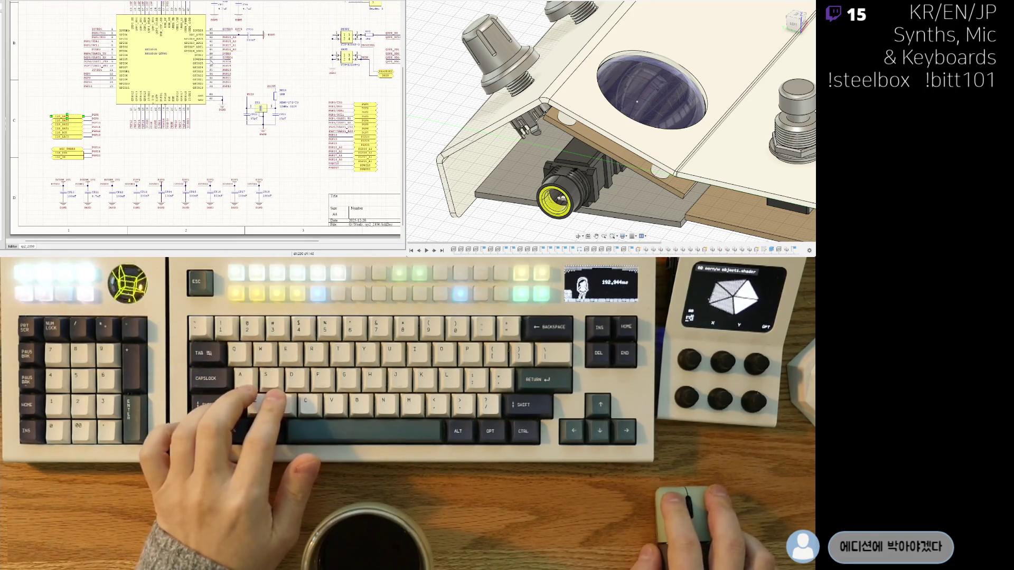
right_click_drag(279, 51, 244, 73)
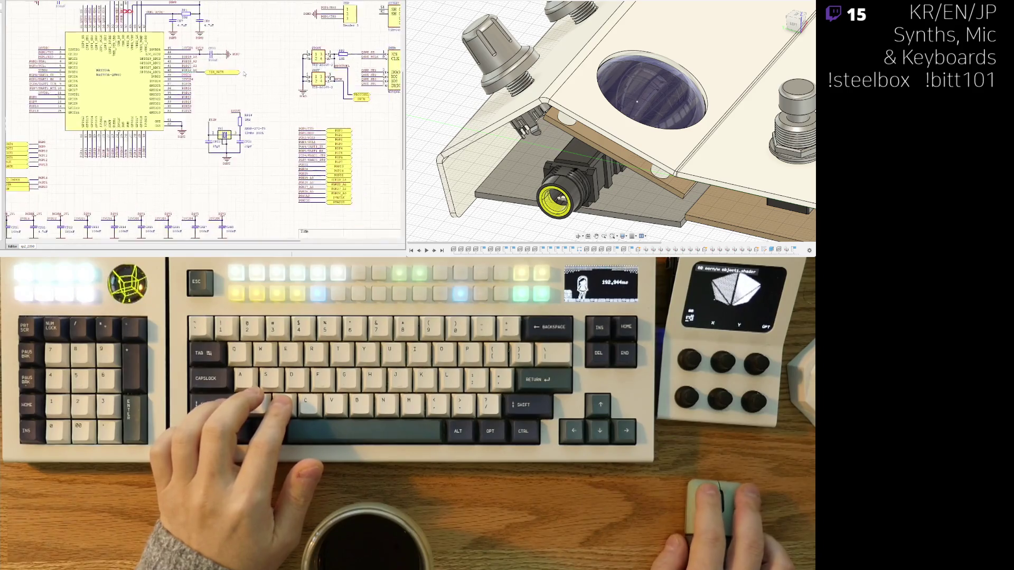
scroll(244, 74, "up", 2, "ctrl")
Place the copied net label on the GPIO26 wire and rename it VBUS_SENSE.
left_click(194, 72)
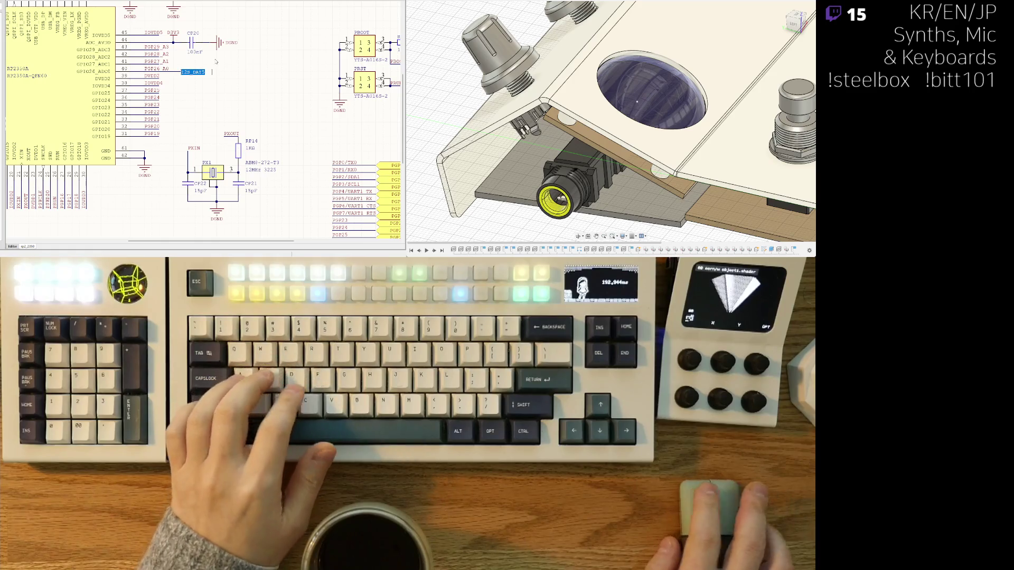
type("VBUS")
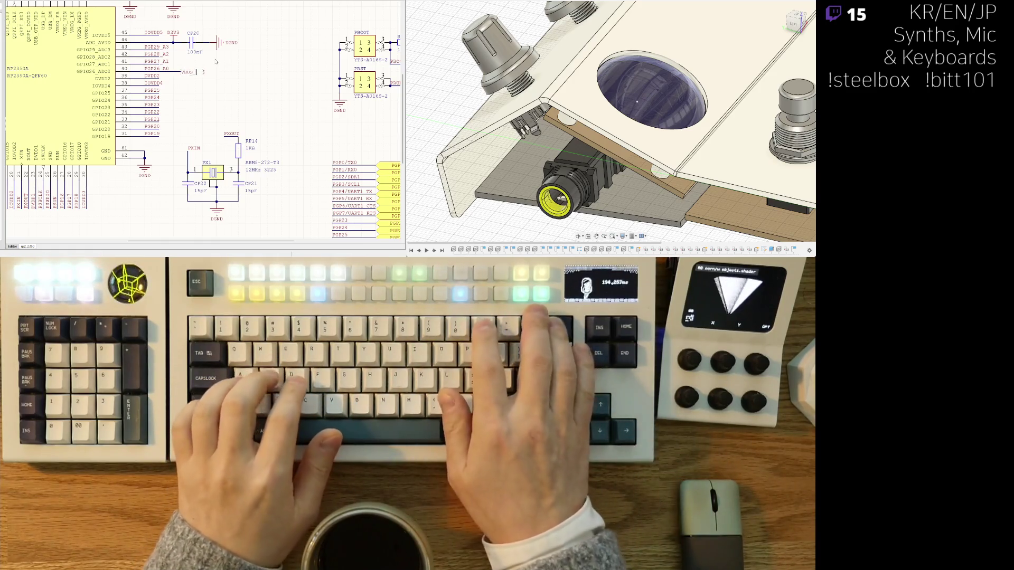
type("_SENSE")
key("Delete")
key("Return")
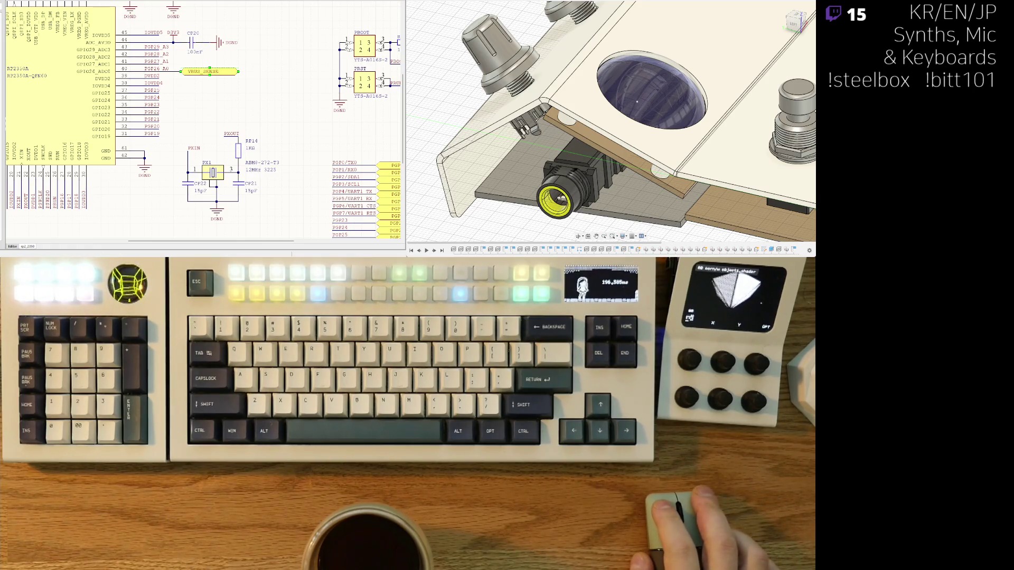
mouse_move(175, 98)
right_mouse_down()
mouse_move(296, 119)
mouse_move(244, 121)
right_mouse_up()
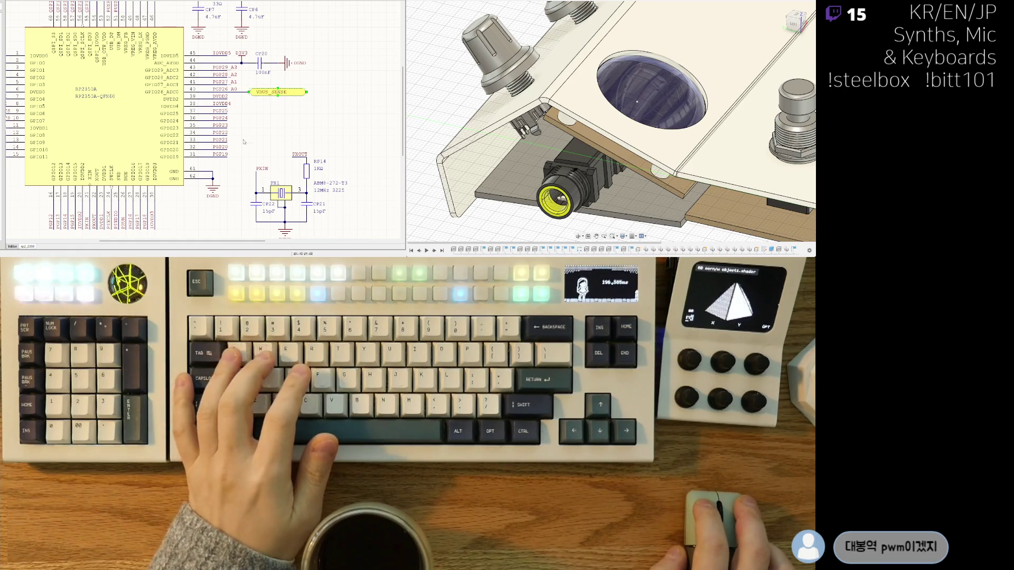
Duplicate the VBUS_SENSE label onto the next GPIO pin as STEP.
key("ctrl+d")
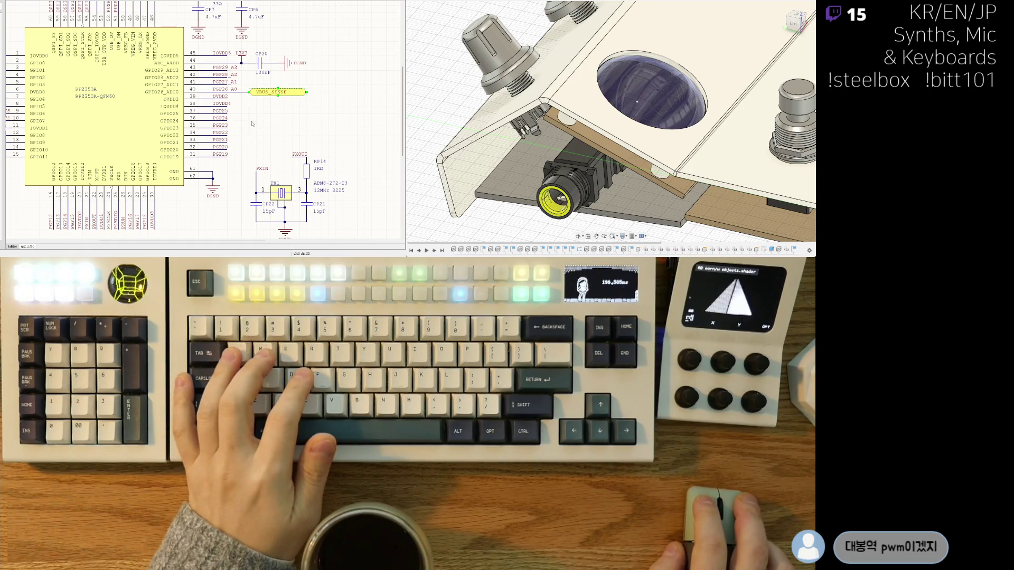
type("STRP_SENSE")
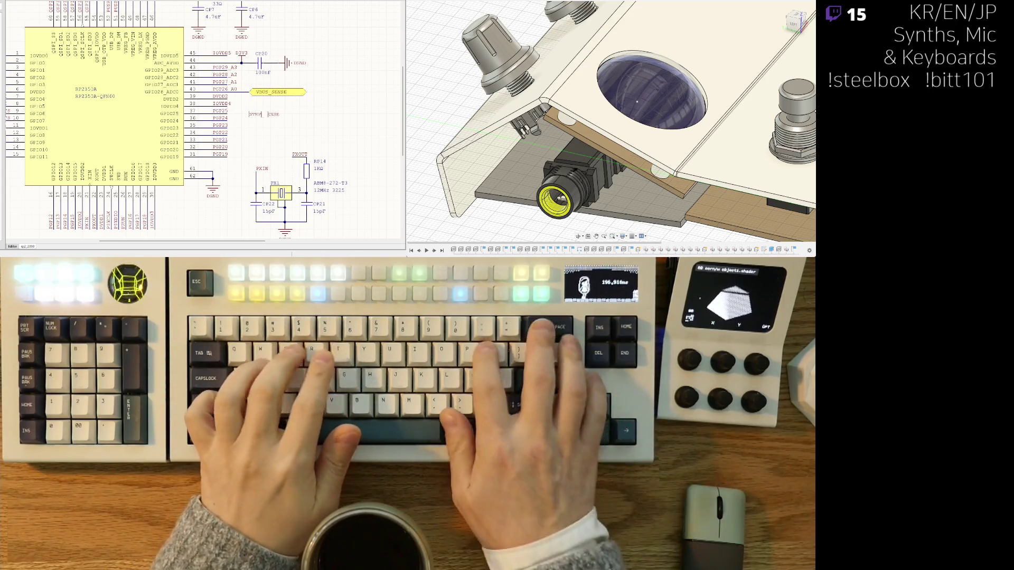
key("BackSpace")
key("BackSpace")
type("EP")
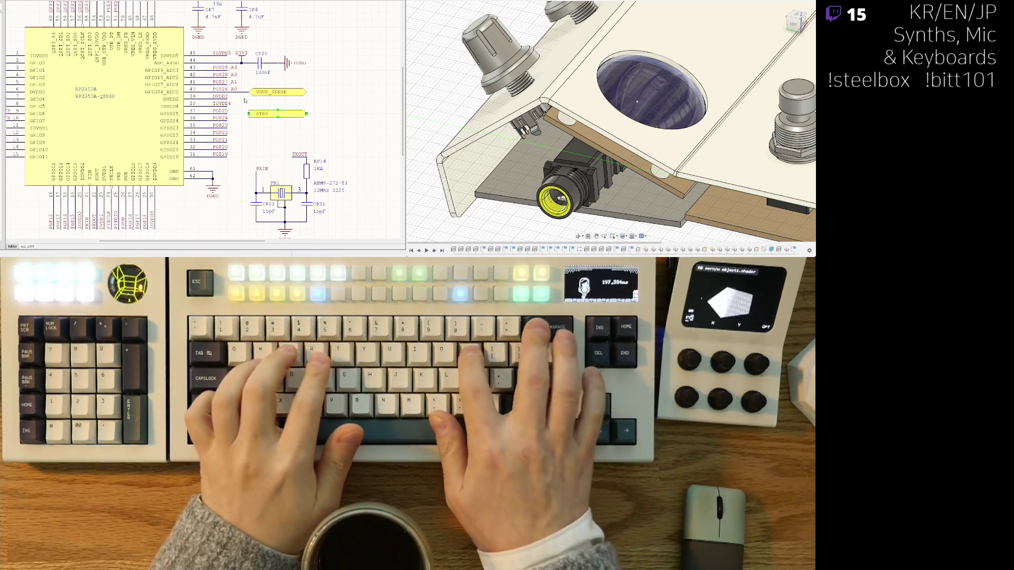
key("Return")
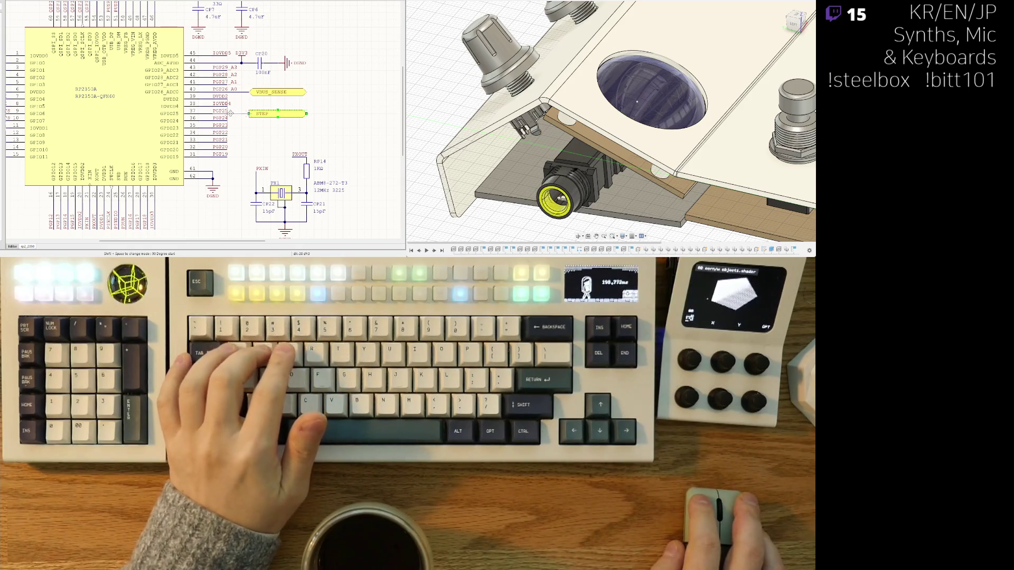
right_click(230, 113)
scroll(235, 108, "up", 1)
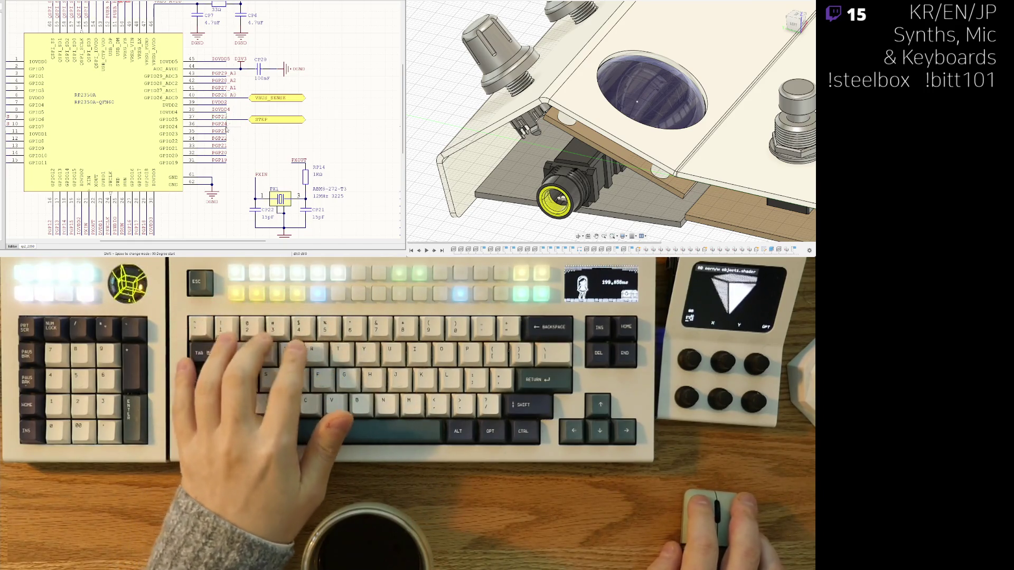
middle_click_drag(249, 135, 218, 130)
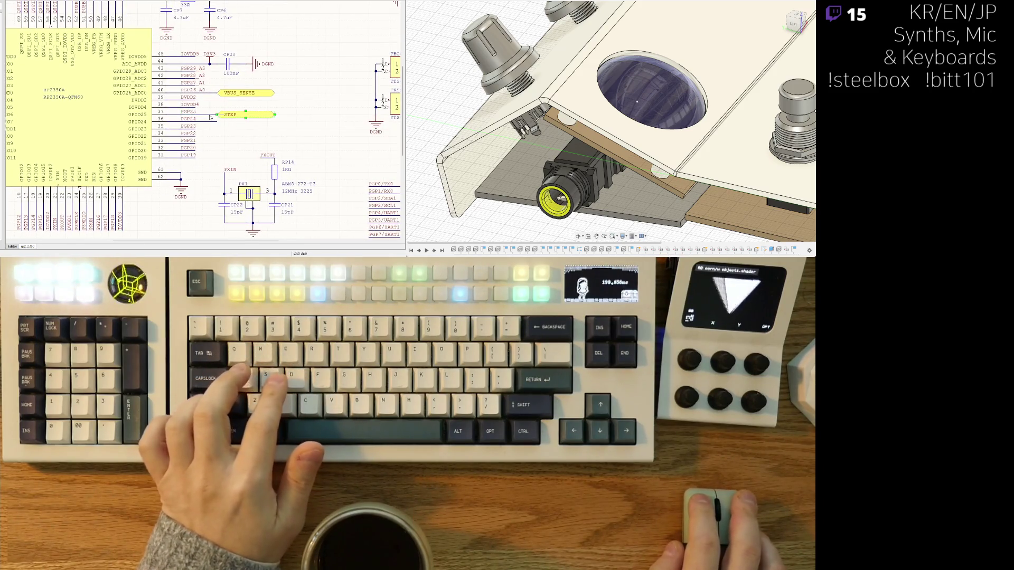
Paste another copy below STEP named DIR, then duplicate DIR for later use.
key("ctrl+v")
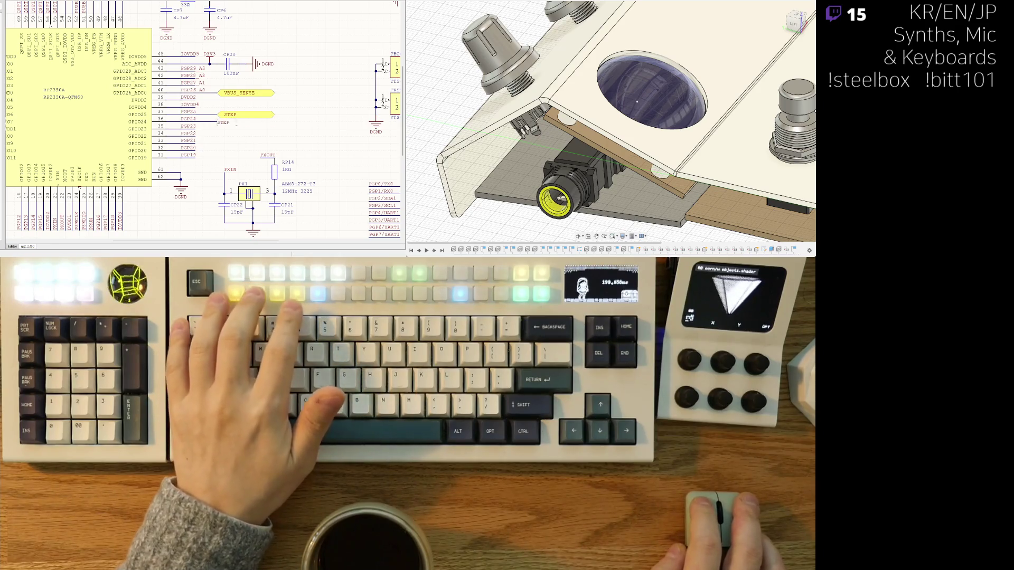
left_click(233, 123)
type("DIR")
key("Return")
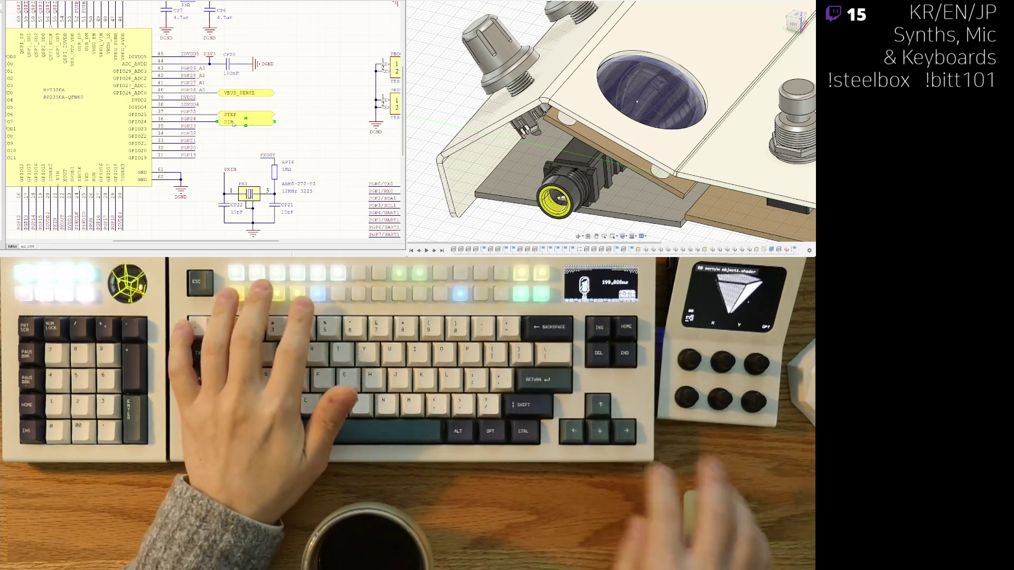
key("ctrl+d")
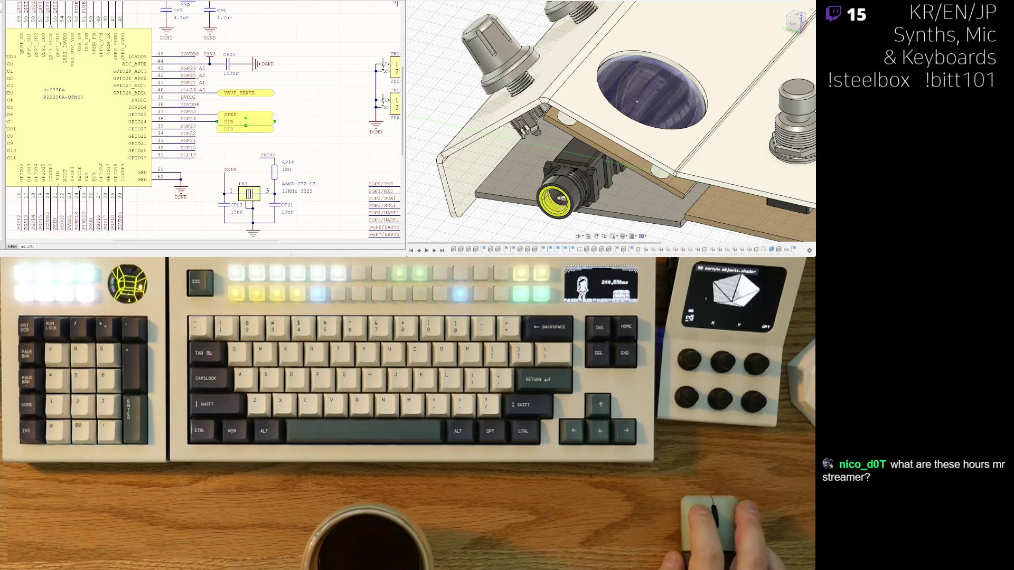
middle_click_drag(266, 125, 276, 149)
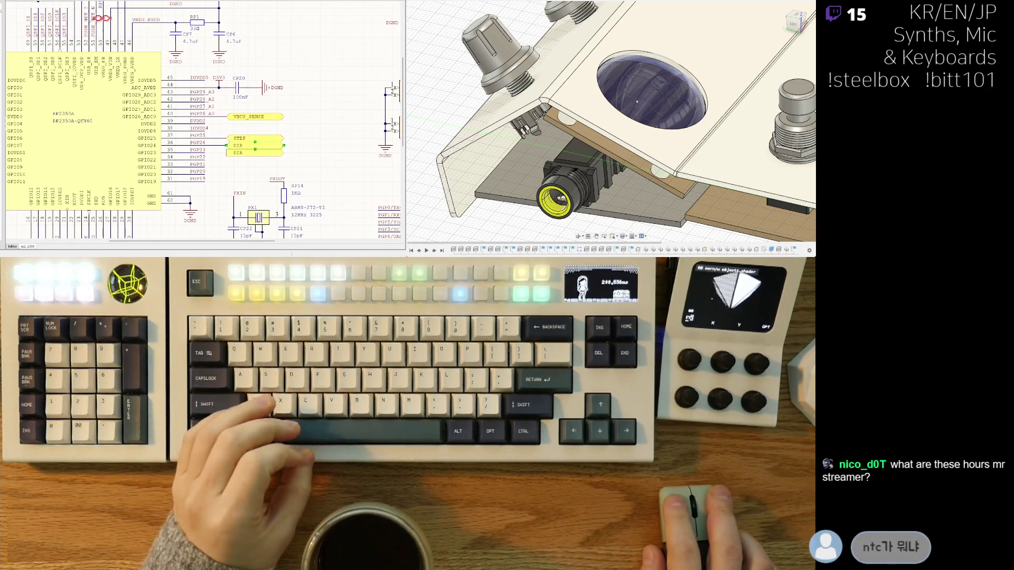
key("ctrl+Tab")
key("ctrl+Tab")
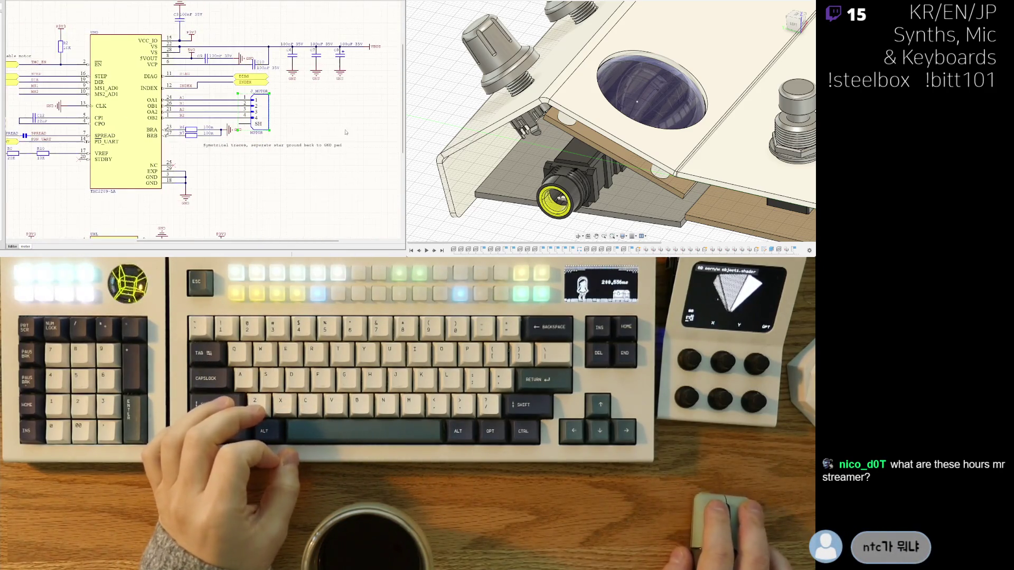
On the TMC2209 sheet, place a copied net label named MS1 on the MS1 input wire.
middle_click_drag(96, 135, 130, 136)
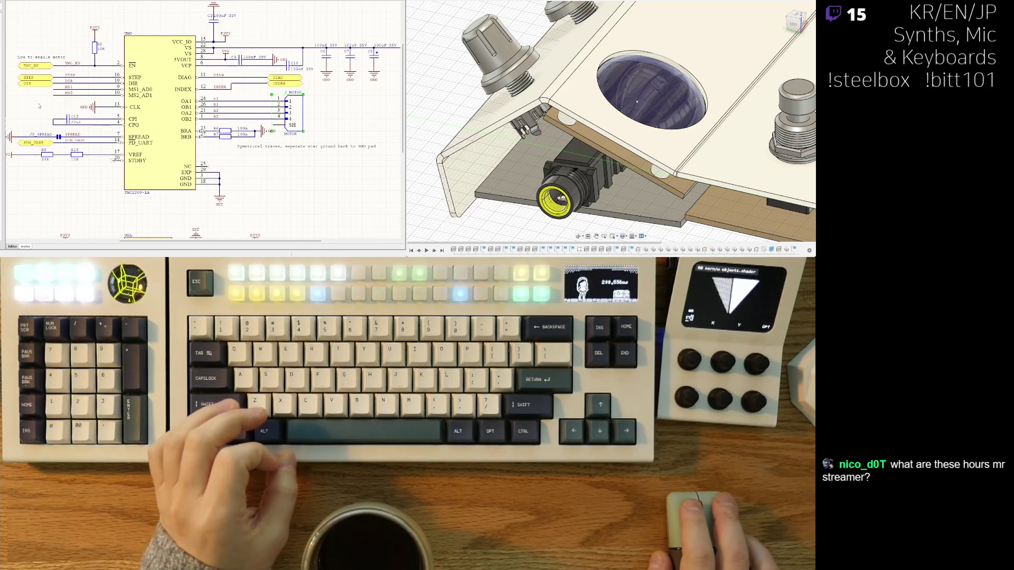
scroll(38, 105, "up", 2, "ctrl")
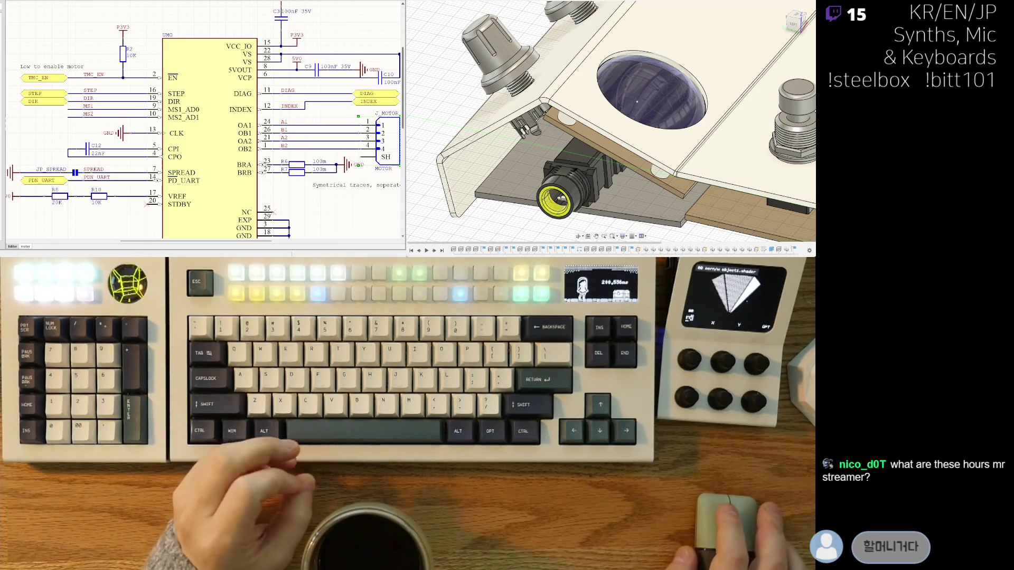
middle_click_drag(45, 106, 49, 103)
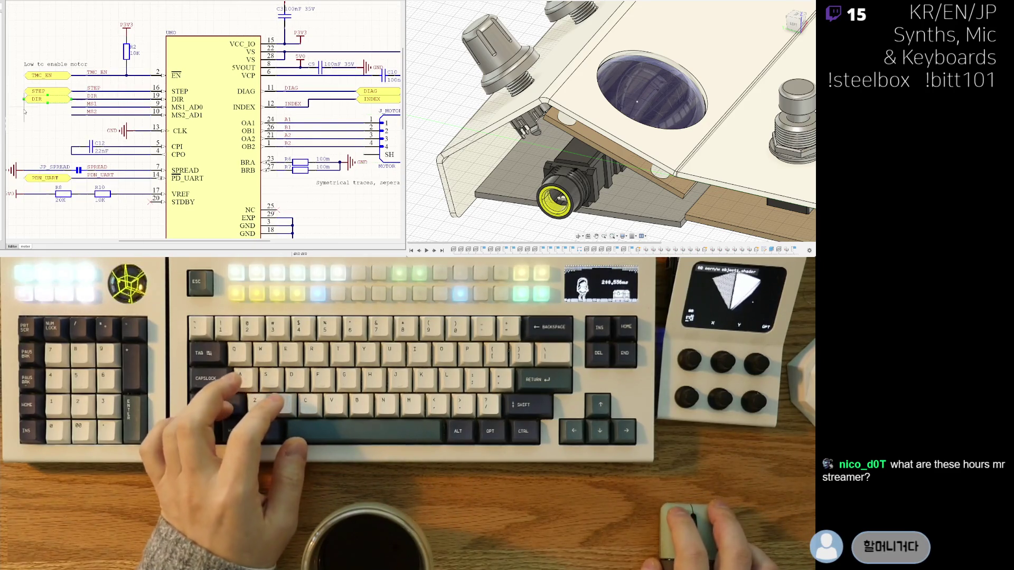
key("ctrl+v")
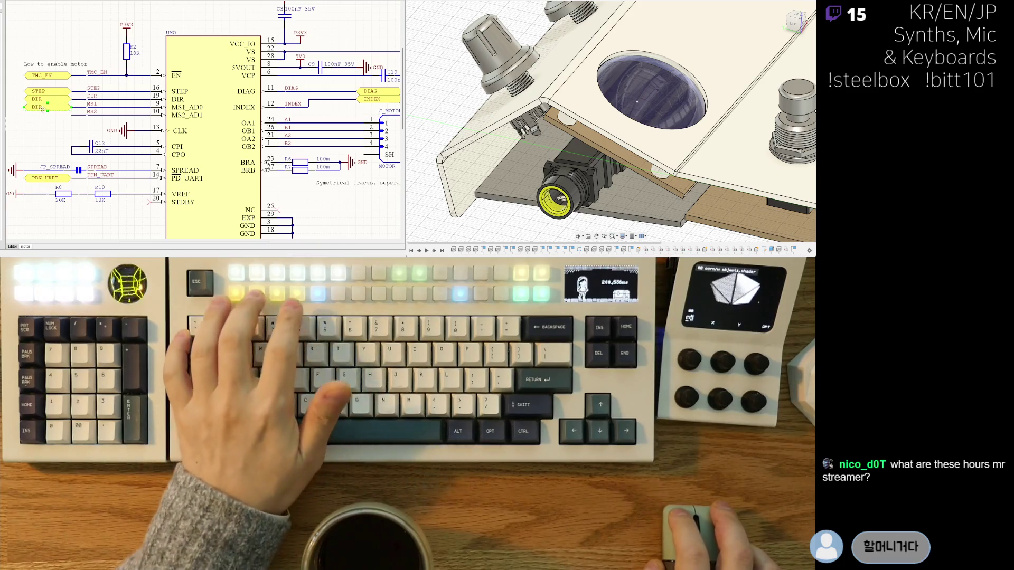
left_click(41, 108)
type("MS1")
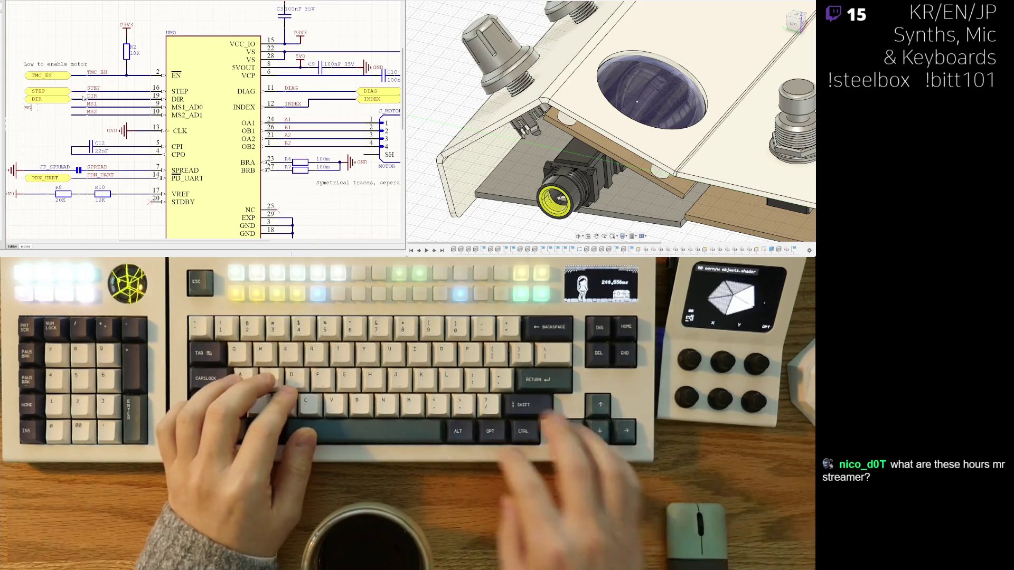
key("Return")
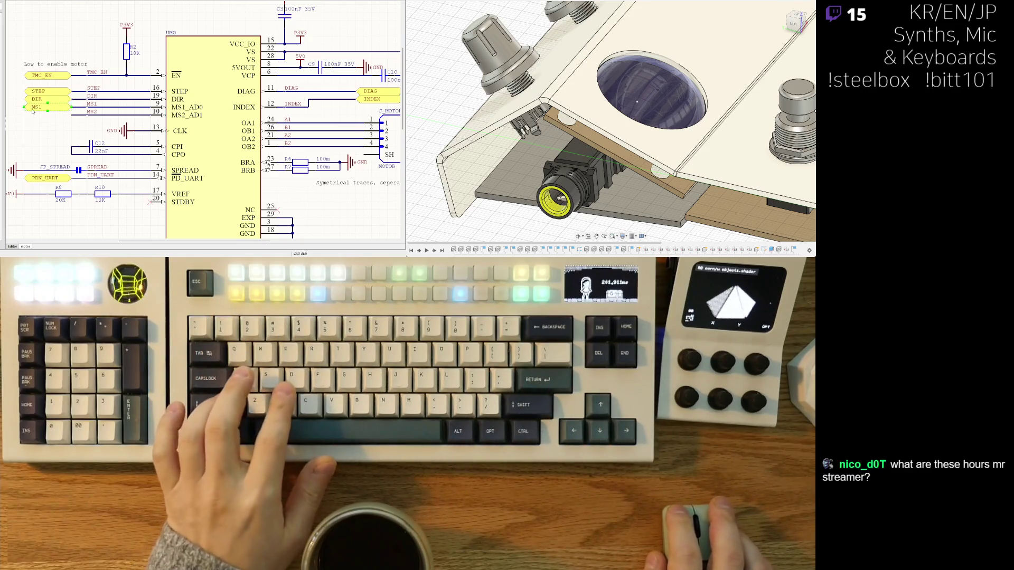
Add an MS2 net label on the MS2 input wire and review the driver's connections.
key("ctrl+v")
left_click(46, 116)
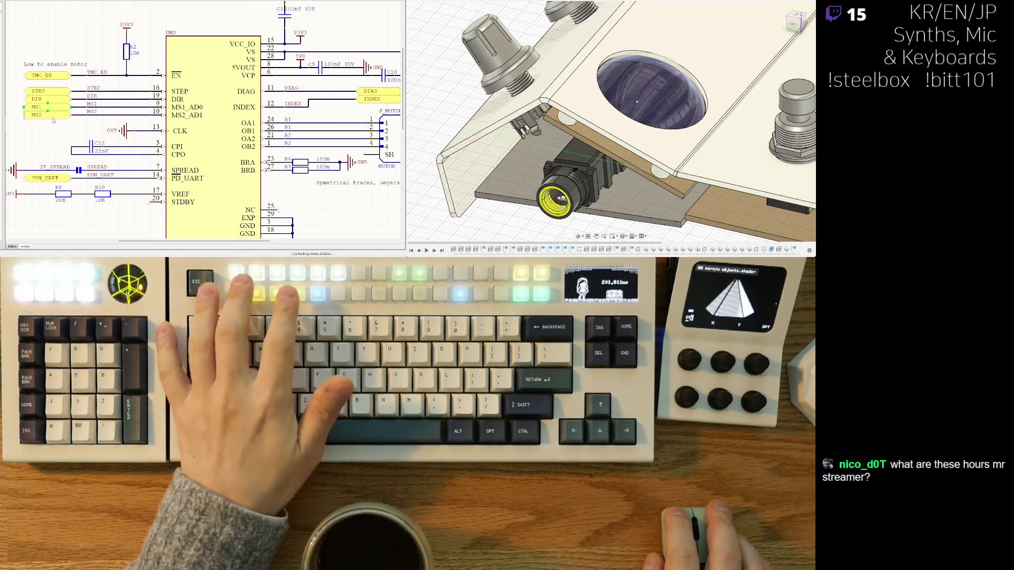
type("MS2")
key("Return")
scroll(46, 116, "down", 2)
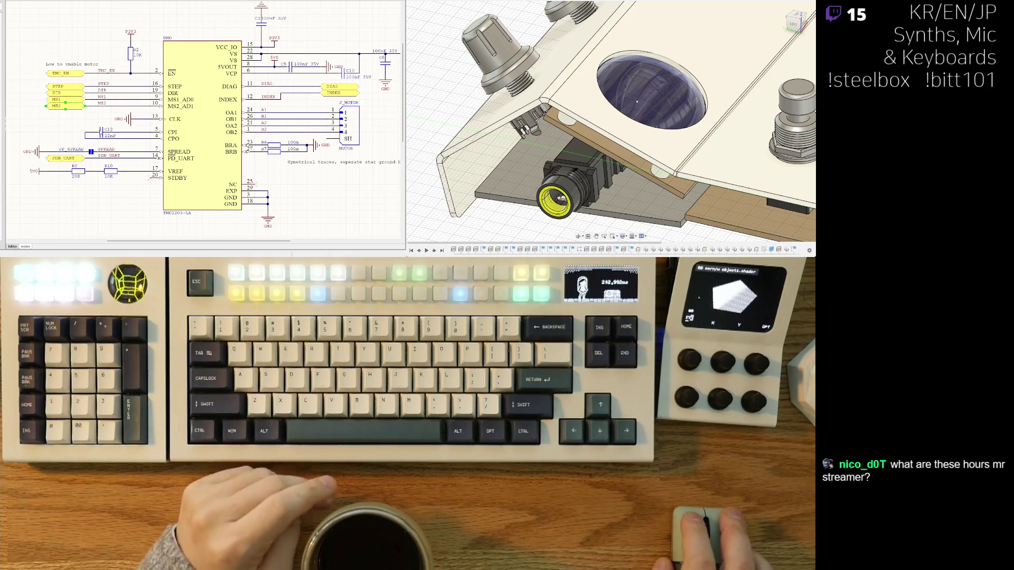
middle_click_drag(204, 40, 110, 45)
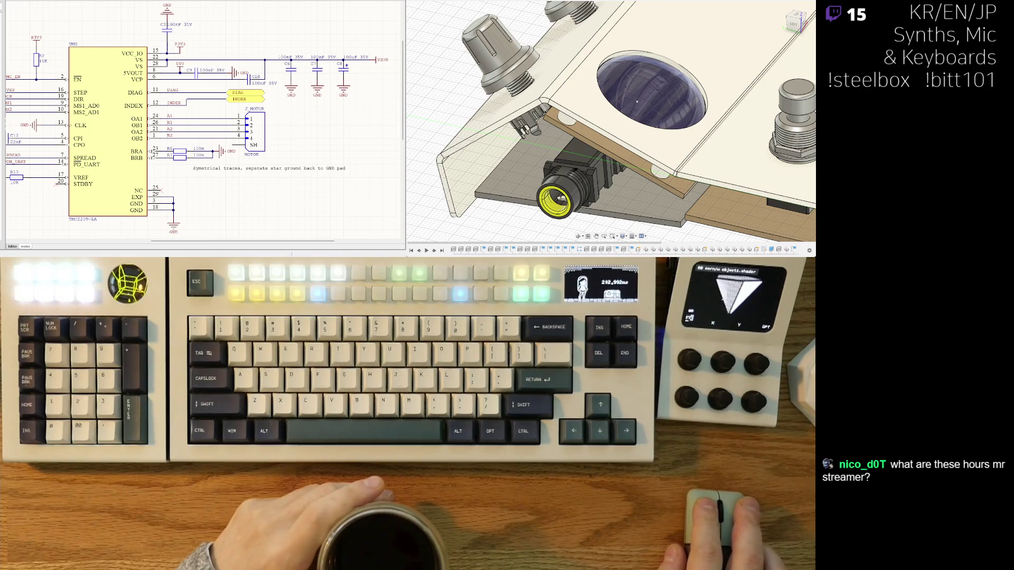
middle_click_drag(201, 127, 328, 106)
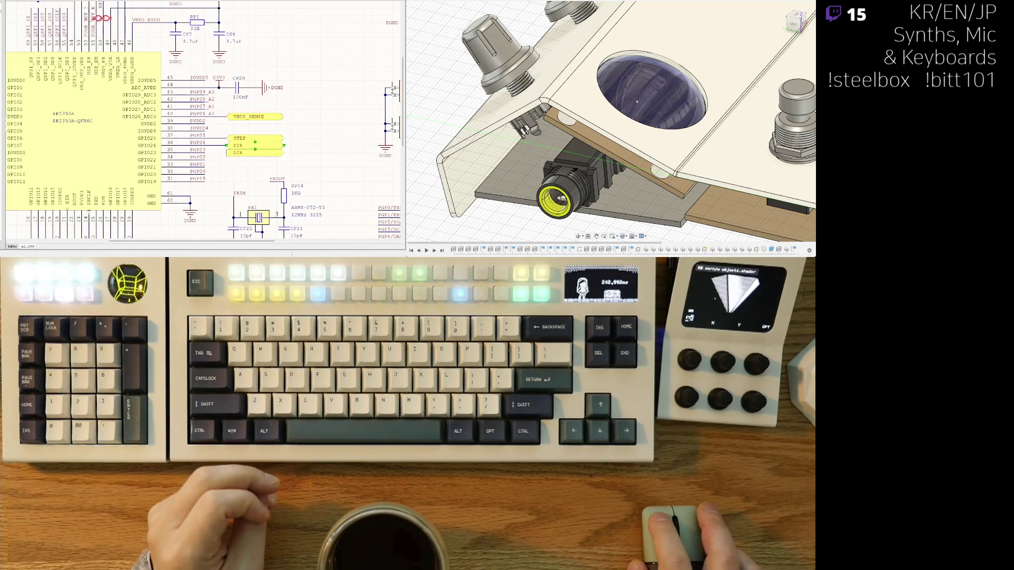
key("ctrl+Tab")
Rename the spare DIR net label near the I2S labels to PDN_UART.
mouse_move(100, 172)
middle_mouse_down()
mouse_move(122, 121)
mouse_move(91, 169)
mouse_move(330, 99)
middle_mouse_up()
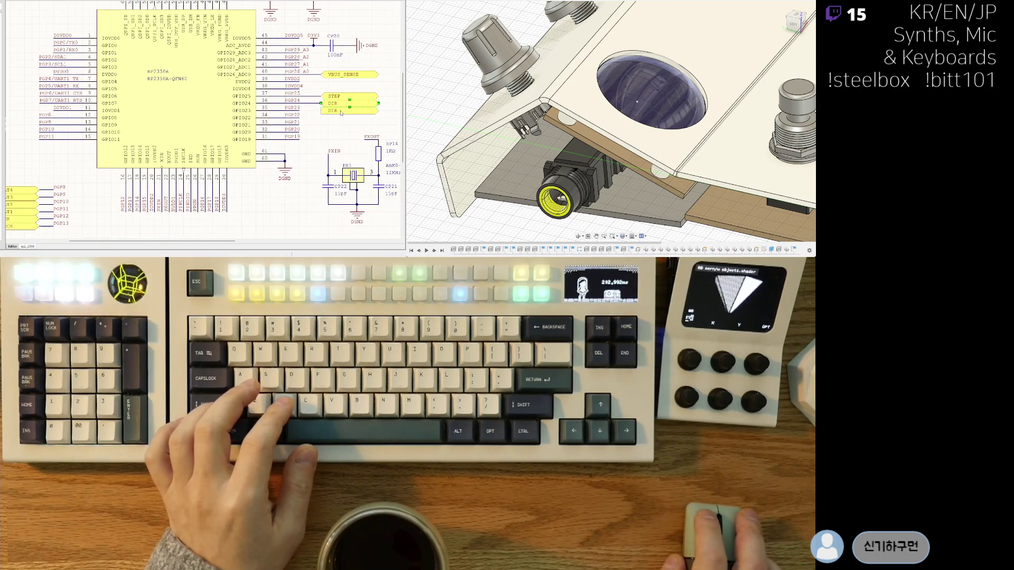
middle_click_drag(43, 53, 66, 50)
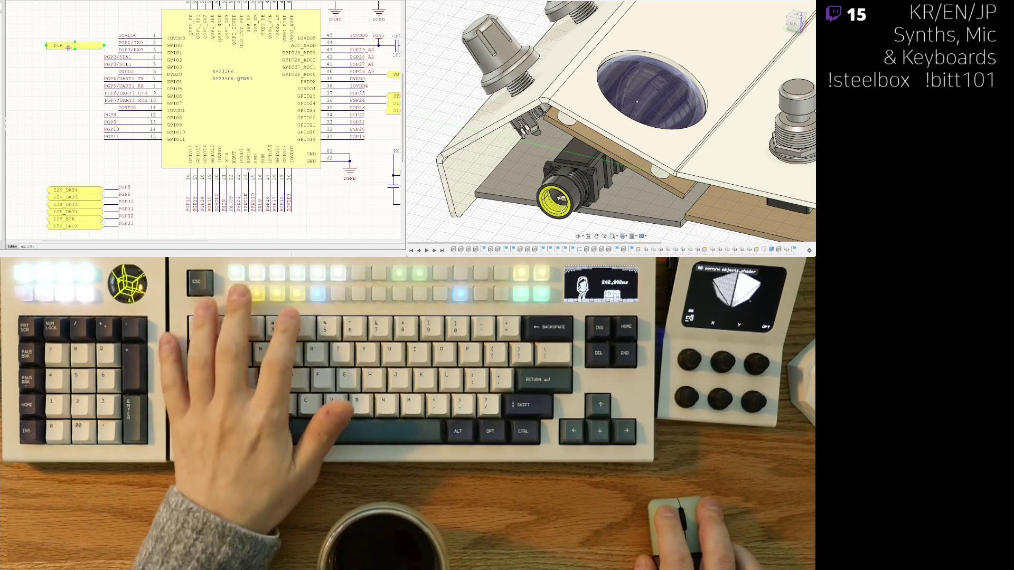
left_click(59, 44)
double_click(59, 44)
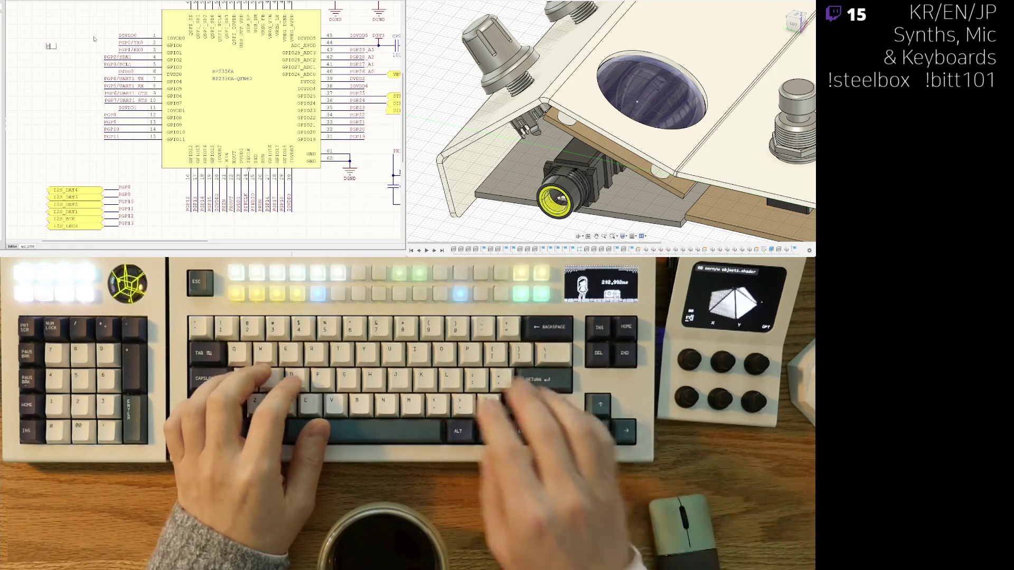
type("PDN_UART")
key("Return")
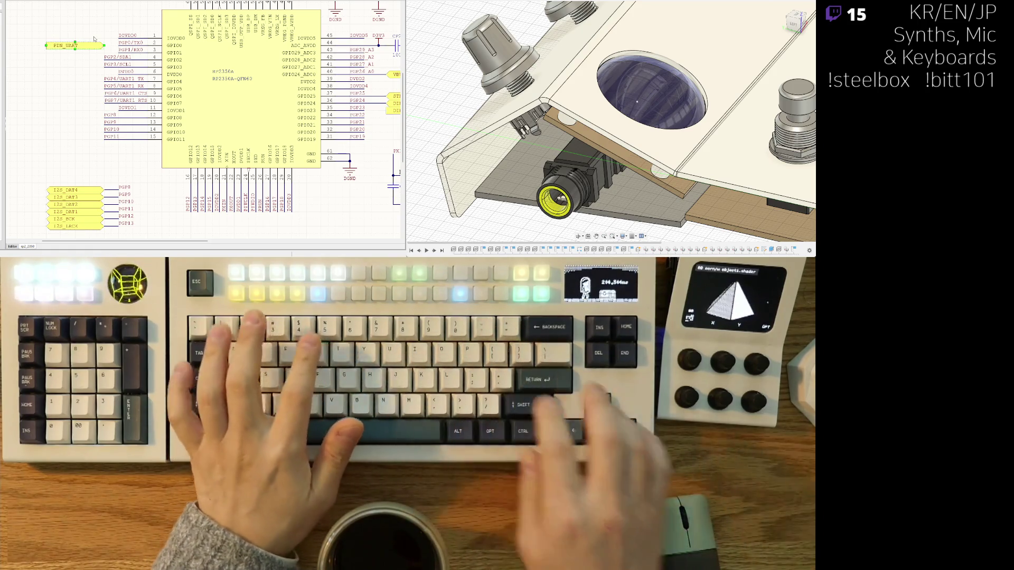
Position the PDN_UART label on the GPIO0 resistor wire.
left_click_drag(97, 46, 89, 46)
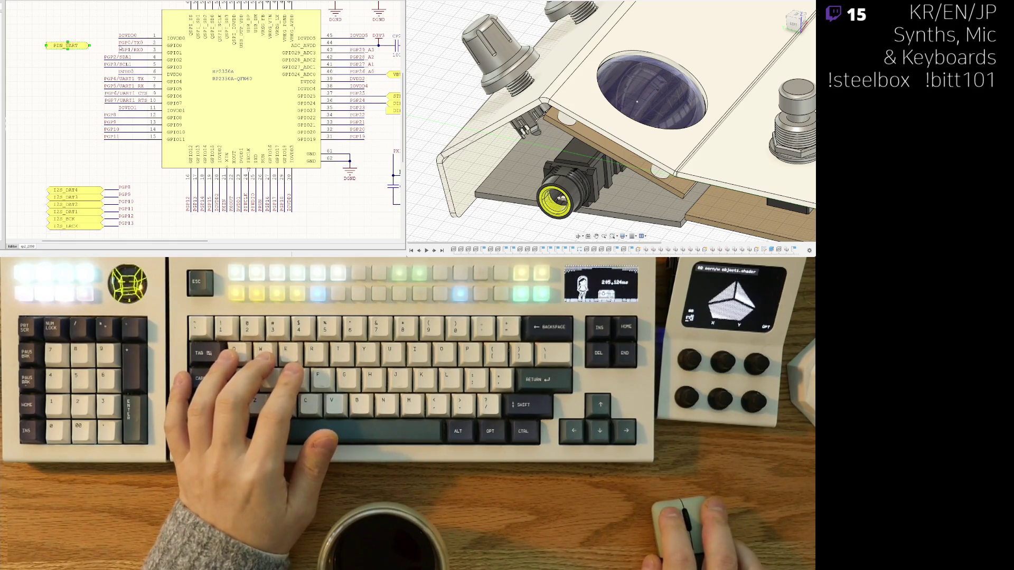
key("ctrl+w")
left_click(89, 46)
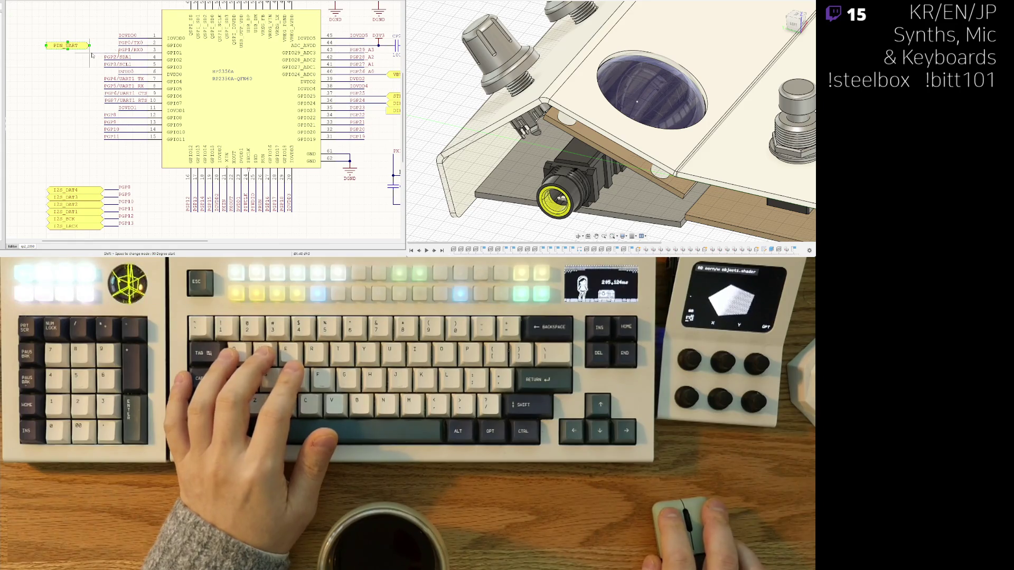
key("Escape")
left_click_drag(91, 46, 67, 47)
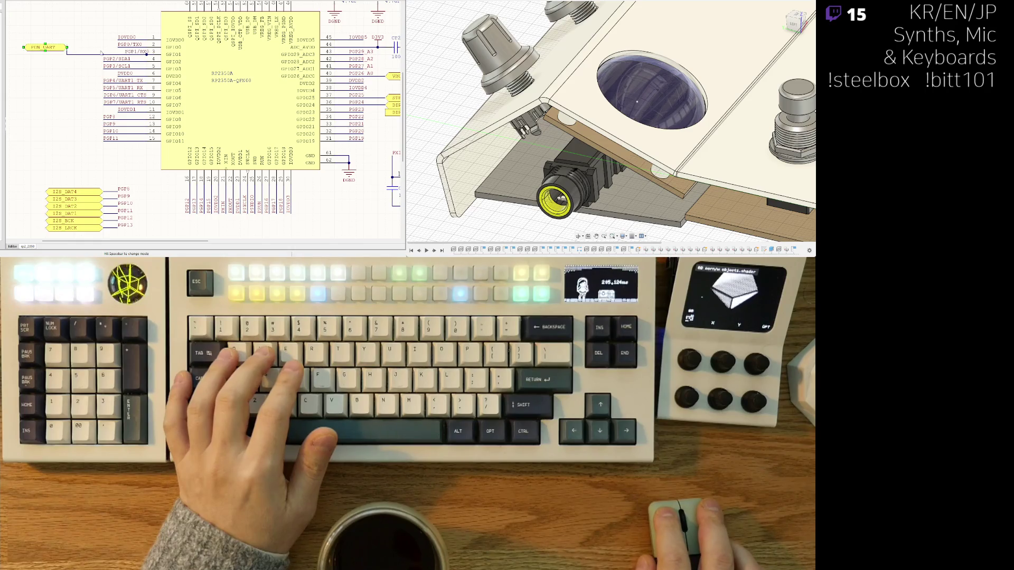
key("Escape")
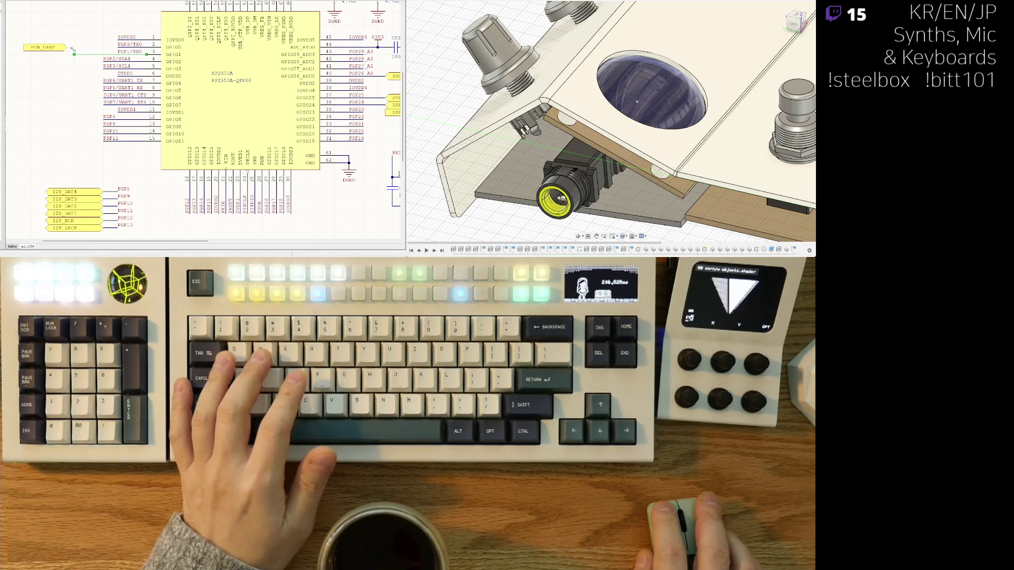
Select series resistor RP2 and start changing its designator to RP9.
scroll(253, 63, "down", 3, "ctrl")
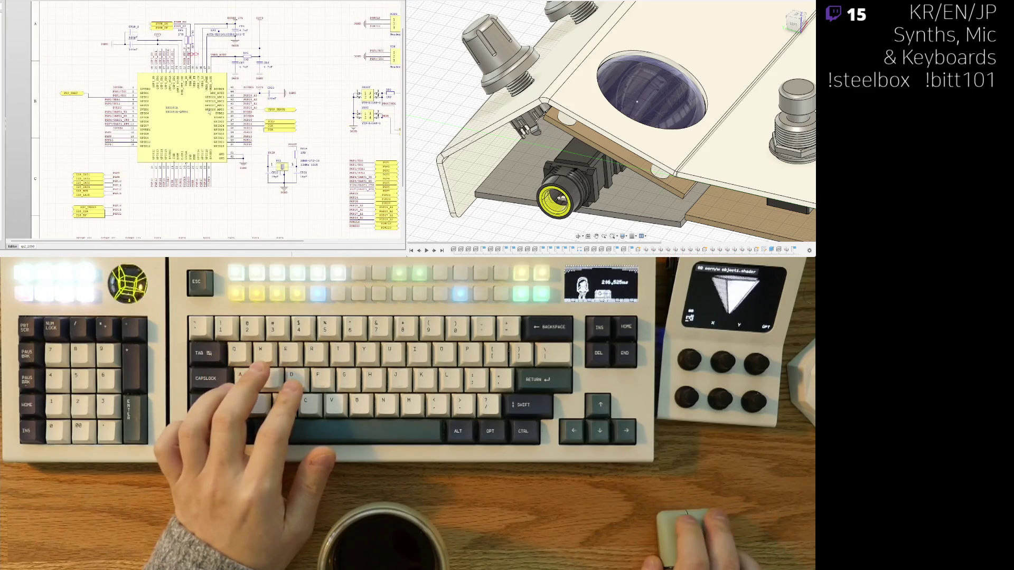
scroll(72, 96, "left", 1)
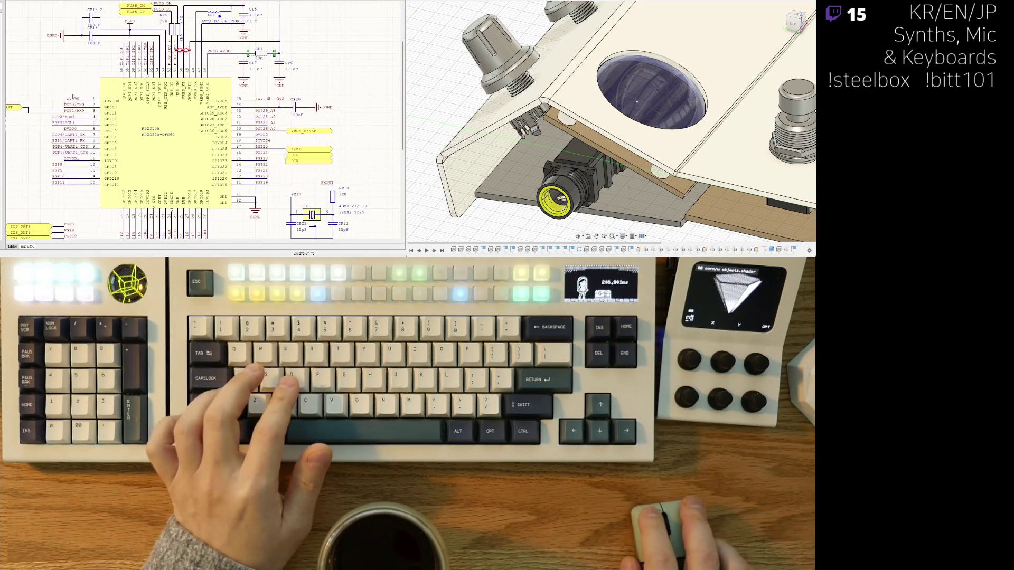
scroll(33, 109, "up", 2, "ctrl")
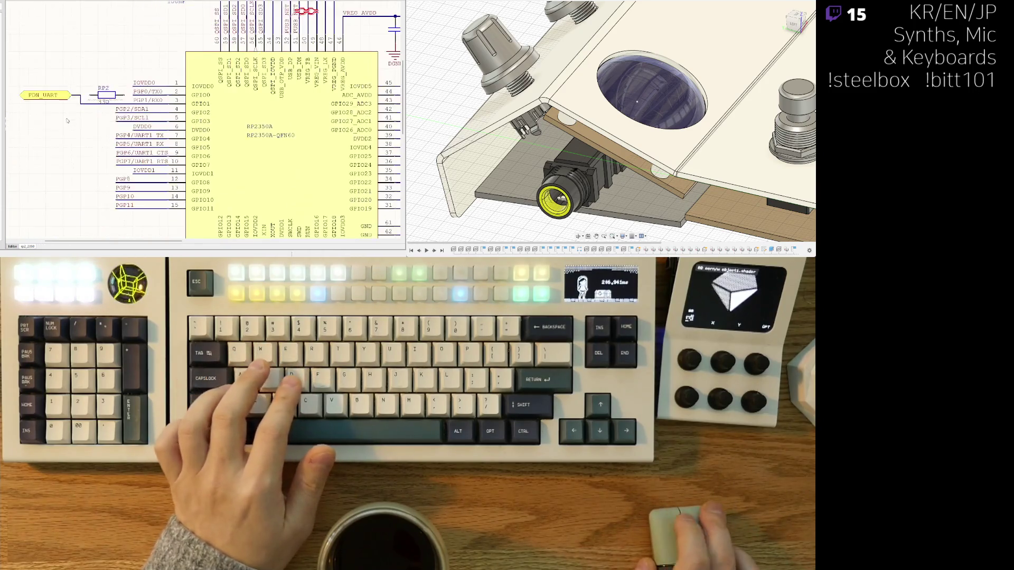
key("ctrl+w")
right_click(82, 136)
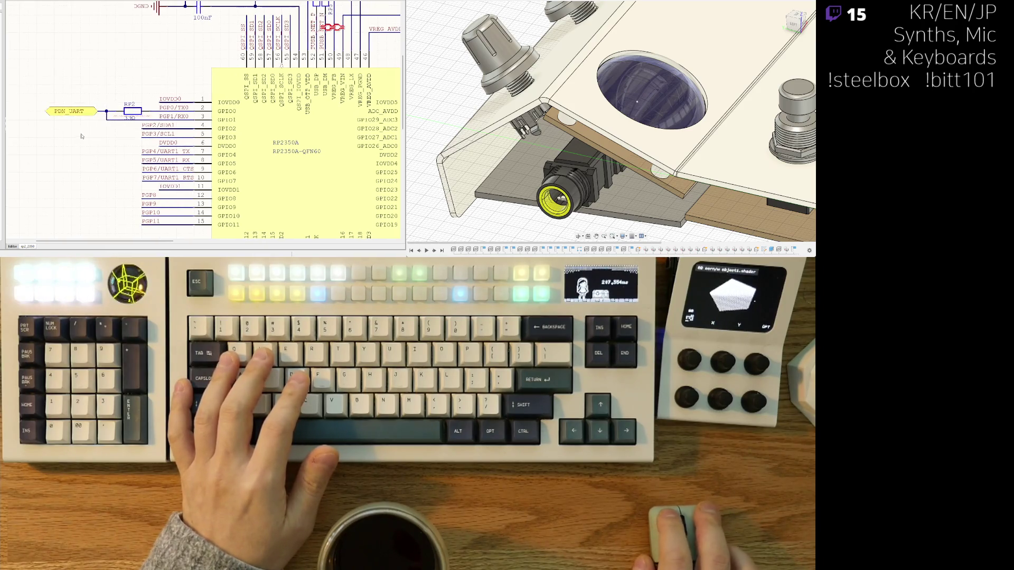
left_click(130, 111)
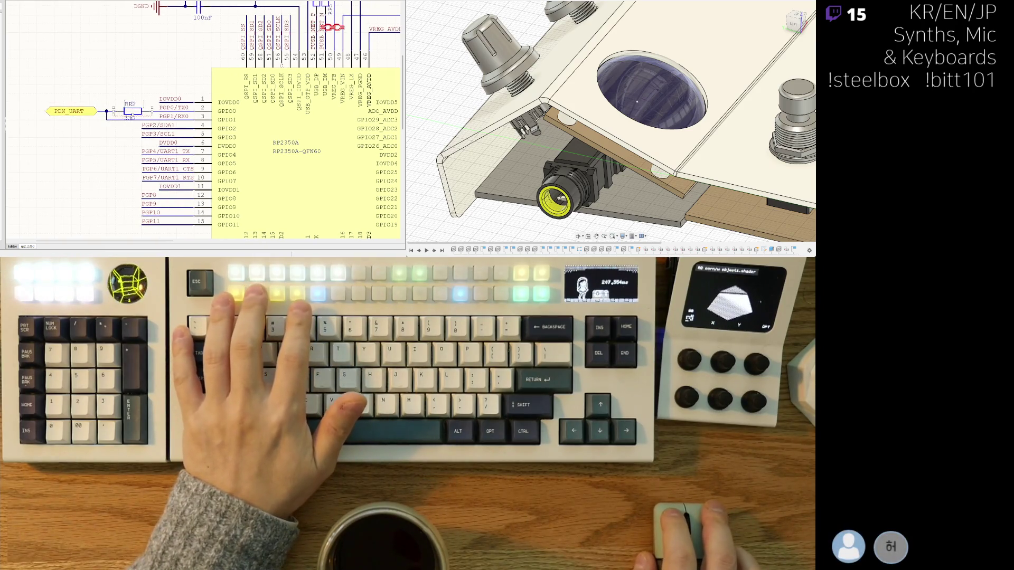
type("9")
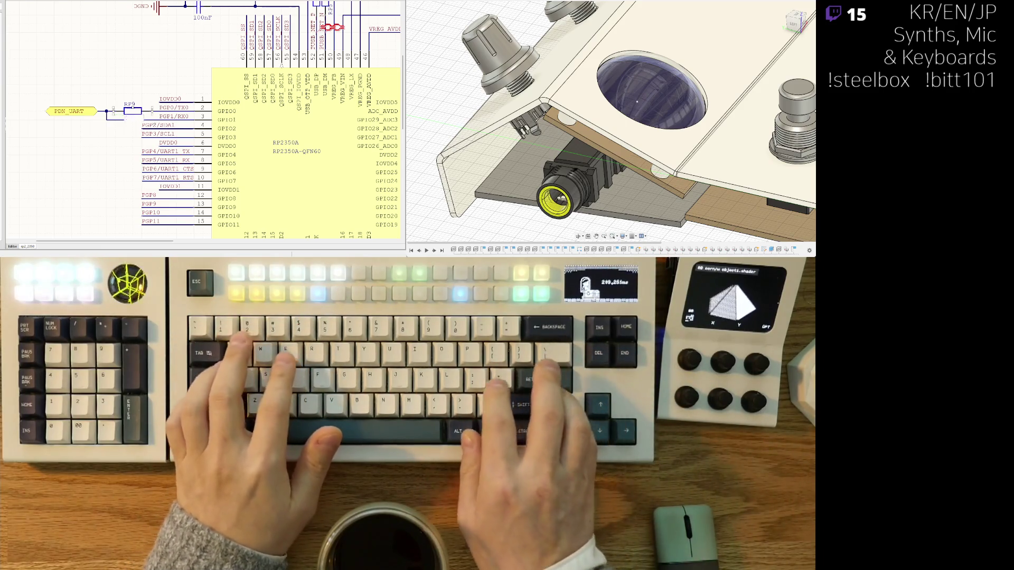
Drag RP9 so the PDN_UART wire reroutes with a bend down to pin 3.
scroll(203, 159, "down", 2)
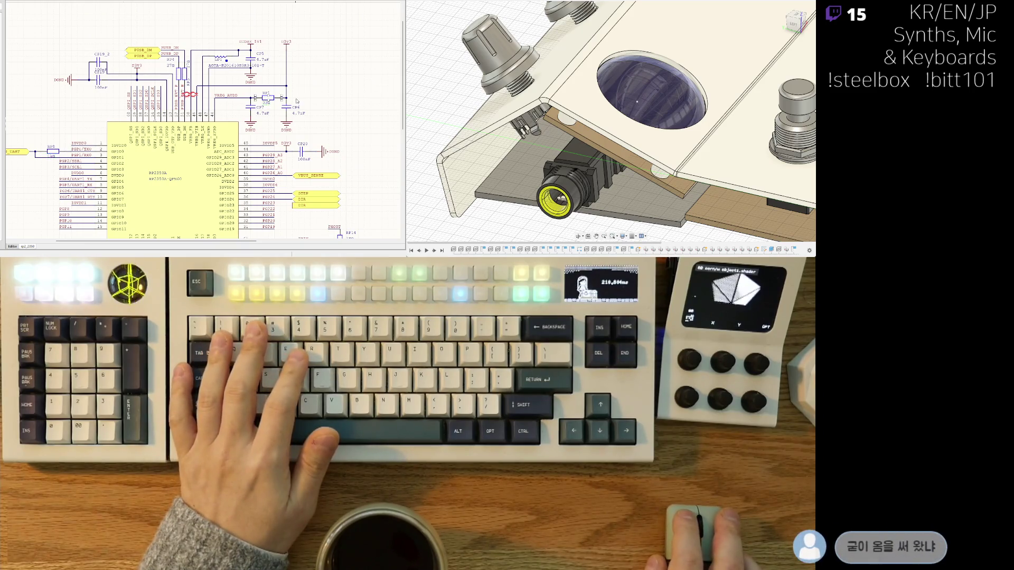
right_click_drag(69, 134, 106, 104)
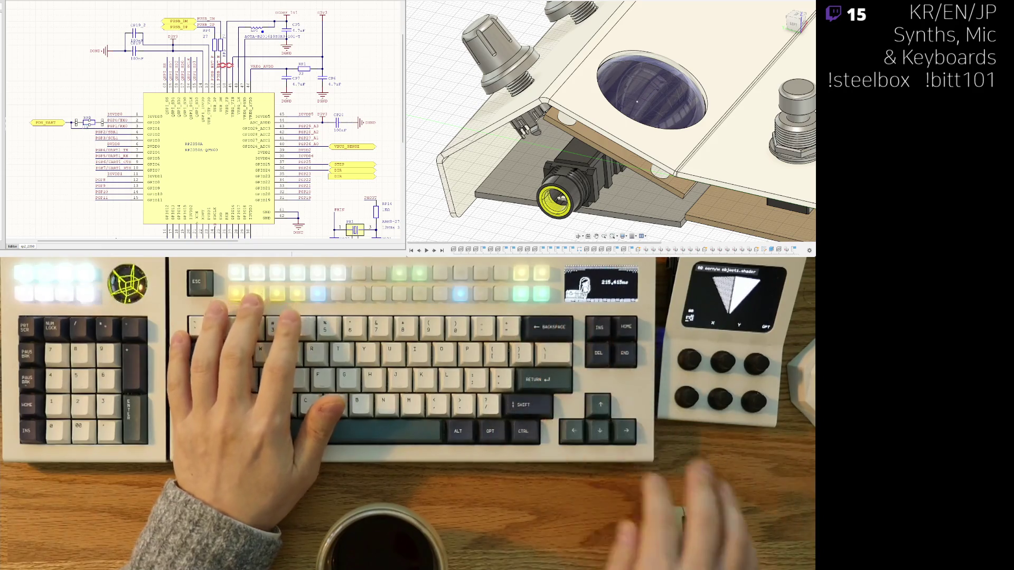
scroll(74, 127, "up", 1)
scroll(74, 127, "up", 1)
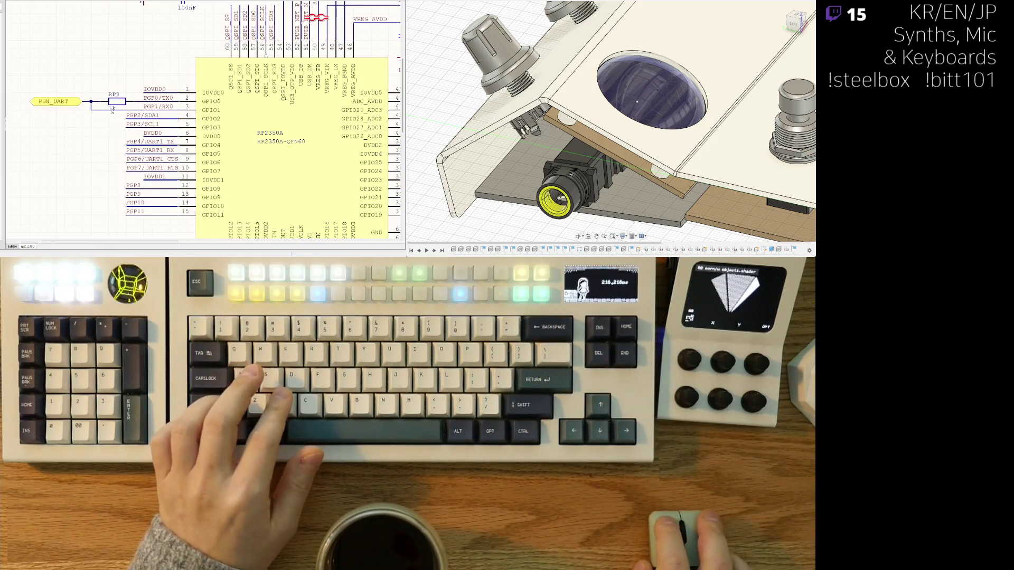
scroll(112, 109, "up", 1)
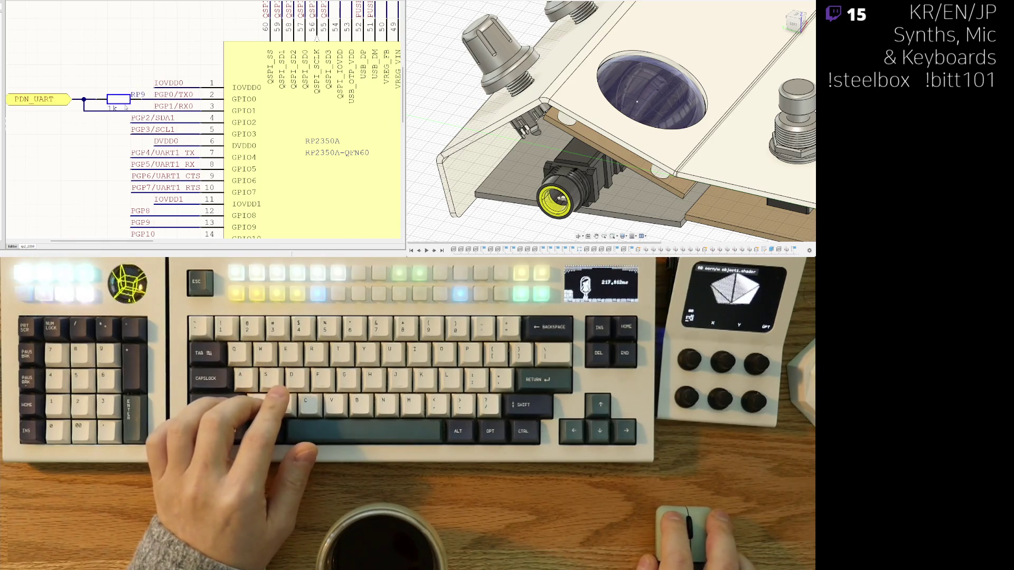
left_click_drag(126, 107, 142, 106)
key("space")
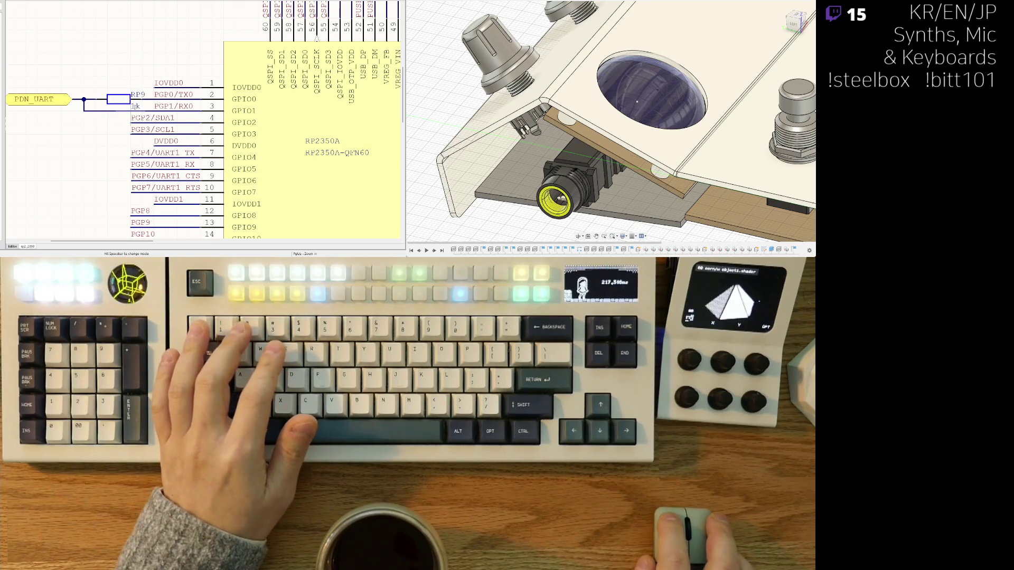
Slide RP9 left along the PDN_UART wire, then restore it after an accidental cut.
scroll(136, 106, "down", 3, "ctrl")
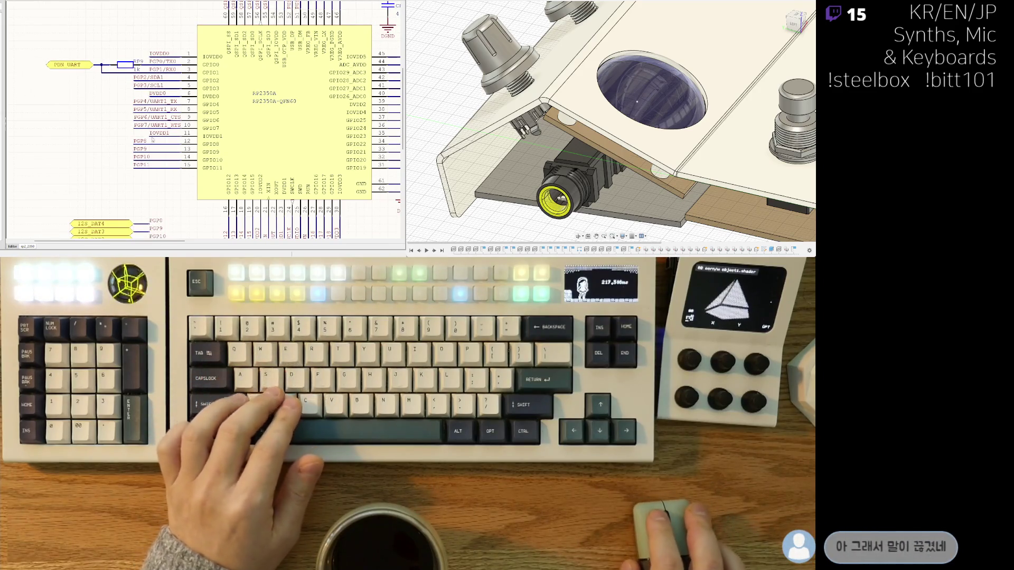
right_click_drag(117, 160, 115, 160)
scroll(141, 55, "up", 2, "ctrl")
left_click_drag(140, 75, 126, 71)
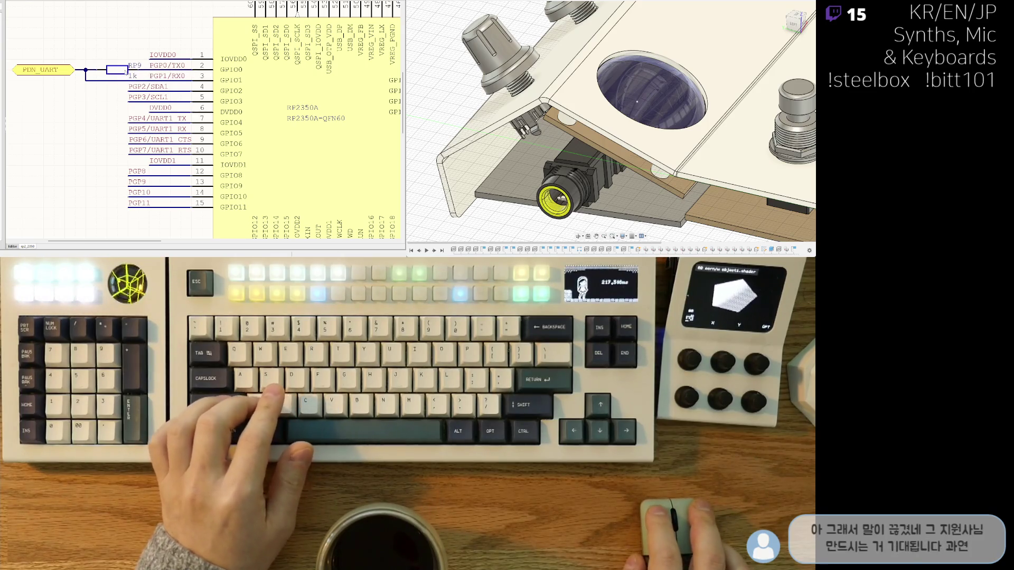
left_click(93, 70)
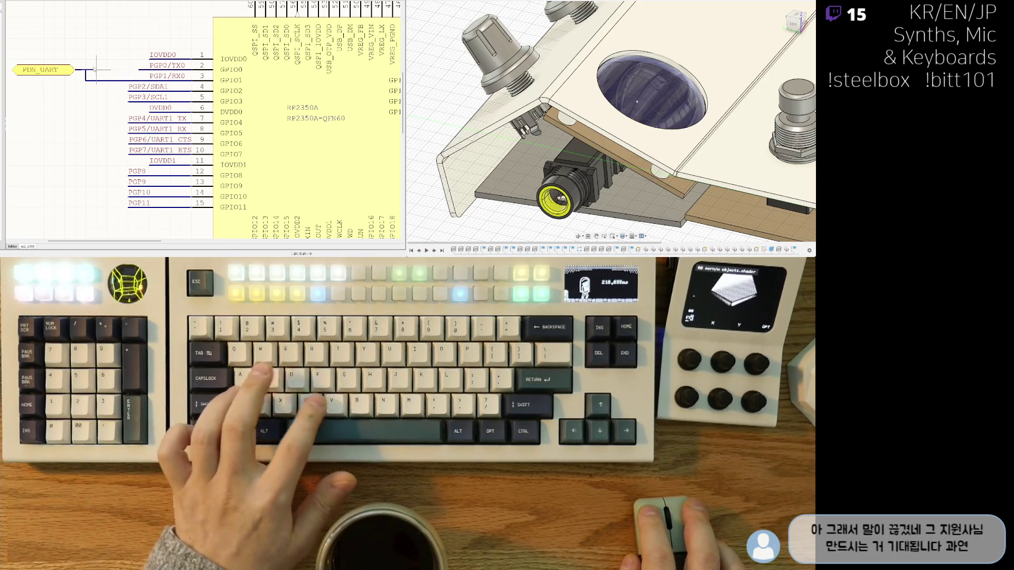
key("ctrl+x")
right_click_drag(93, 71, 106, 81)
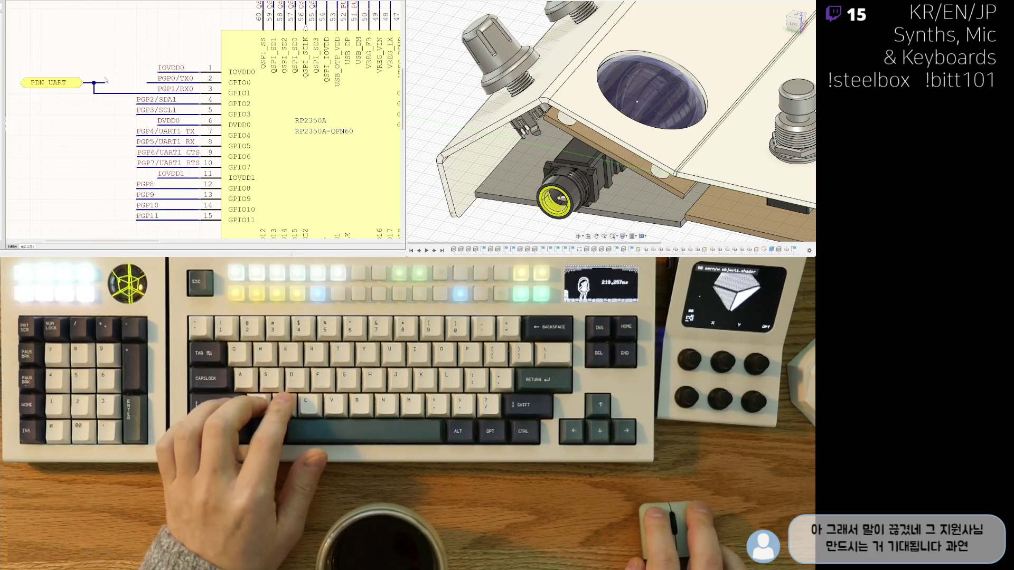
right_click(105, 88)
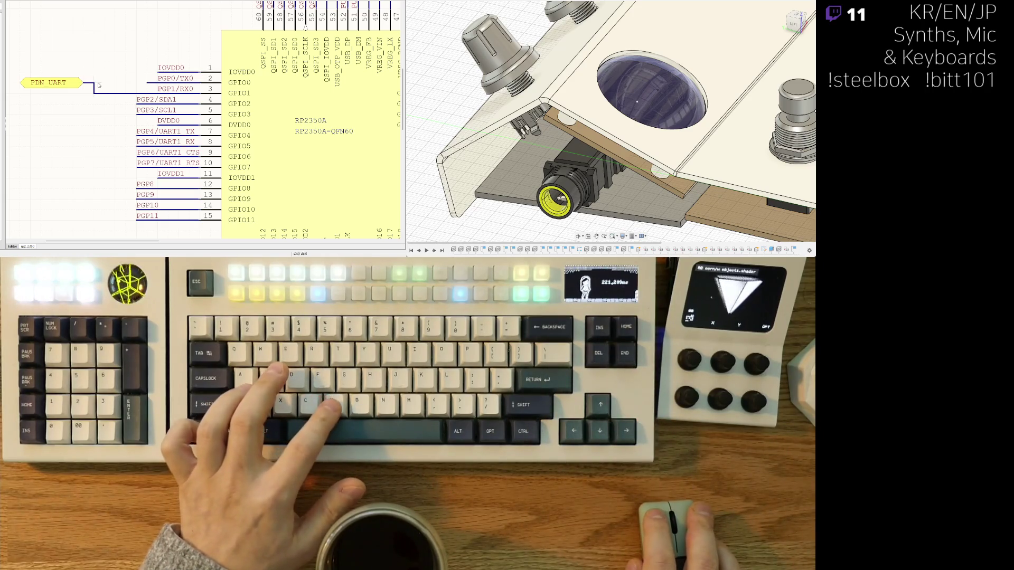
key("ctrl+z")
scroll(141, 95, "down", 3)
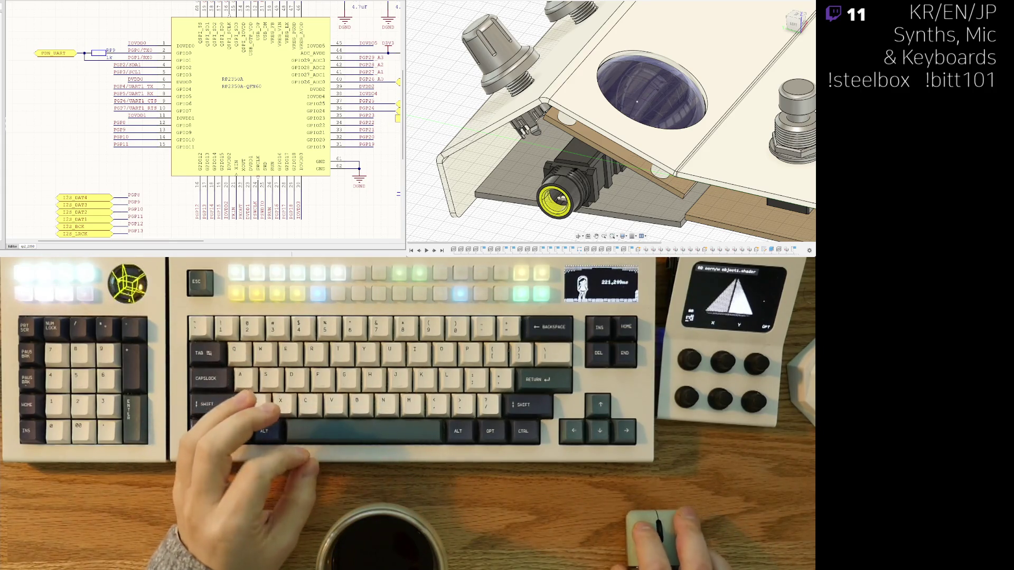
Cycle through the usb_pd, TMC2209 motor and main sheets, ending on usb_pd.
key("ctrl+Tab")
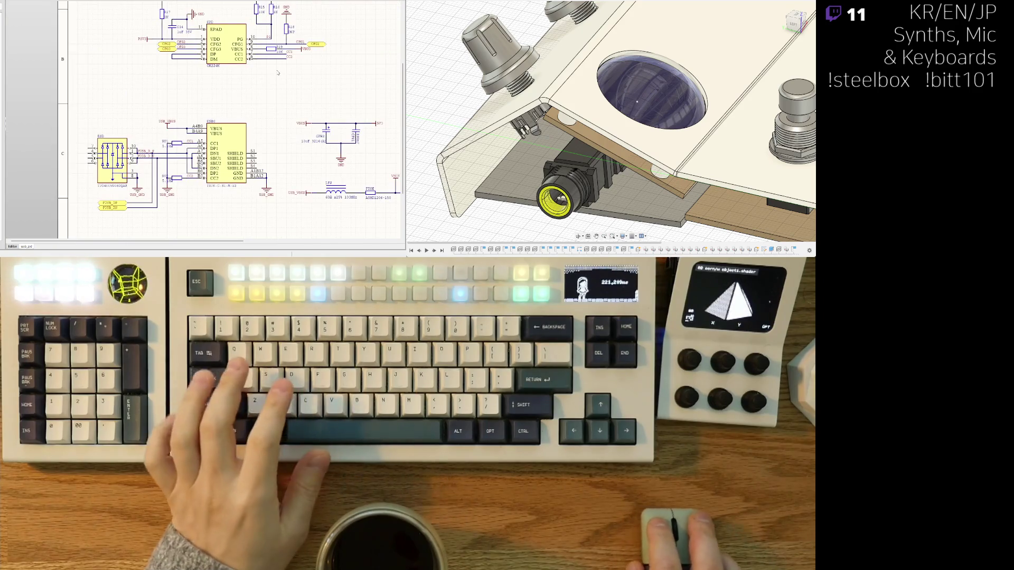
scroll(126, 131, "up", 2)
scroll(126, 131, "right", 2, "shift")
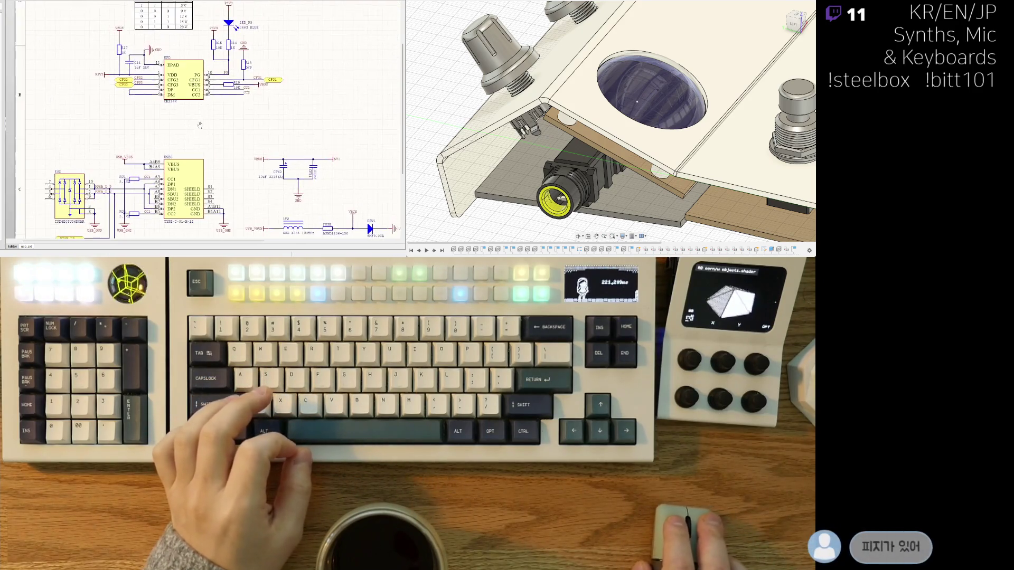
key("ctrl+Tab")
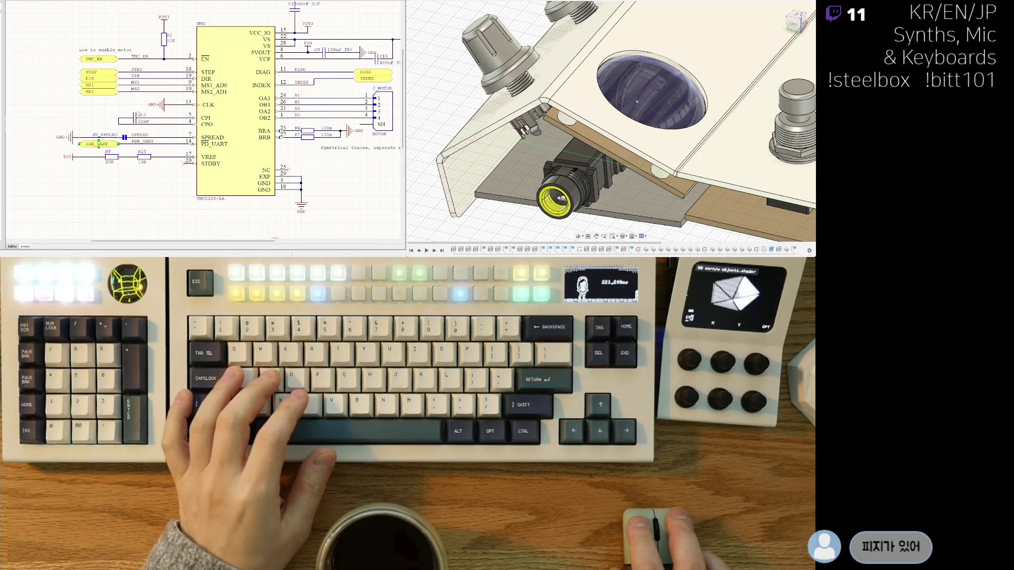
scroll(279, 195, "up", 2)
scroll(279, 195, "right", 4, "shift")
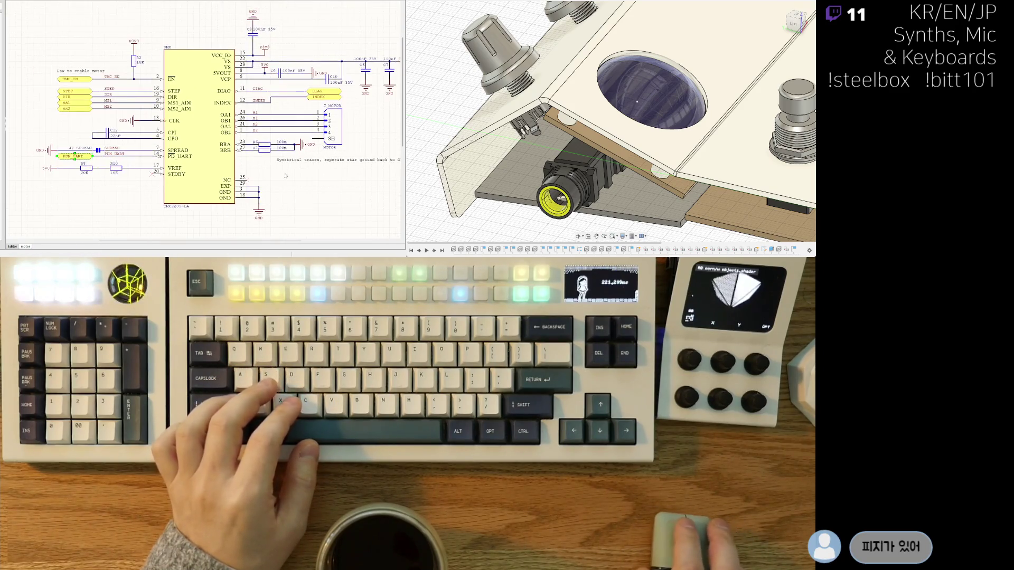
middle_click_drag(213, 205, 255, 182)
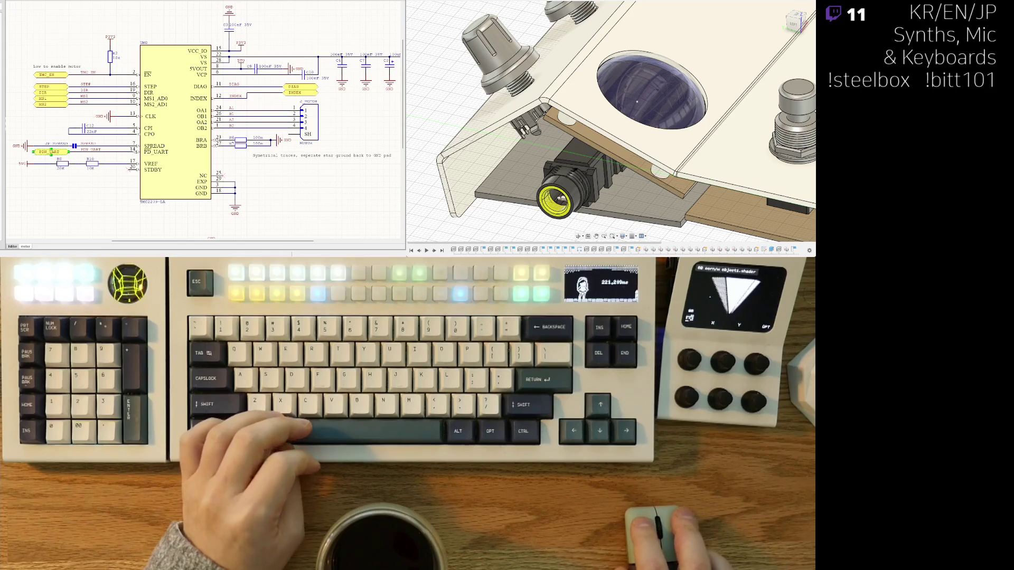
key("ctrl+Tab")
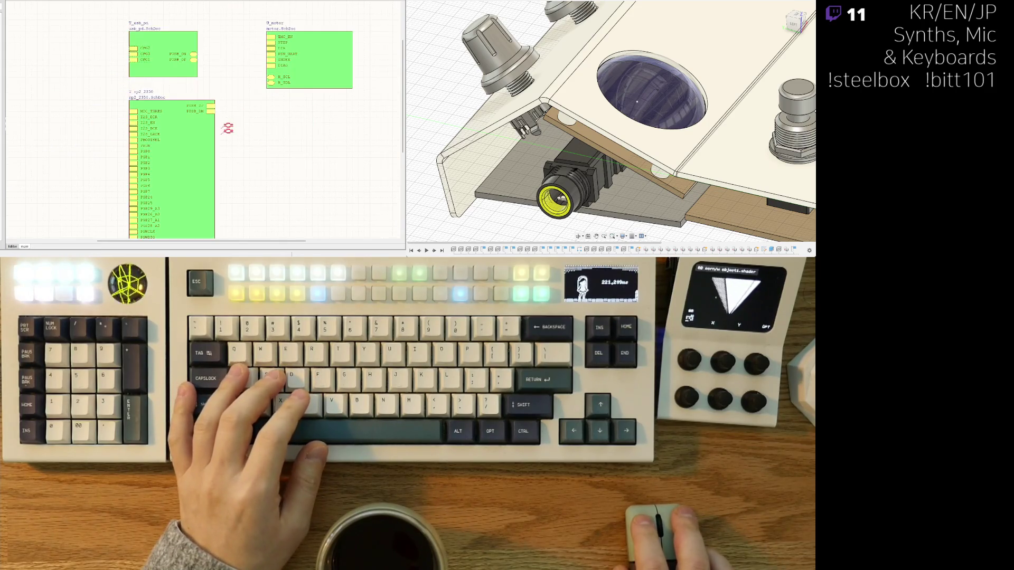
key("ctrl+Tab")
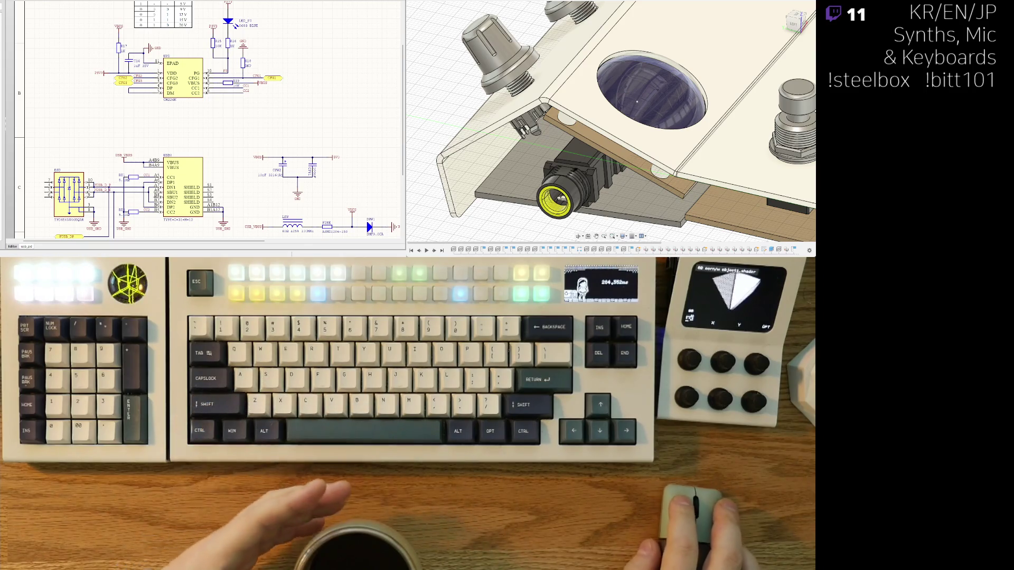
Open rp2_2350 from its sheet symbol on the main sheet and zoom onto the RP2350A pins.
scroll(249, 100, "down", 3)
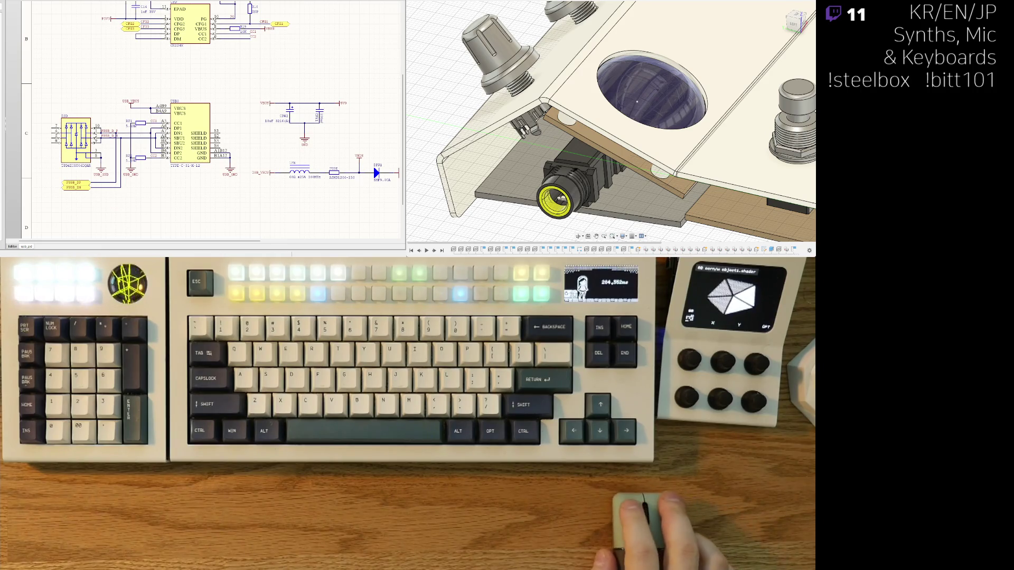
key("ctrl+Tab")
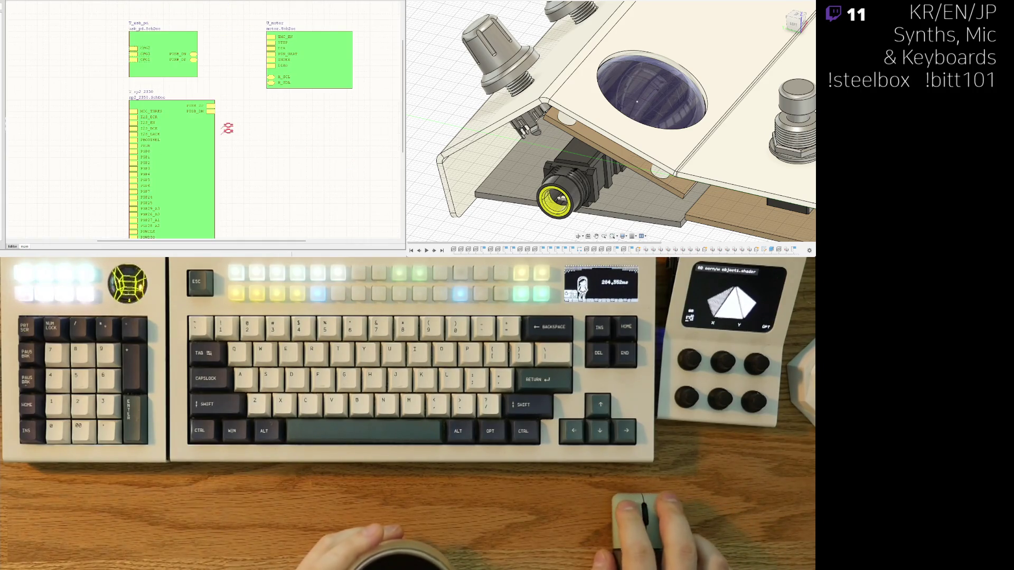
double_click(137, 158)
right_click_drag(98, 165, 125, 131)
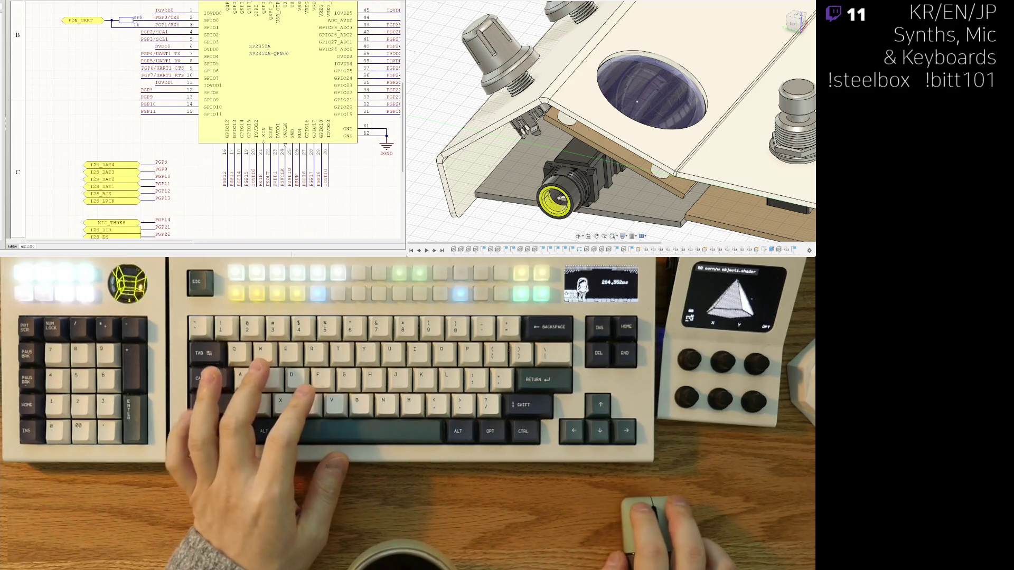
mouse_move(123, 80)
right_mouse_down()
mouse_move(57, 160)
mouse_move(96, 166)
right_mouse_up()
scroll(74, 146, "up", 2, "ctrl")
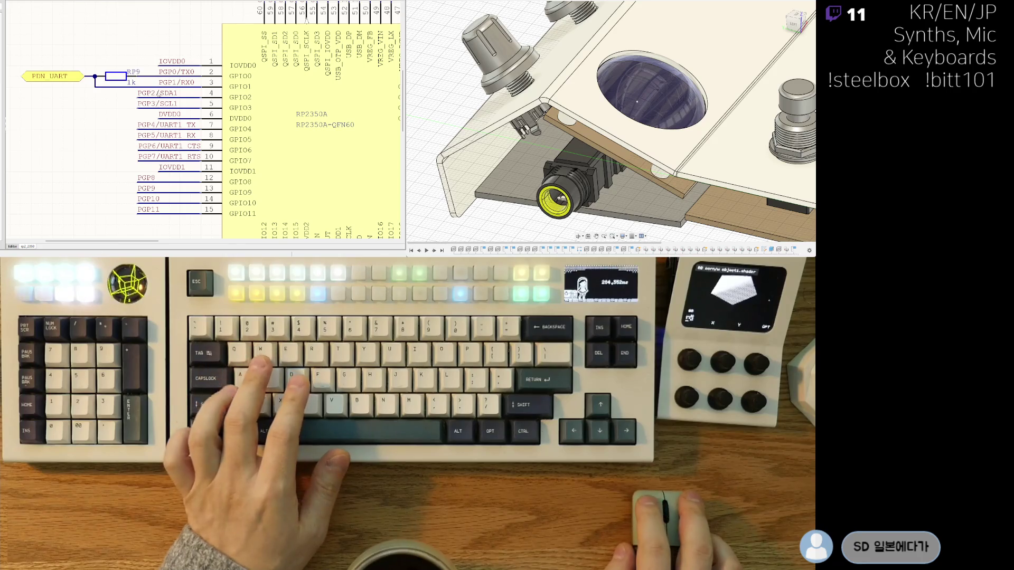
scroll(177, 103, "down", 5, "ctrl")
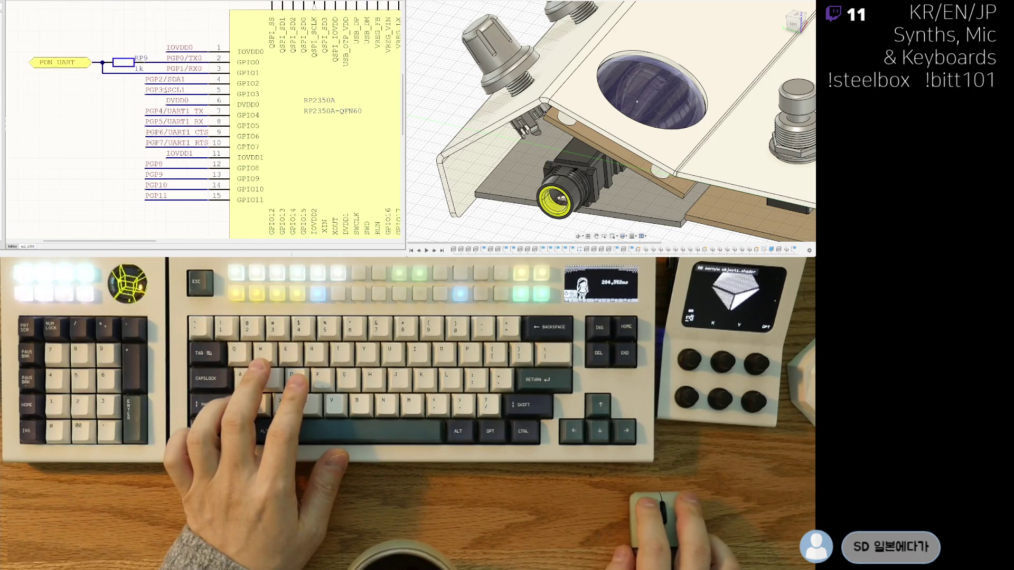
scroll(161, 154, "up", 3, "ctrl")
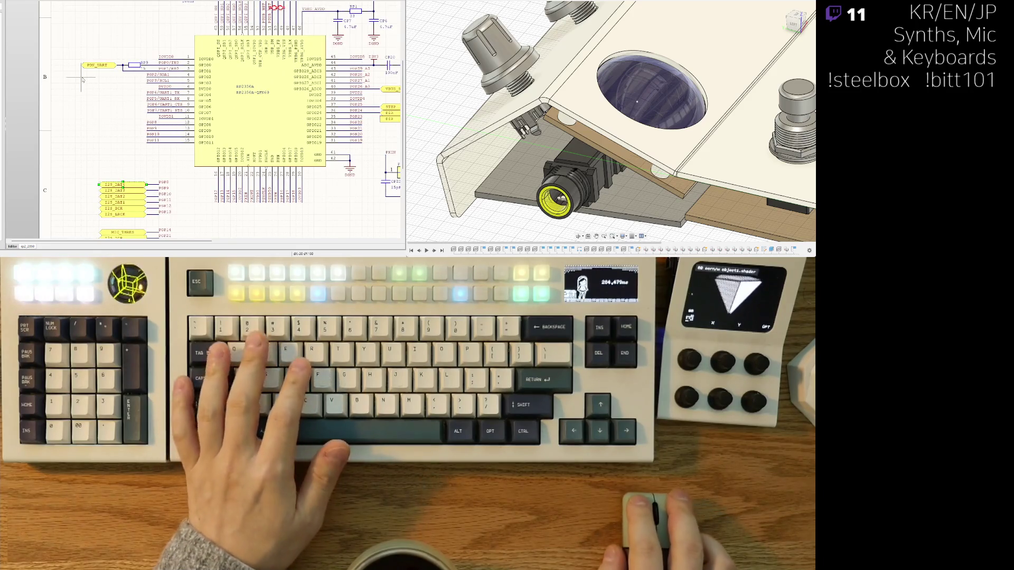
Reuse the I2S_DAT5 label as SDA1 on the GPIO2 wire.
scroll(94, 81, "up", 2, "ctrl")
key("Delete")
left_click(112, 77)
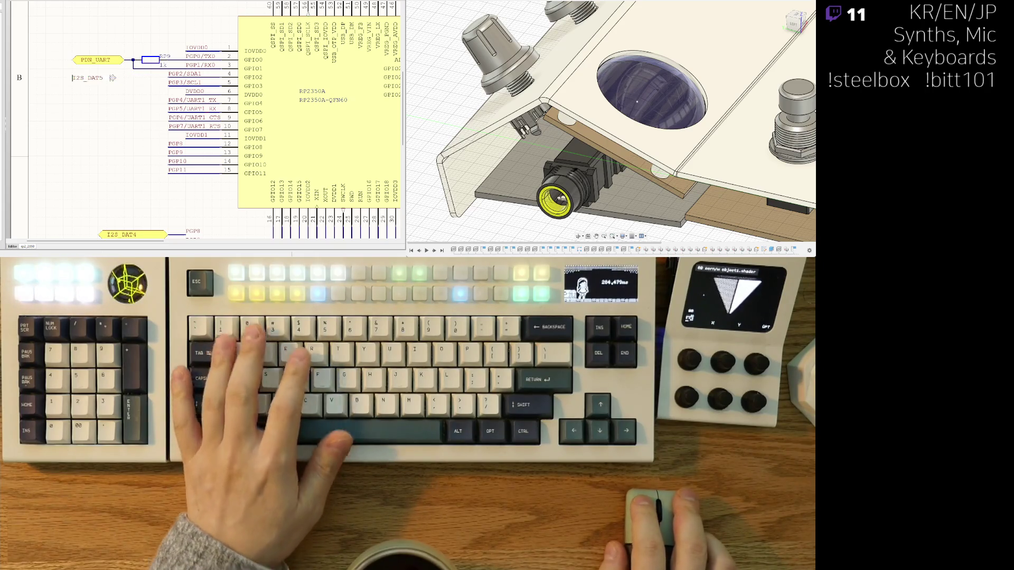
type("SDA")
key("Delete")
key("Delete")
key("Delete")
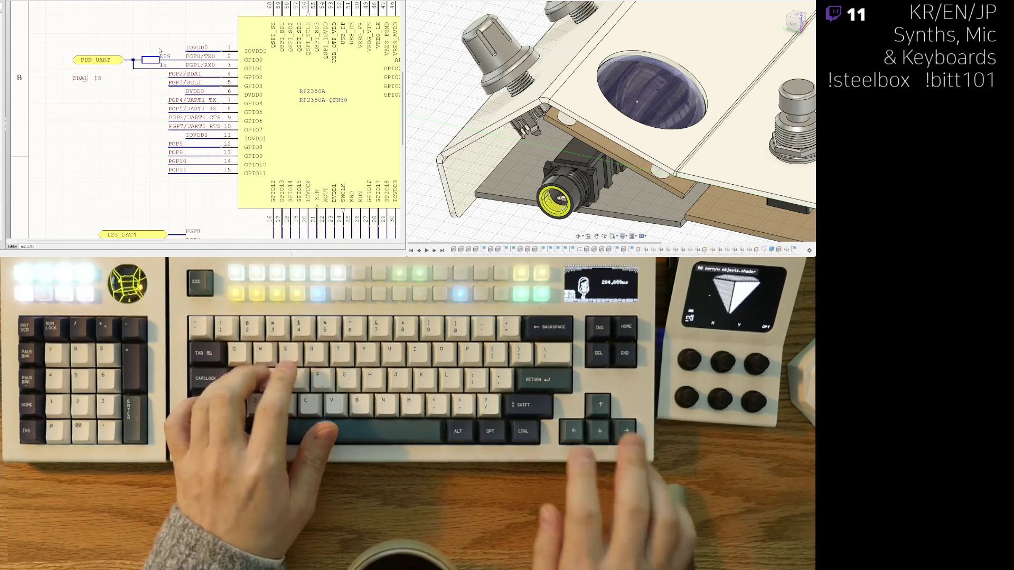
type("1")
key("Return")
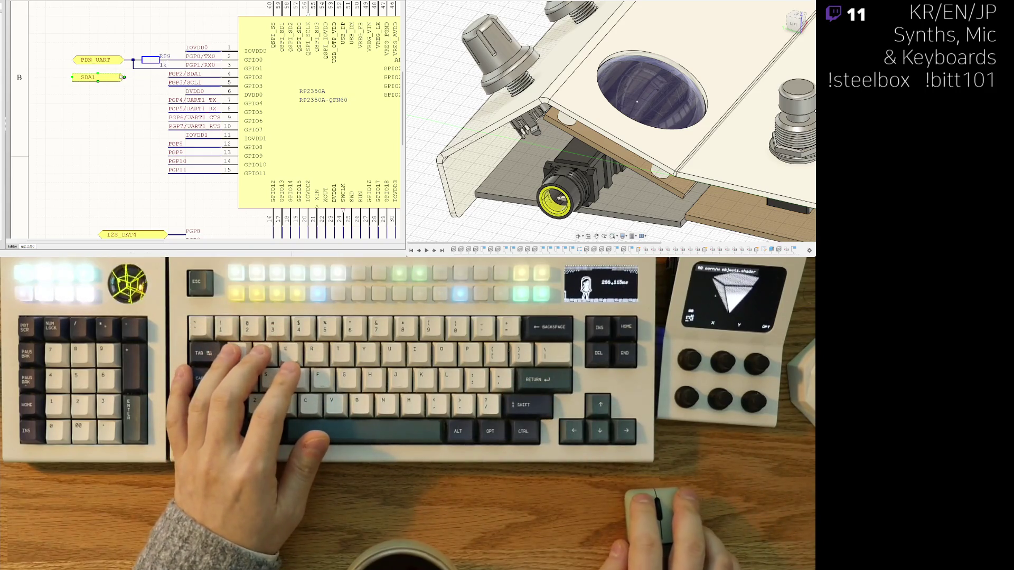
right_click(135, 93)
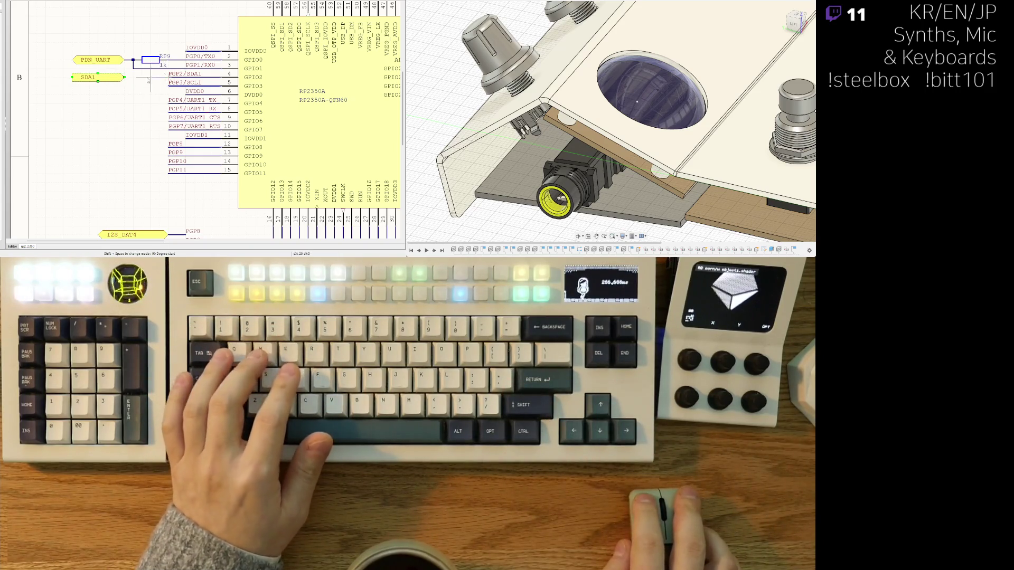
right_click_drag(127, 89, 114, 94)
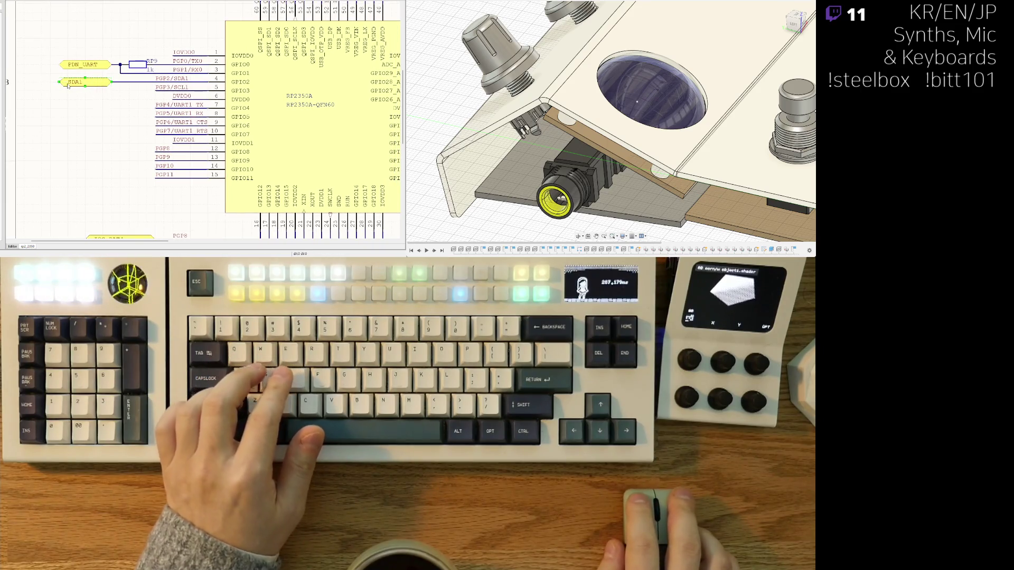
Paste a copy below SDA1 on the GPIO3 wire and name it SCL1.
key("ctrl+v")
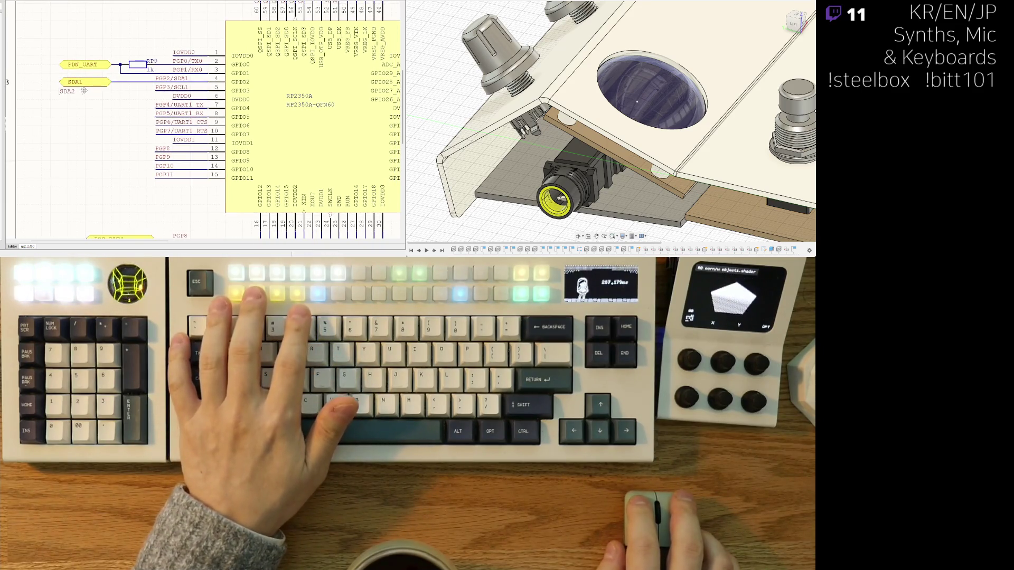
left_click(84, 91)
type("SCL1")
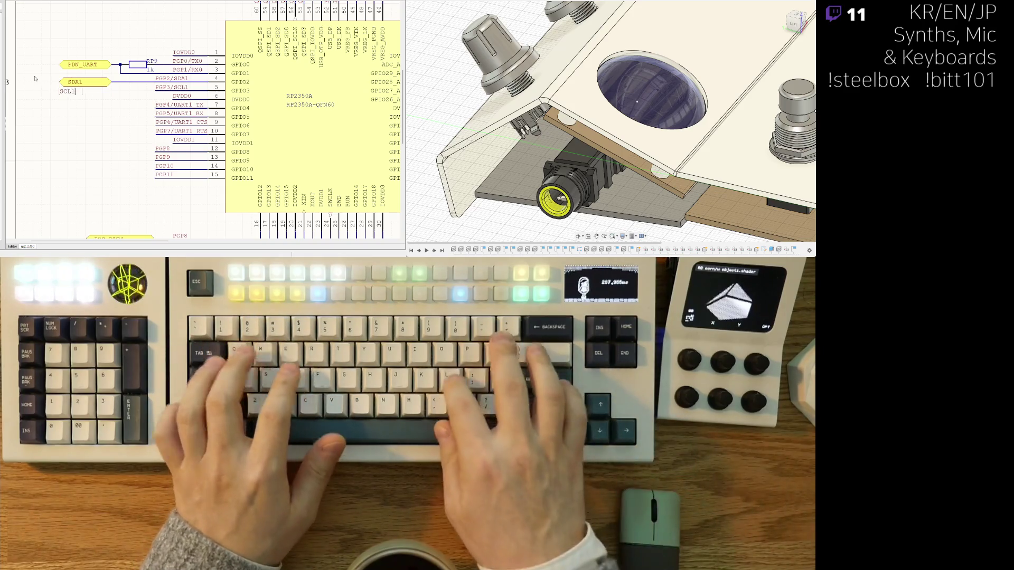
key("Return")
key("ctrl+w")
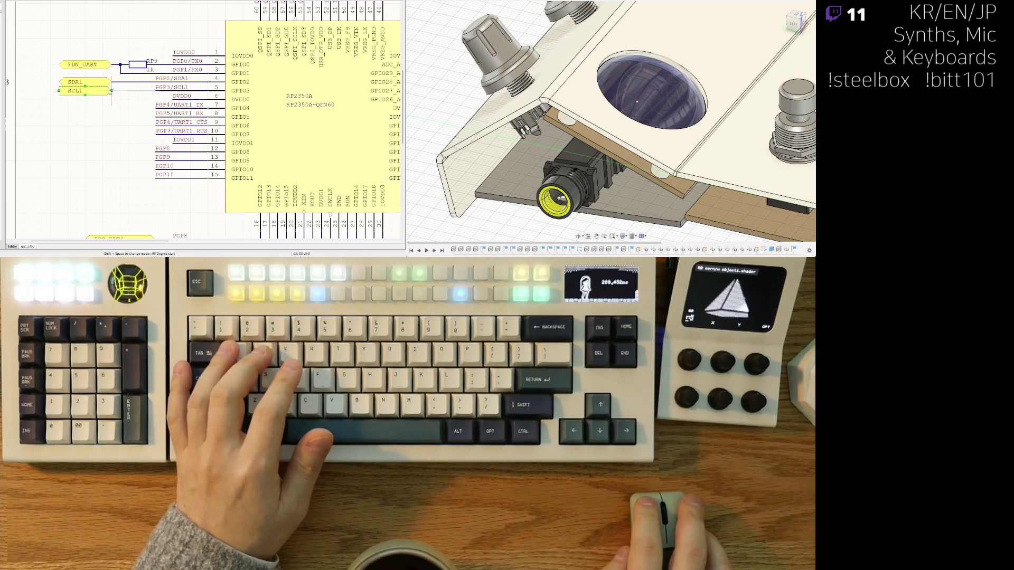
key("Escape")
scroll(111, 109, "down", 2, "ctrl")
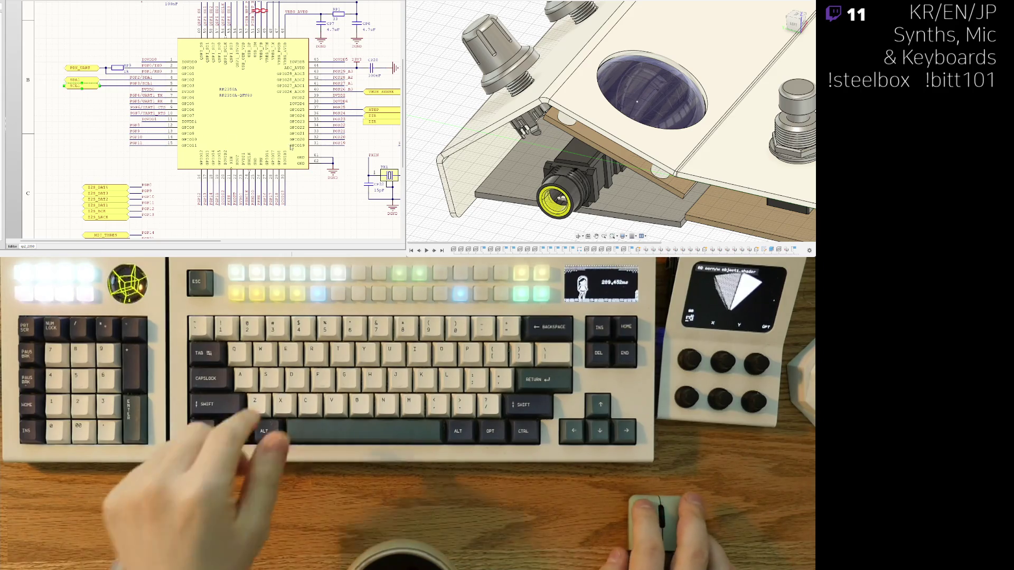
Check the lower DIR label against the TMC2209 motor sheet.
scroll(94, 113, "down", 3, "ctrl")
left_click(236, 114)
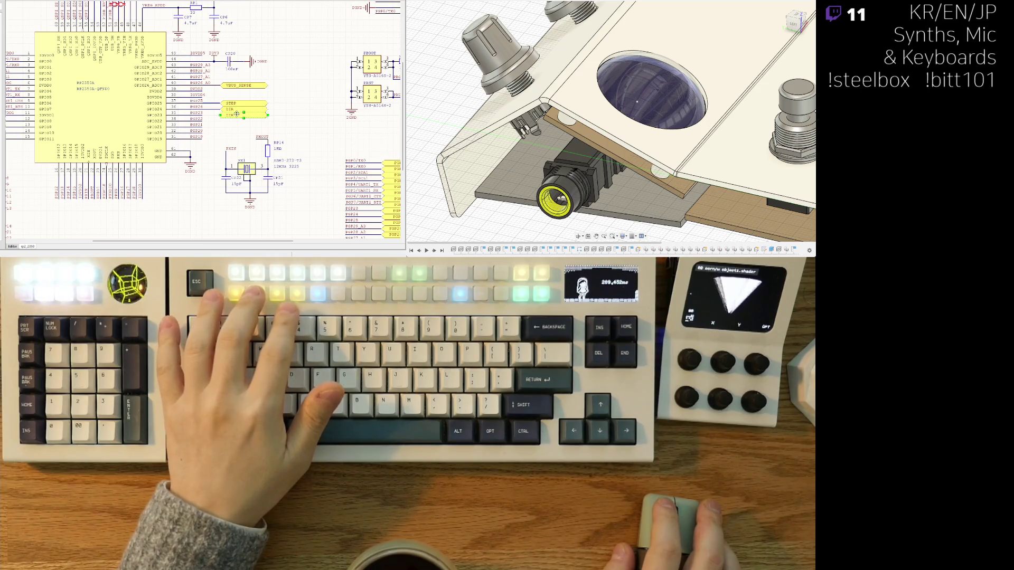
key("ctrl+z")
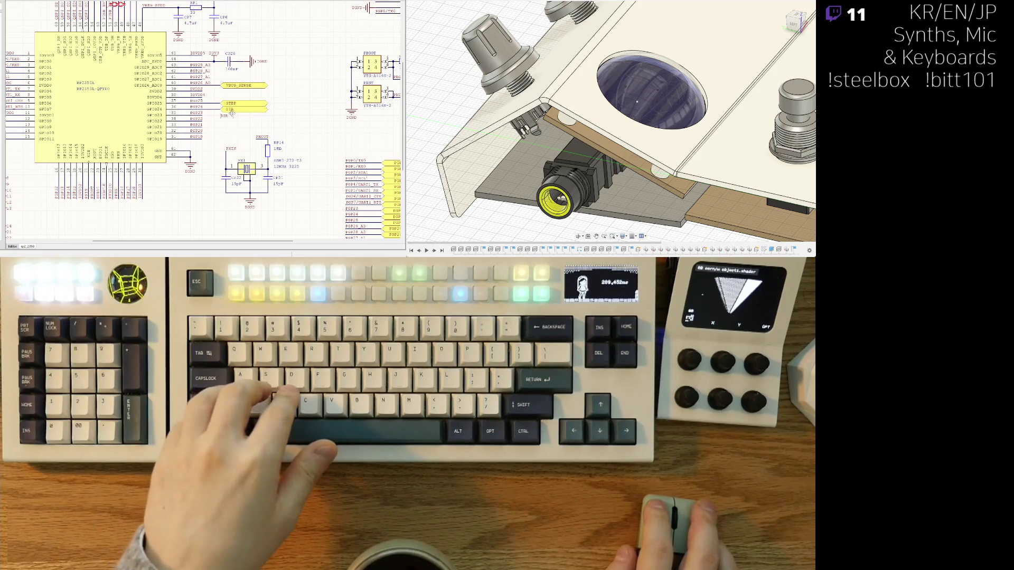
key("ctrl+y")
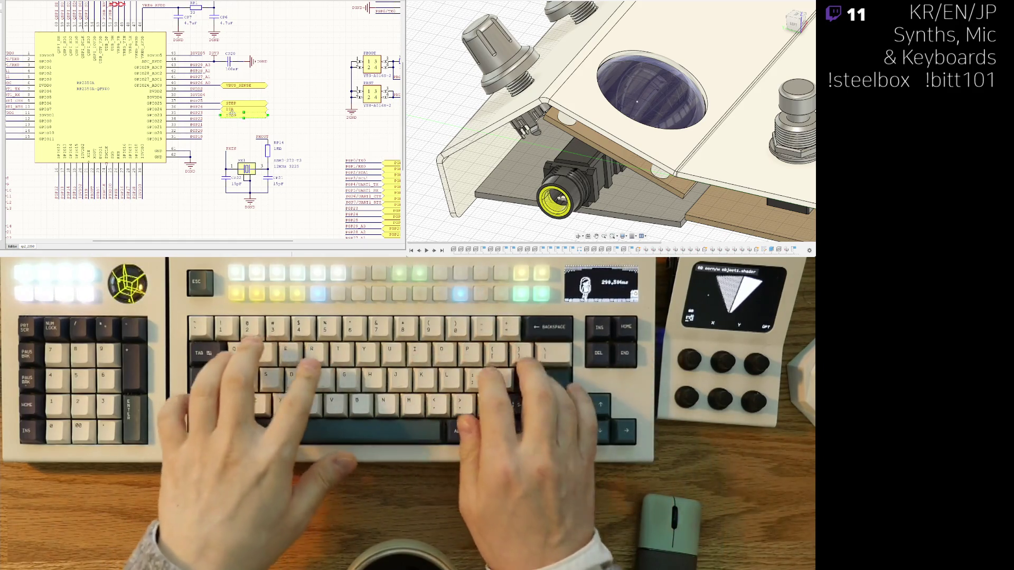
key("ctrl+Tab")
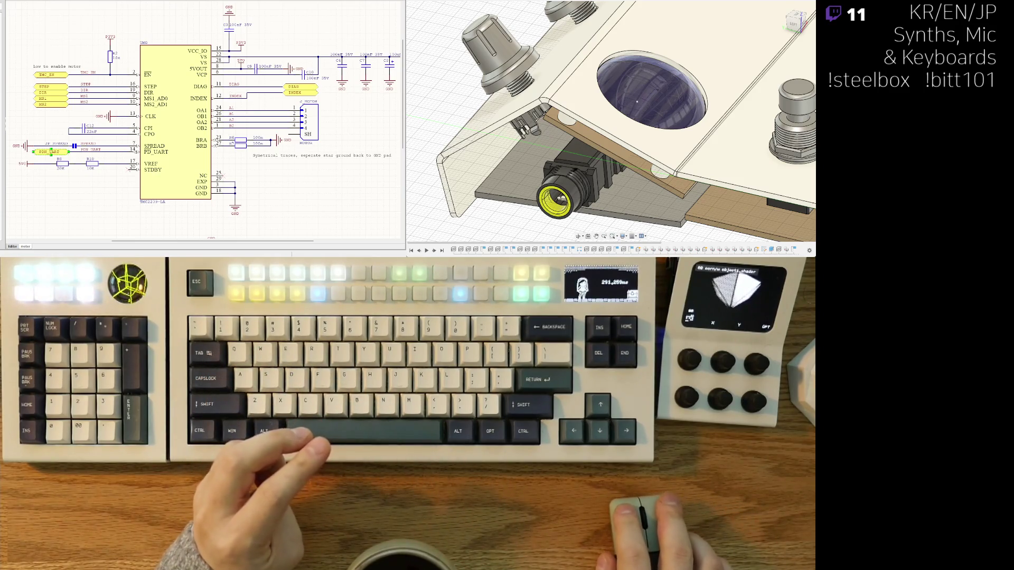
key("ctrl+Tab")
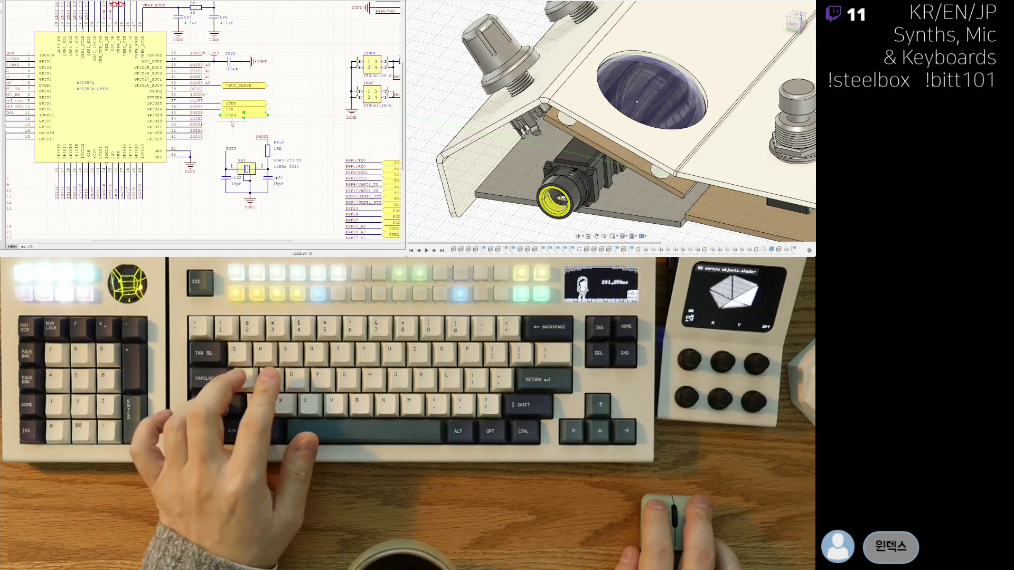
Copy the DIAG label below itself and rename the copy INDEX.
key("ctrl+c")
key("ctrl+v")
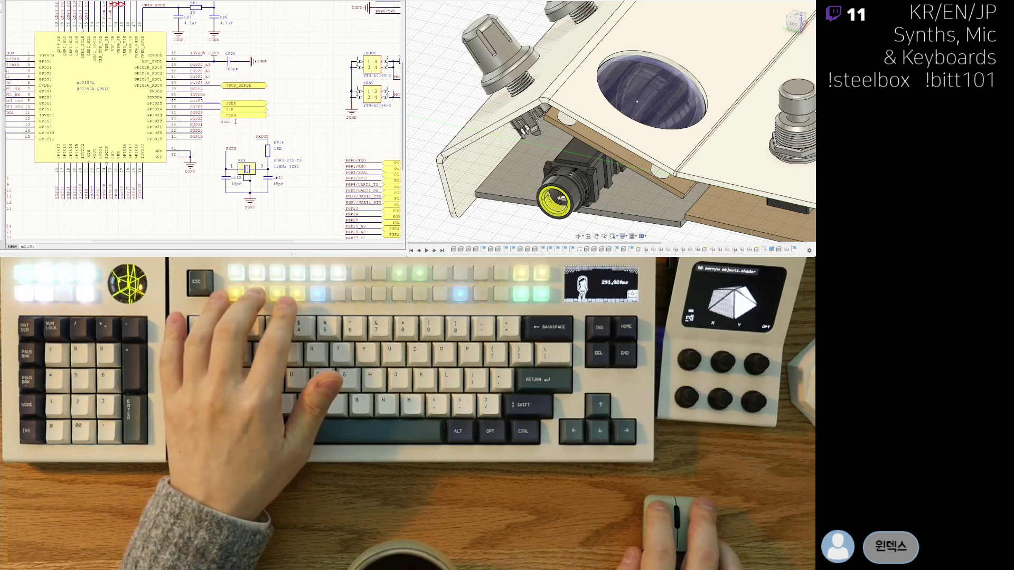
left_click(236, 122)
type("INDEX")
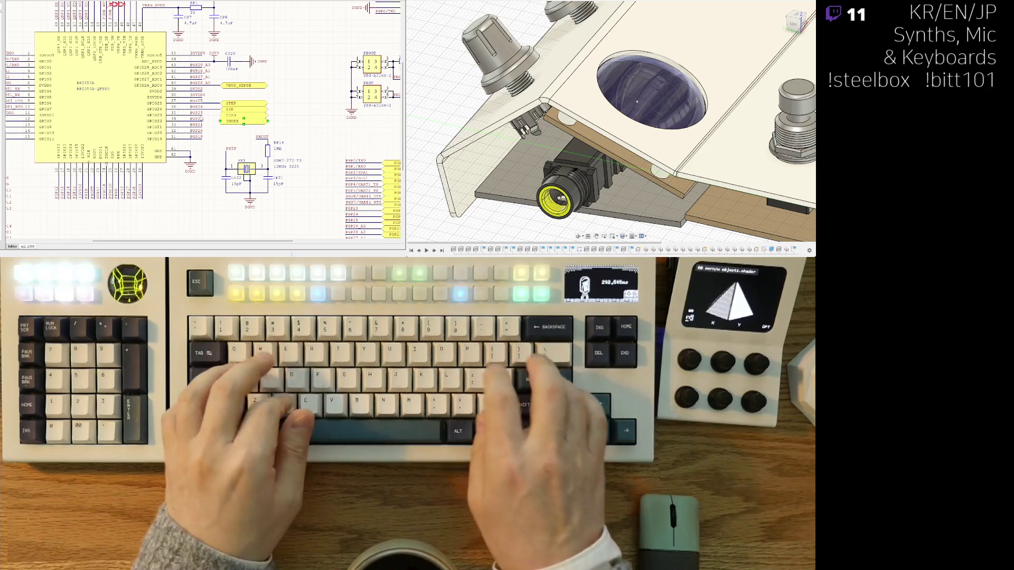
key("Return")
scroll(213, 140, "up", 2)
scroll(213, 140, "up", 1)
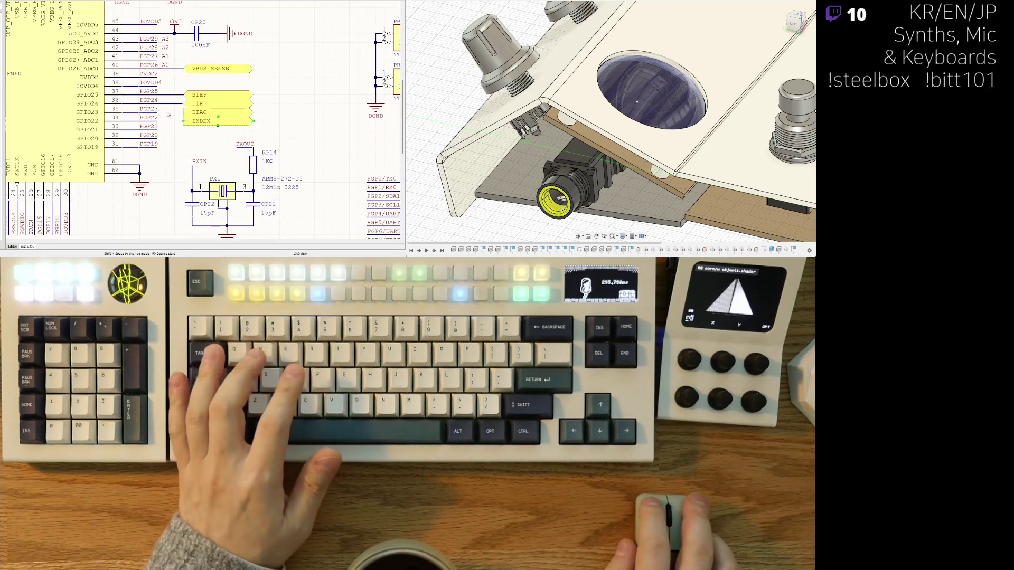
scroll(264, 63, "down", 4)
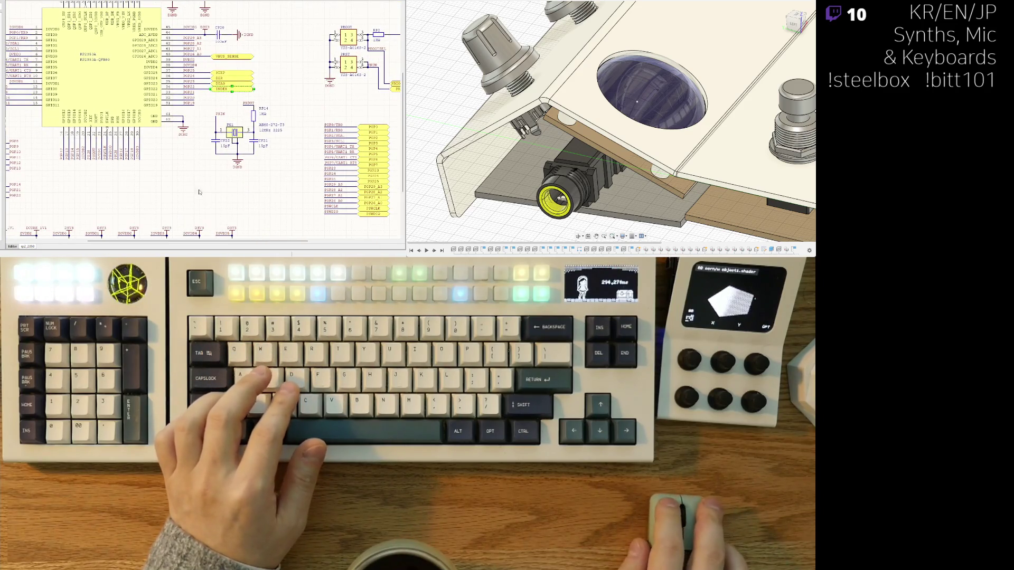
Drag the crystal oscillator circuit higher up on the RP2350 sheet.
scroll(198, 191, "down", 3)
left_click_drag(205, 175, 218, 68)
right_click_drag(242, 123, 252, 136)
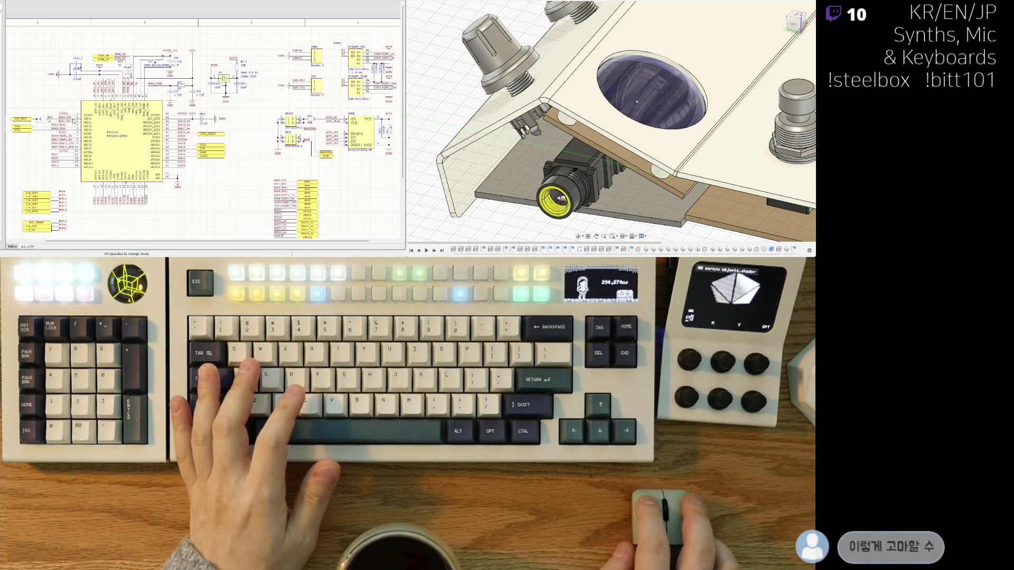
Cut the STEP net label from its GPIO pin and place it on a bottom-edge chip pin.
scroll(203, 127, "down", 3)
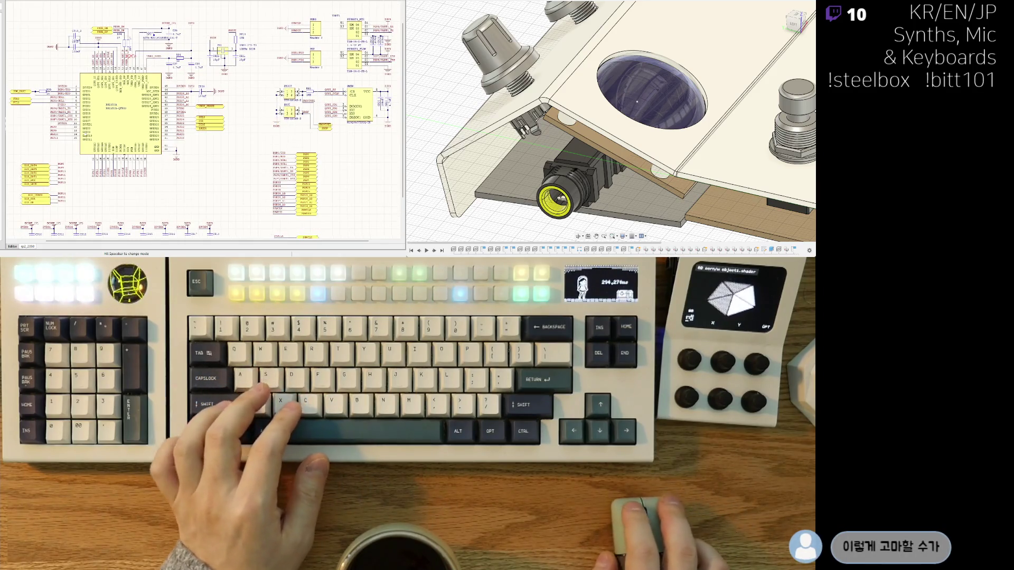
scroll(152, 130, "up", 2)
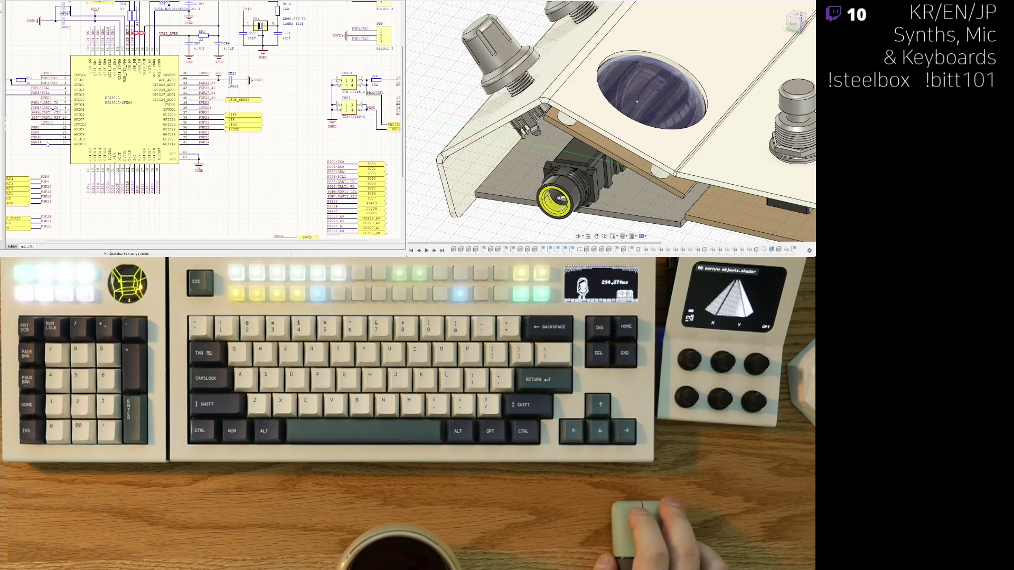
scroll(251, 93, "up", 2, "ctrl")
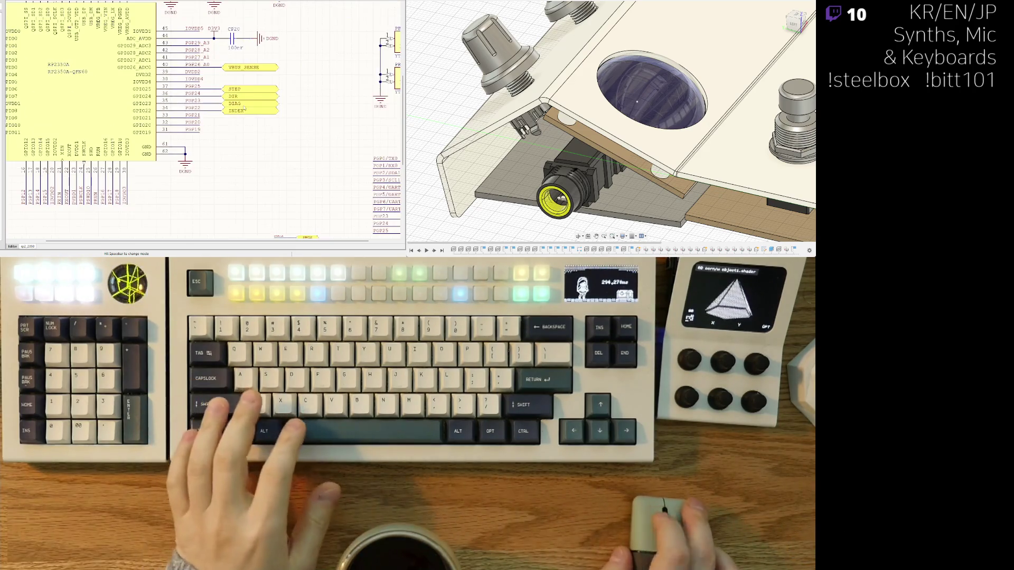
left_click(249, 93)
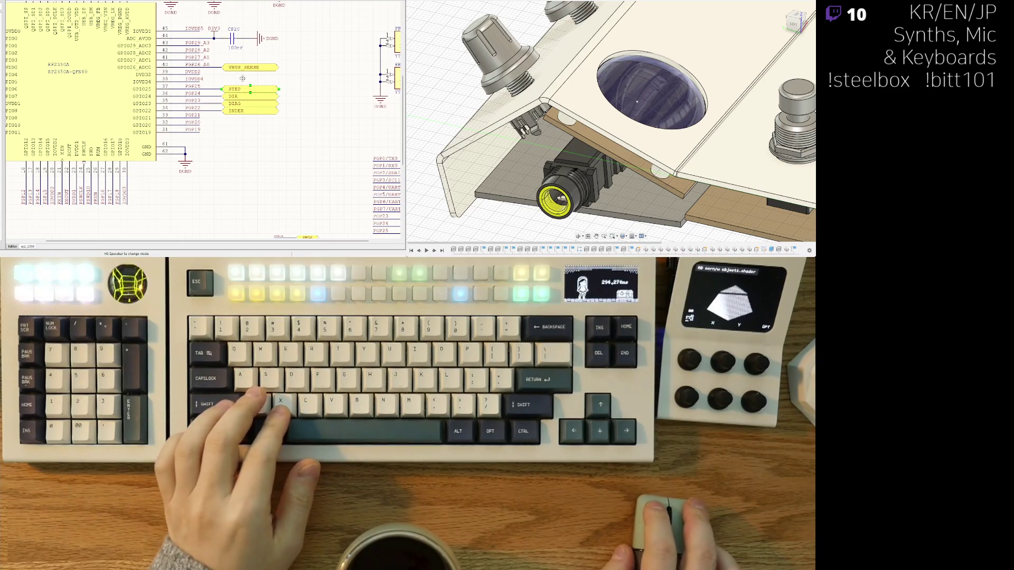
right_click_drag(217, 147, 236, 118)
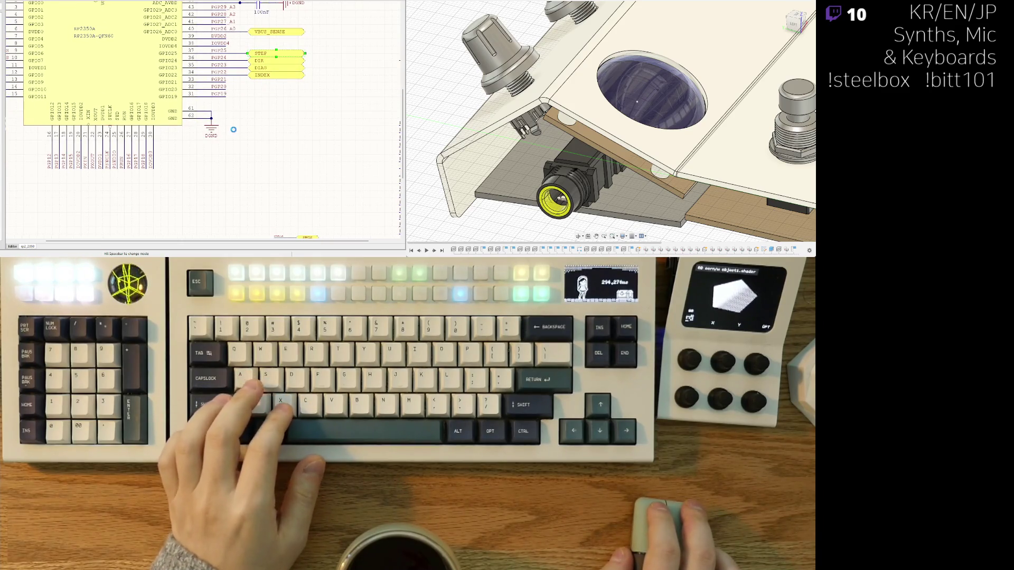
key("ctrl+x")
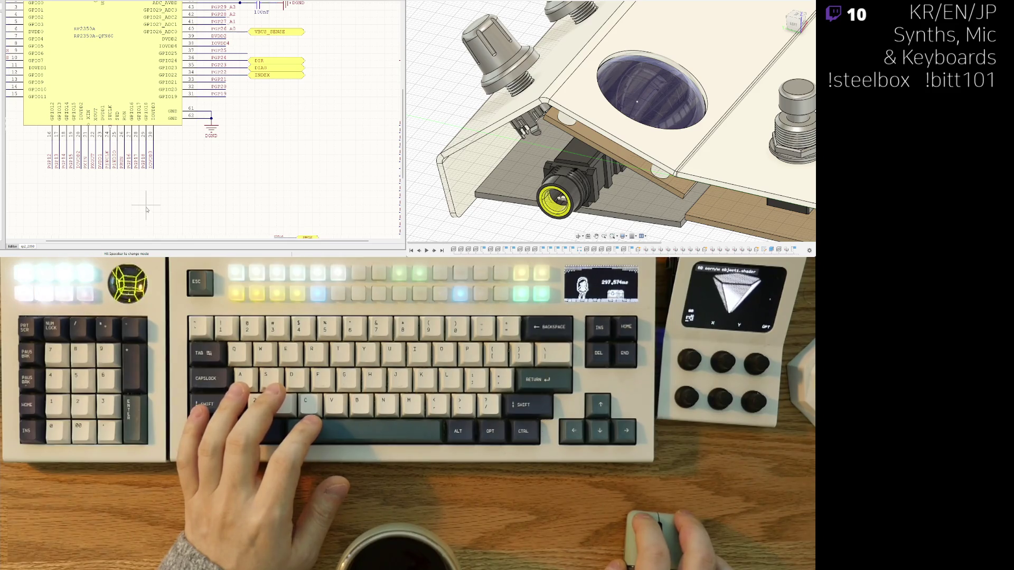
scroll(150, 205, "down", 3)
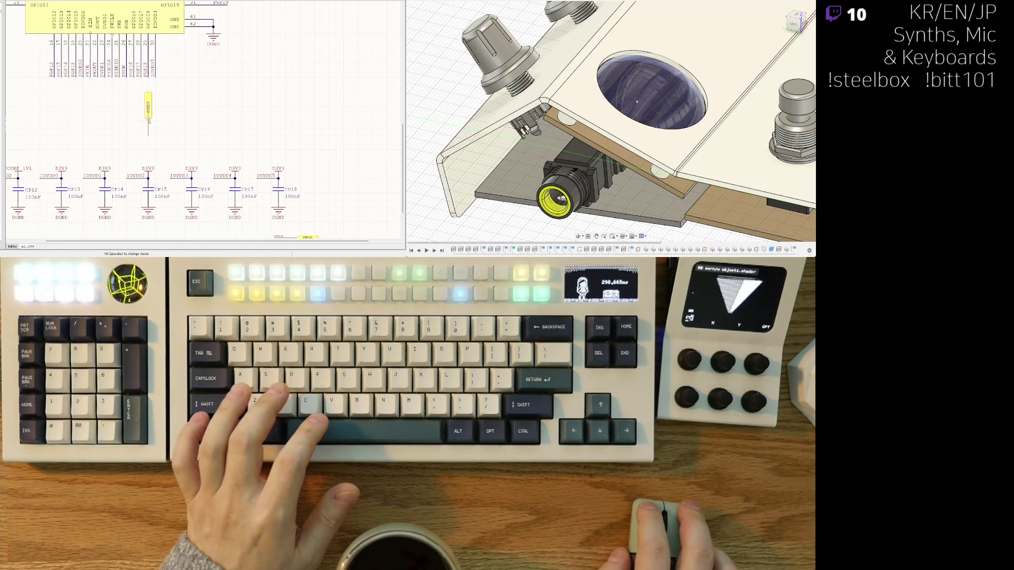
left_click(148, 121)
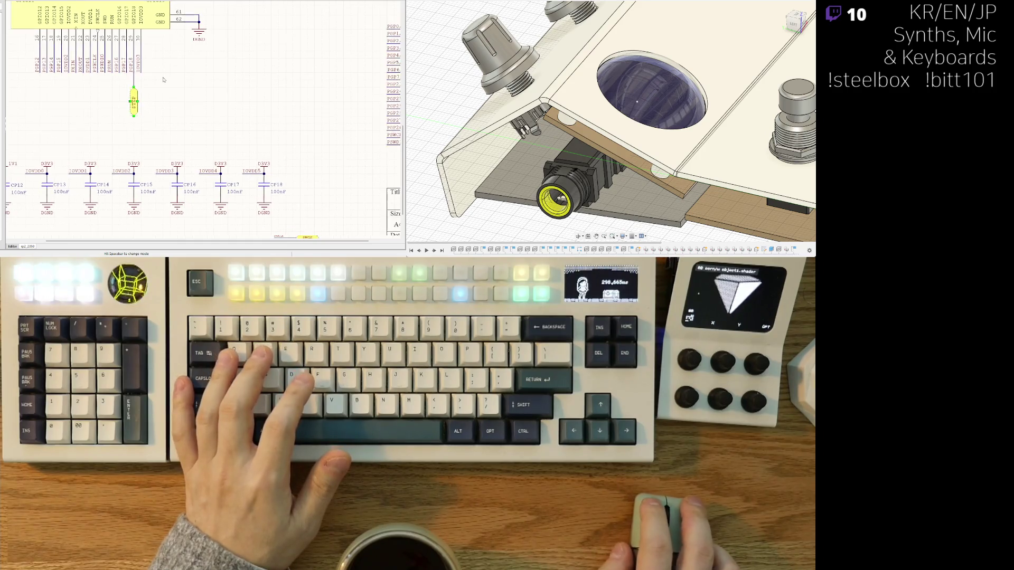
Delete the DIR net label beside GPIO24.
scroll(205, 71, "up", 2)
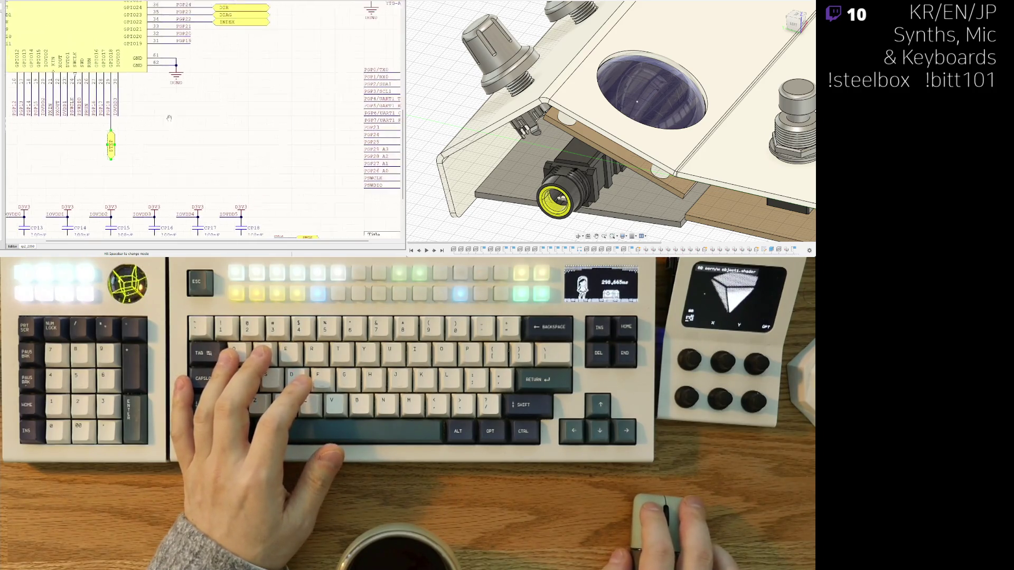
right_click_drag(205, 70, 194, 111)
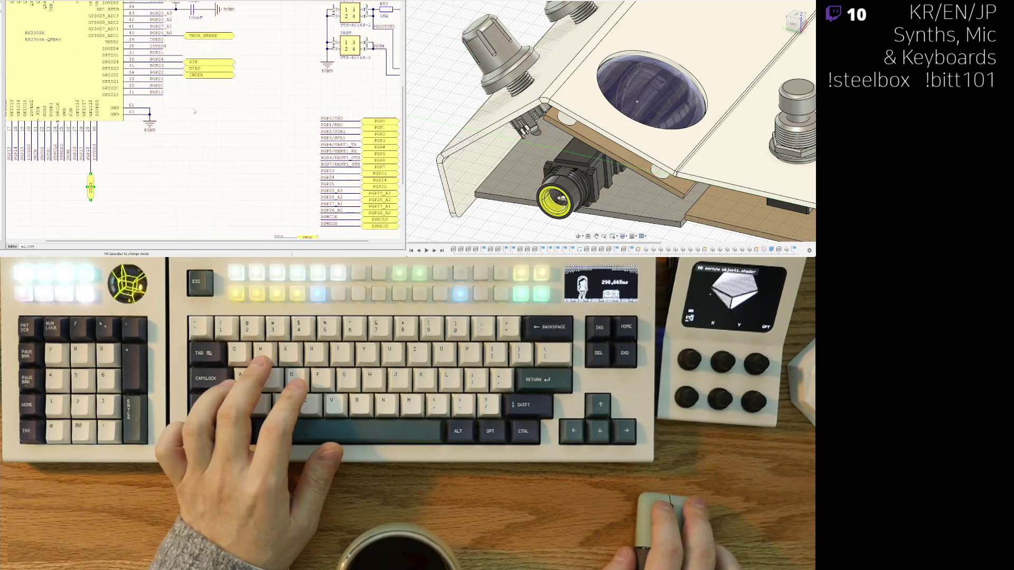
key("Delete")
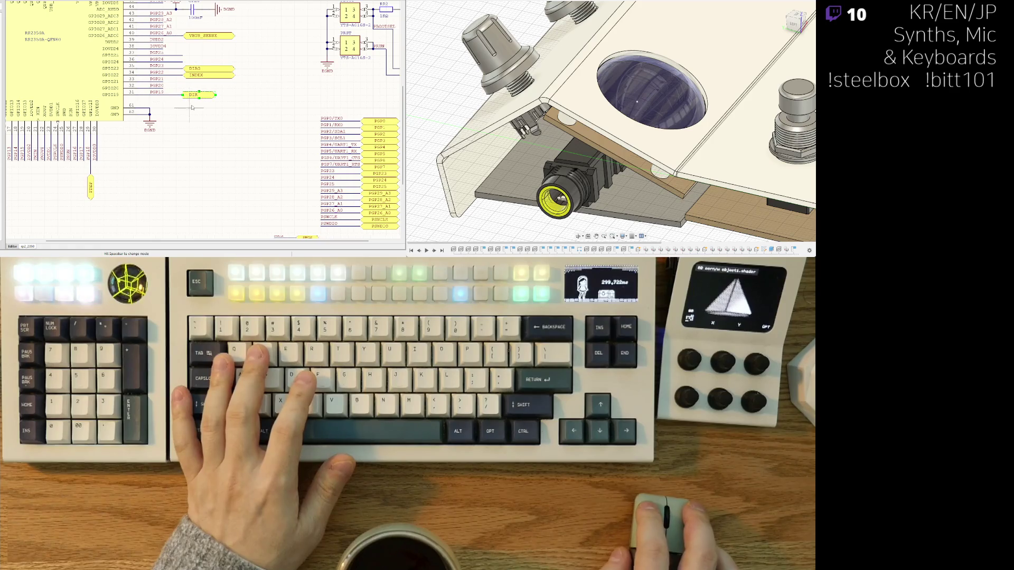
Duplicate the INDEX net label and rename the copy TMC_EN on a GPIO pin between INDEX and DIR.
right_click_drag(168, 114, 163, 114)
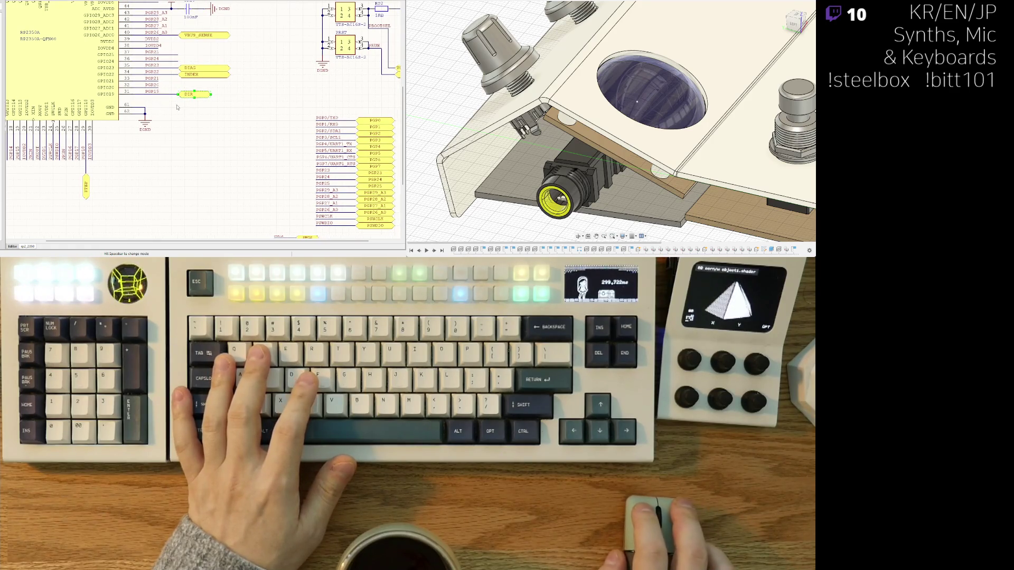
left_click(205, 76)
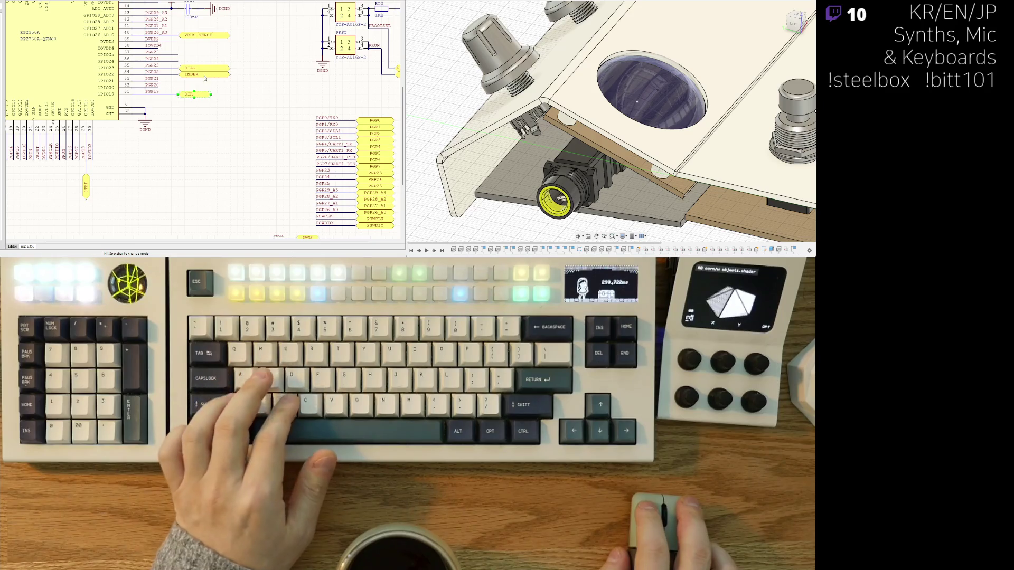
left_click(196, 88)
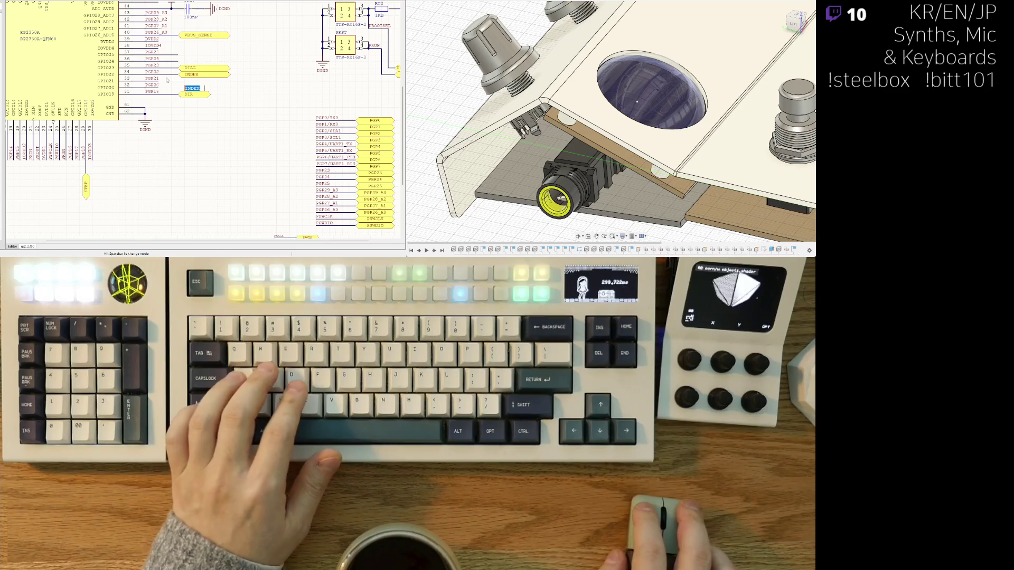
type("EN")
key("Escape")
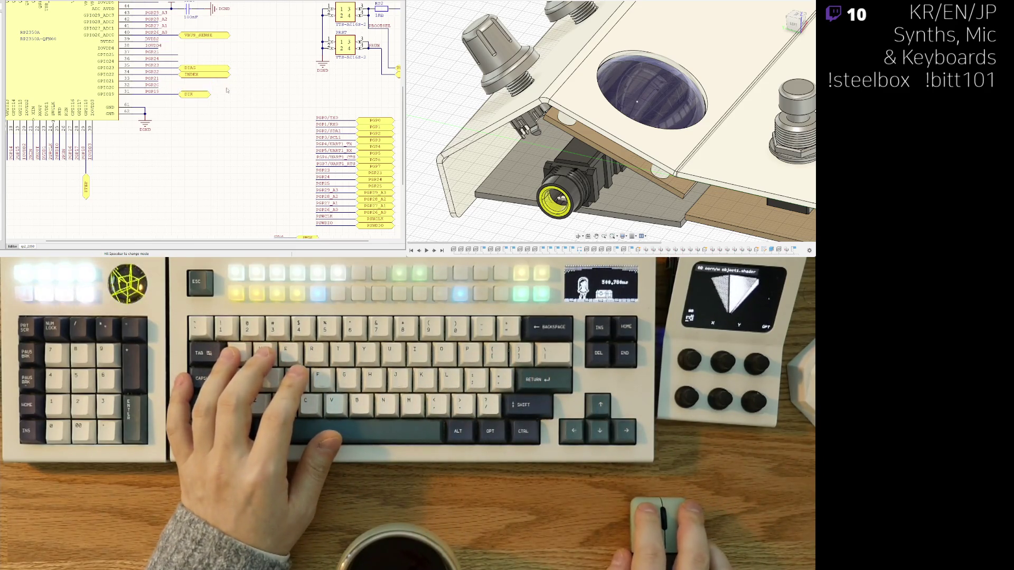
key("Tab")
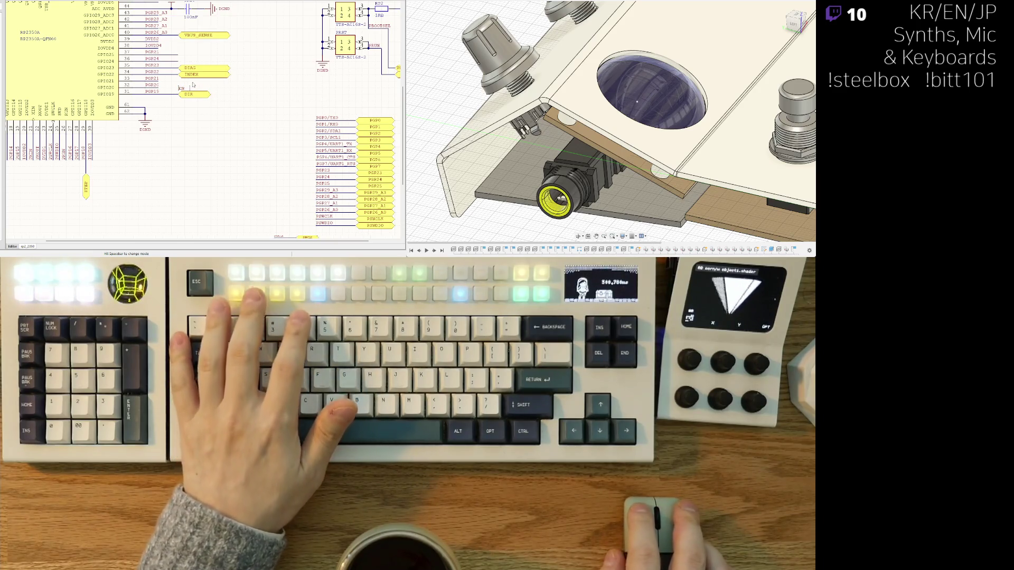
type("MO_EN")
key("Return")
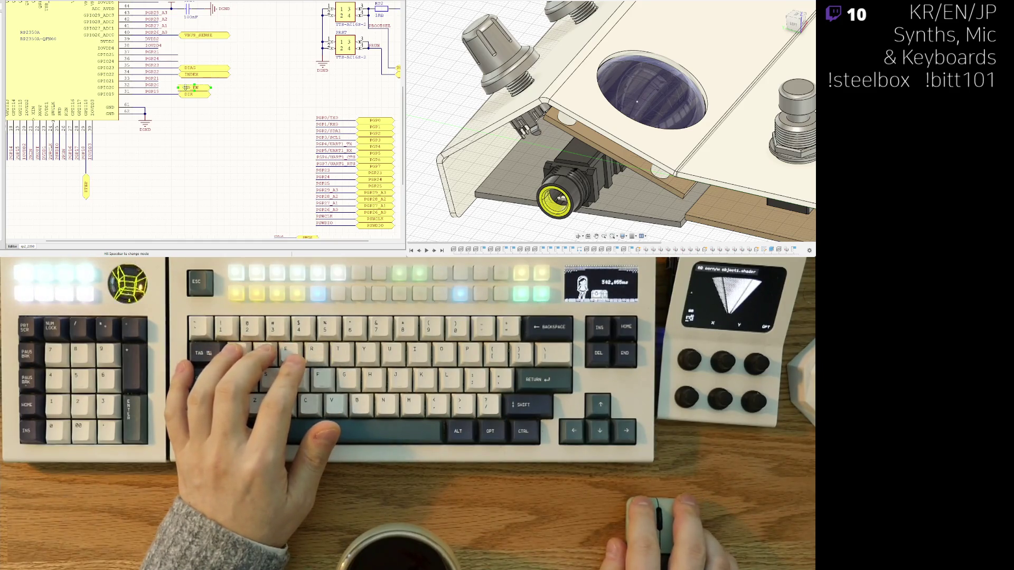
right_click_drag(160, 91, 144, 85)
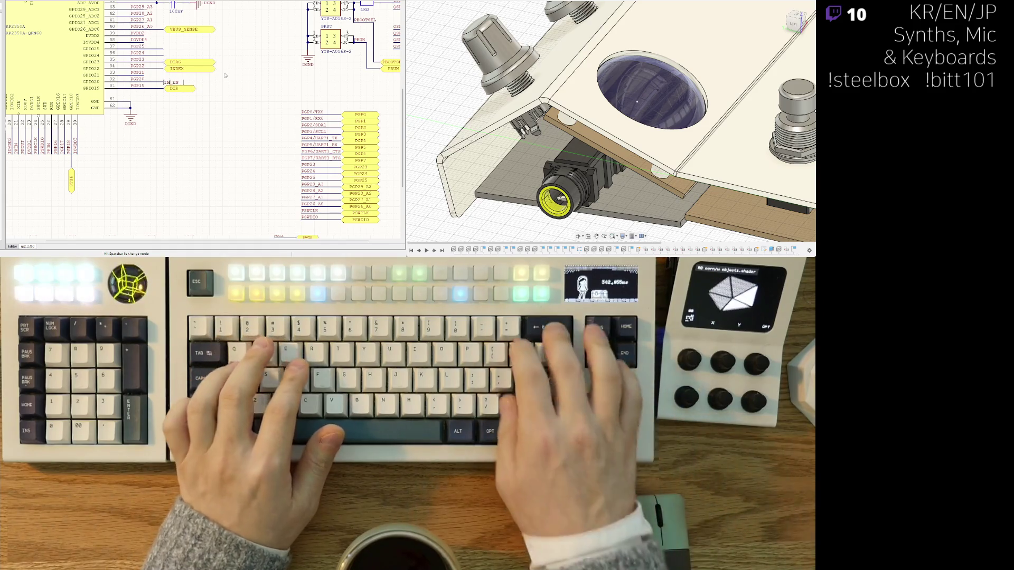
key("Return")
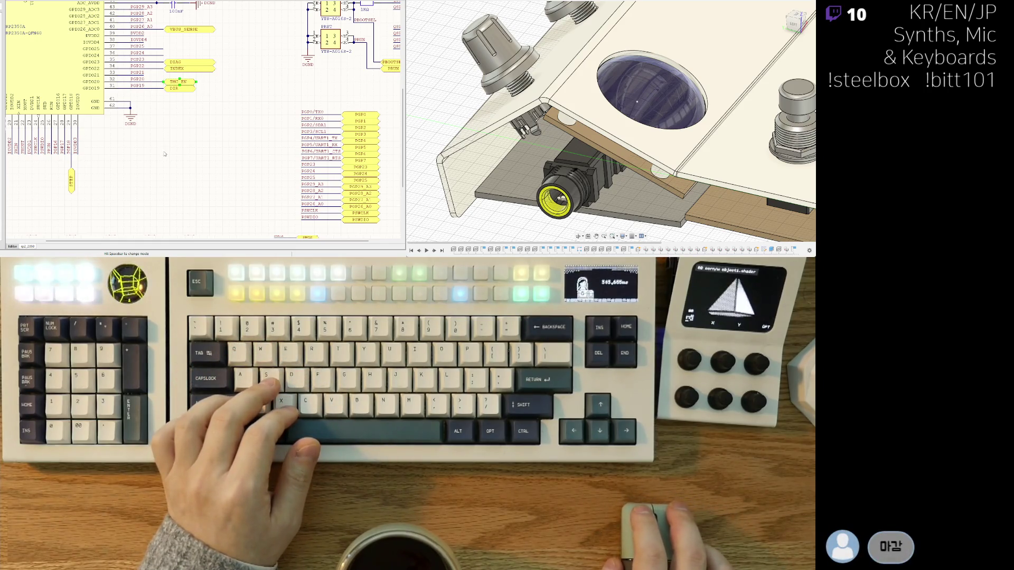
middle_click_drag(156, 127, 161, 139)
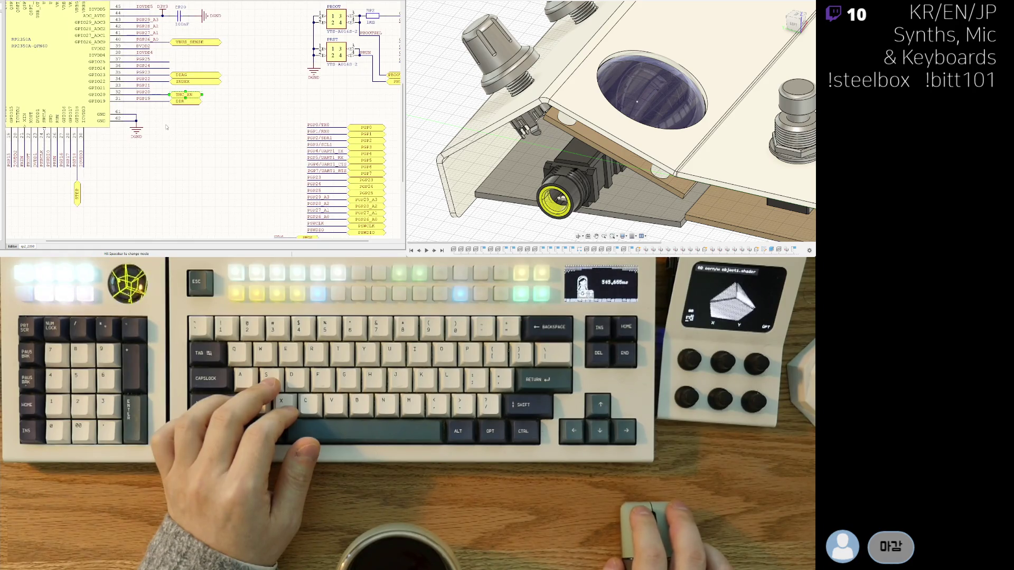
scroll(166, 127, "up", 5)
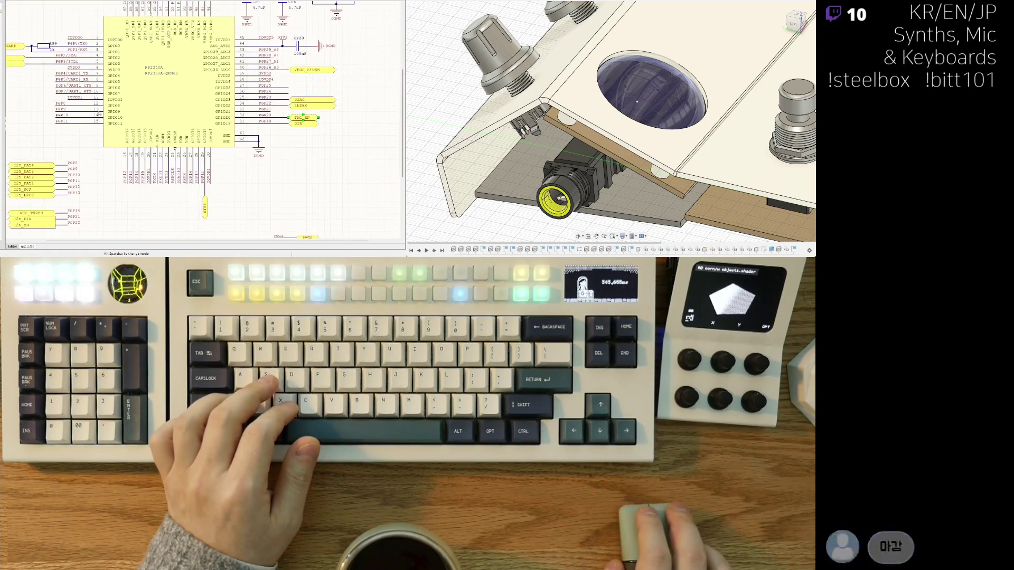
Scroll the schematic to view the TMC2209 driver section and the PDN_UART wiring to GPIO0/GPIO1.
scroll(99, 114, "up", 3)
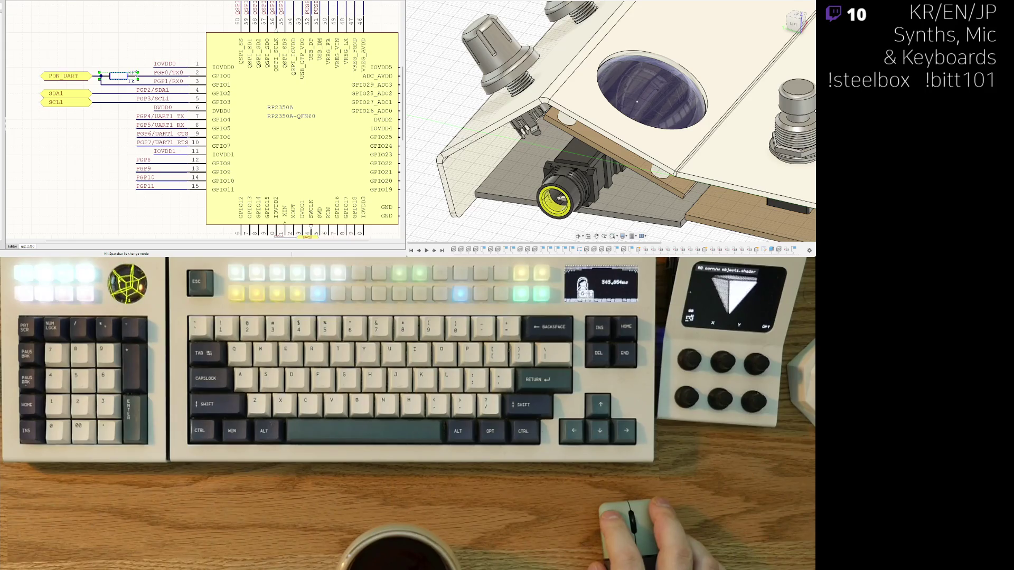
scroll(206, 122, "down", 5)
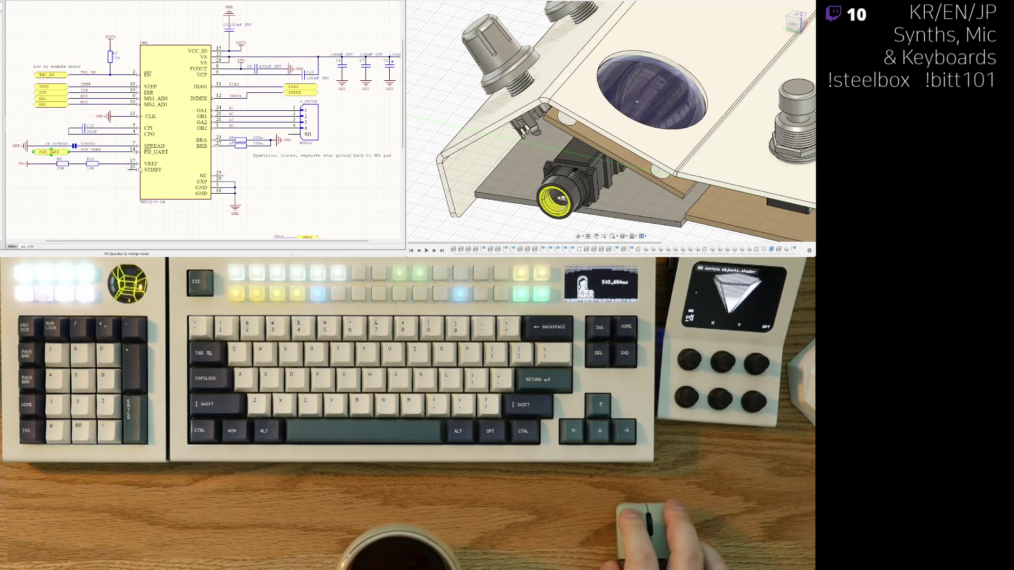
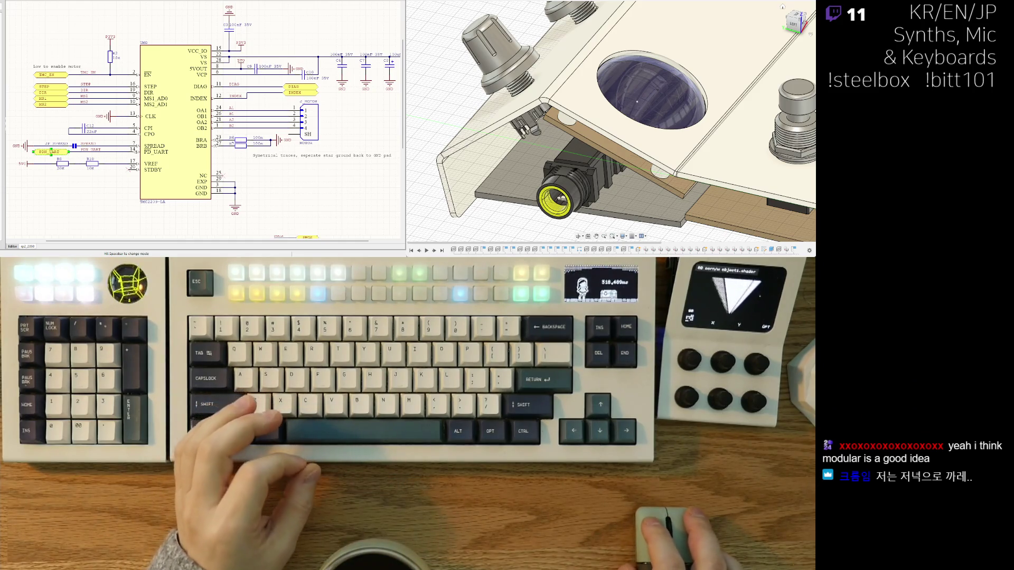
Zoom and pan the schematic away from the TMC2209 circuit onto the RP2350A symbol.
scroll(27, 193, "up", 2)
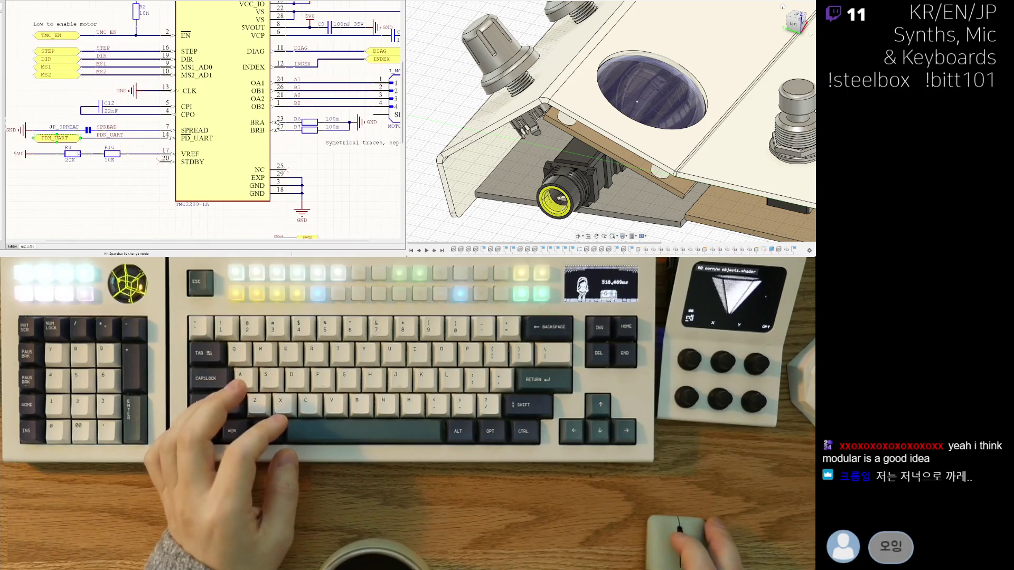
right_click_drag(91, 173, 88, 155)
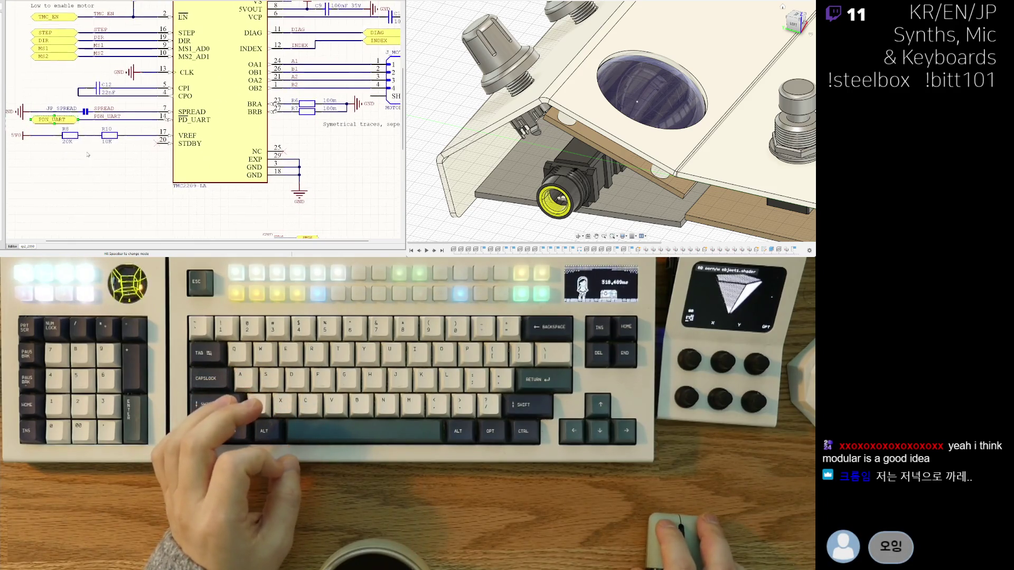
scroll(87, 154, "down", 3)
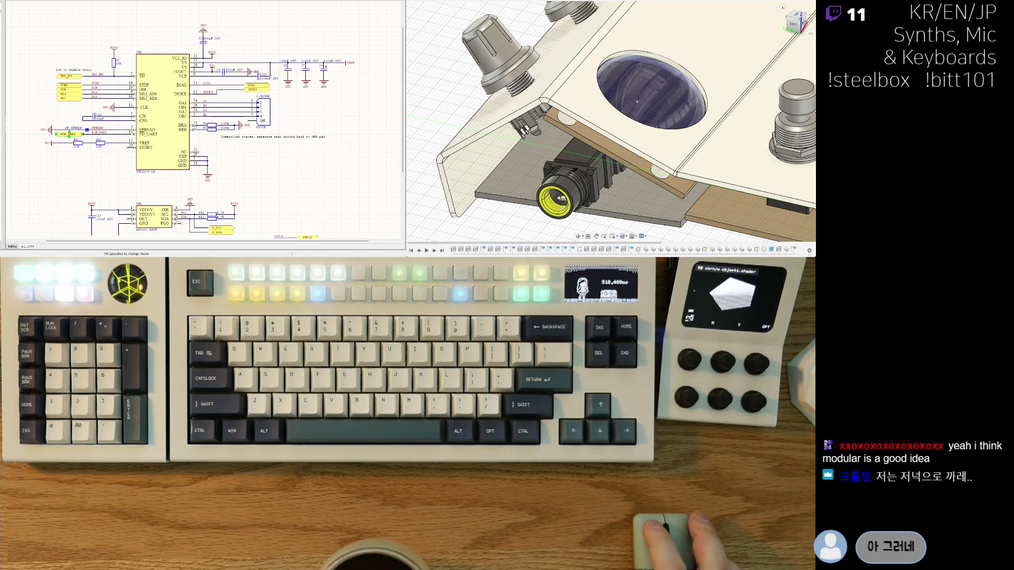
scroll(220, 118, "up", 3)
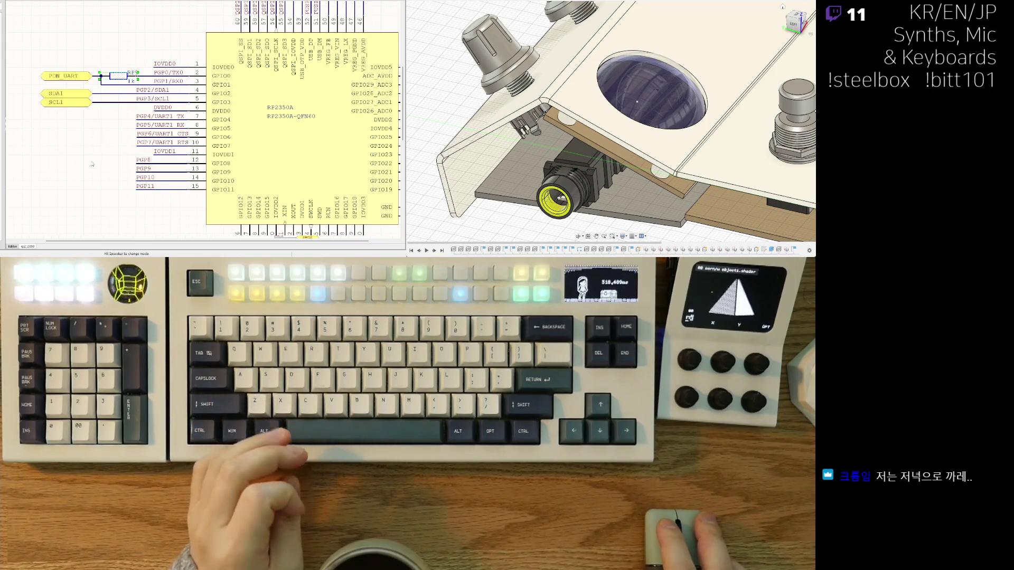
scroll(101, 121, "down", 1)
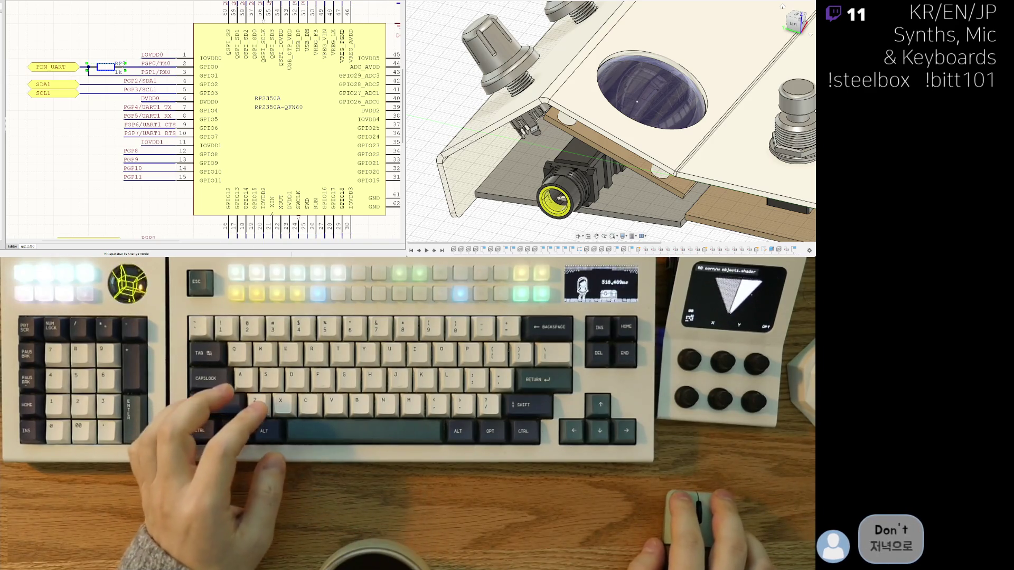
scroll(167, 219, "down", 2, "ctrl")
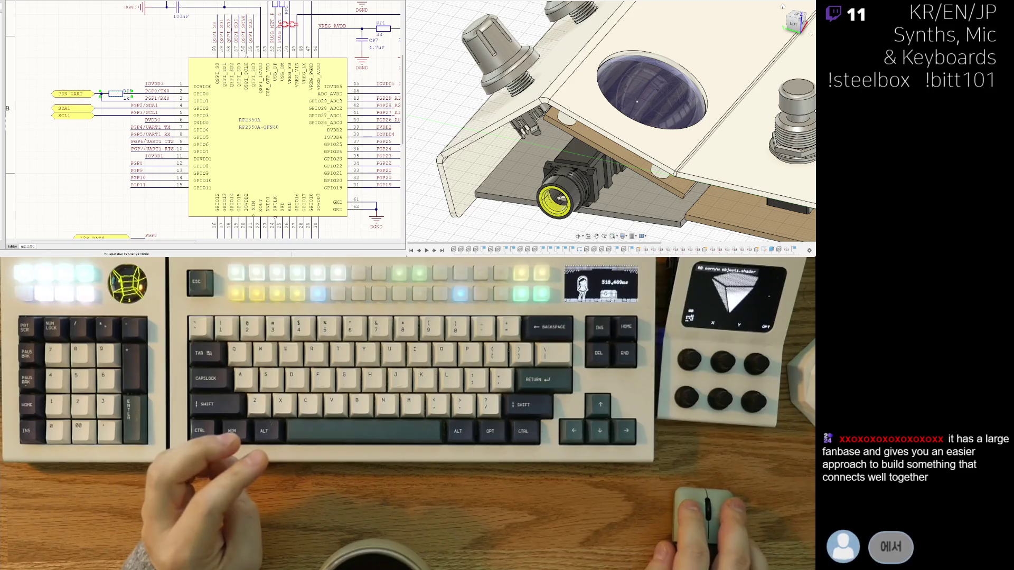
right_click_drag(110, 49, 105, 52)
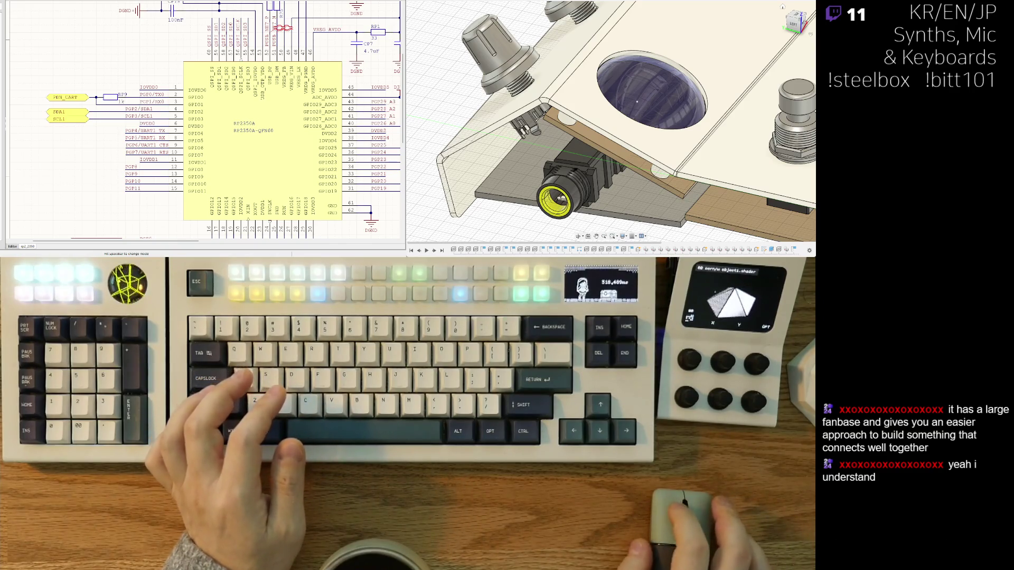
scroll(144, 89, "up", 3)
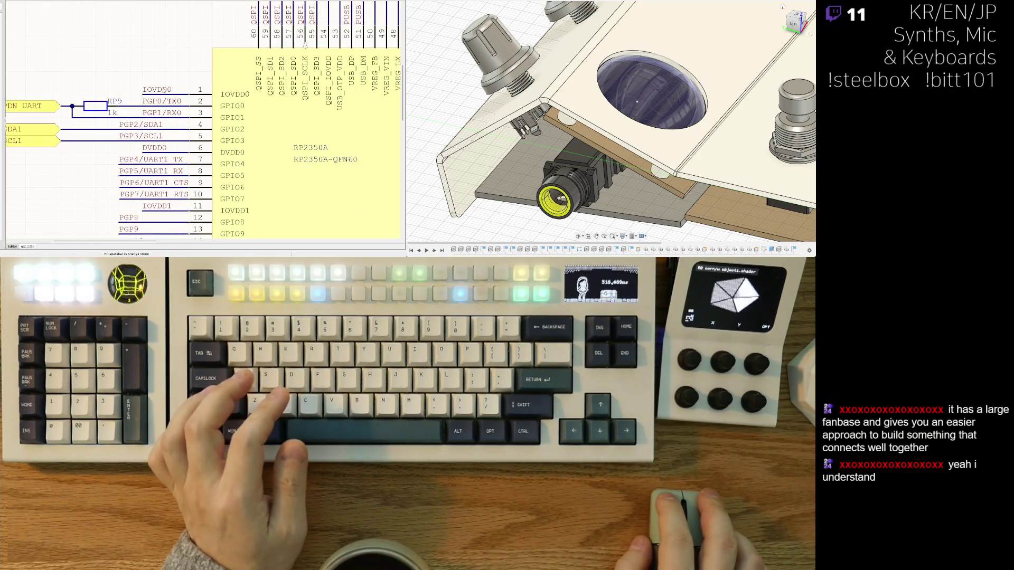
scroll(132, 35, "down", 2)
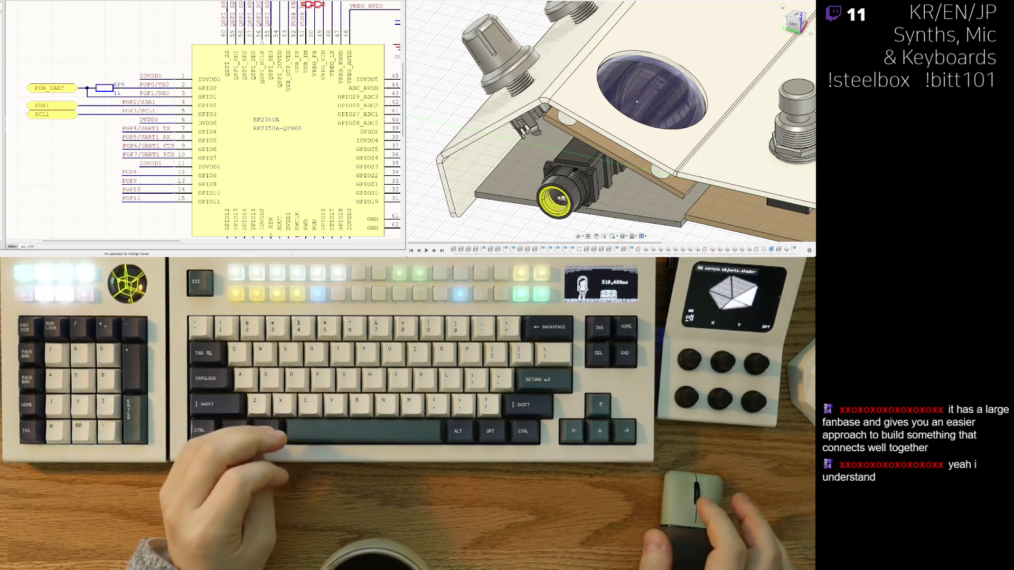
scroll(117, 155, "down", 3, "ctrl")
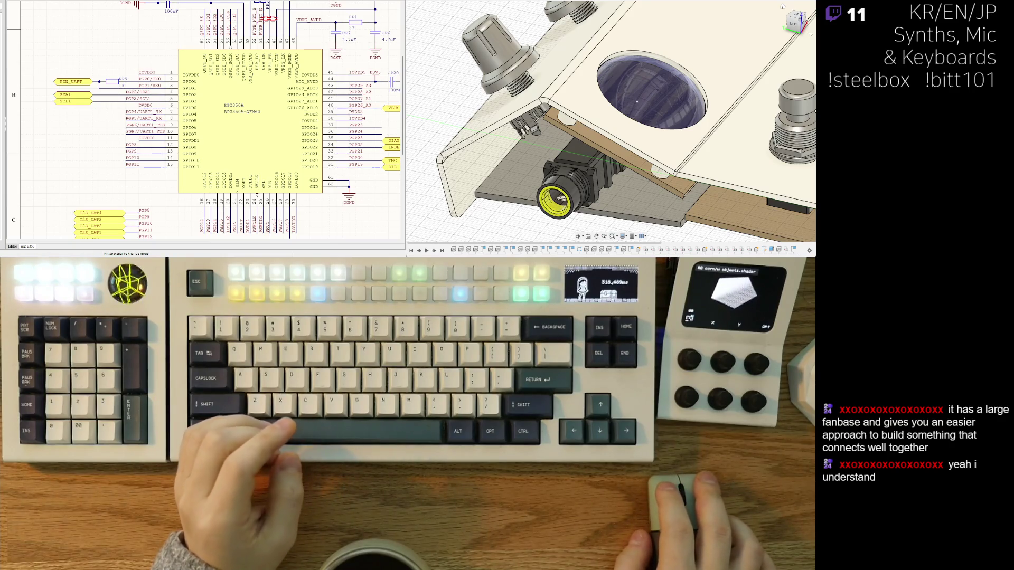
middle_click_drag(374, 143, 209, 117)
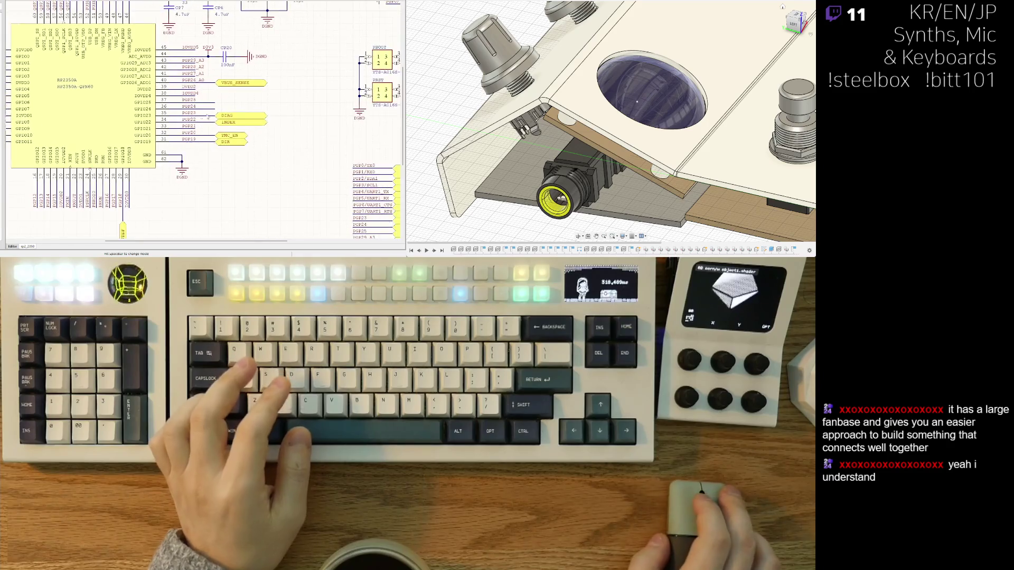
Cut the DIAG label off the PGP23 wire and paste it onto the PGP22 wire.
scroll(224, 118, "up", 2)
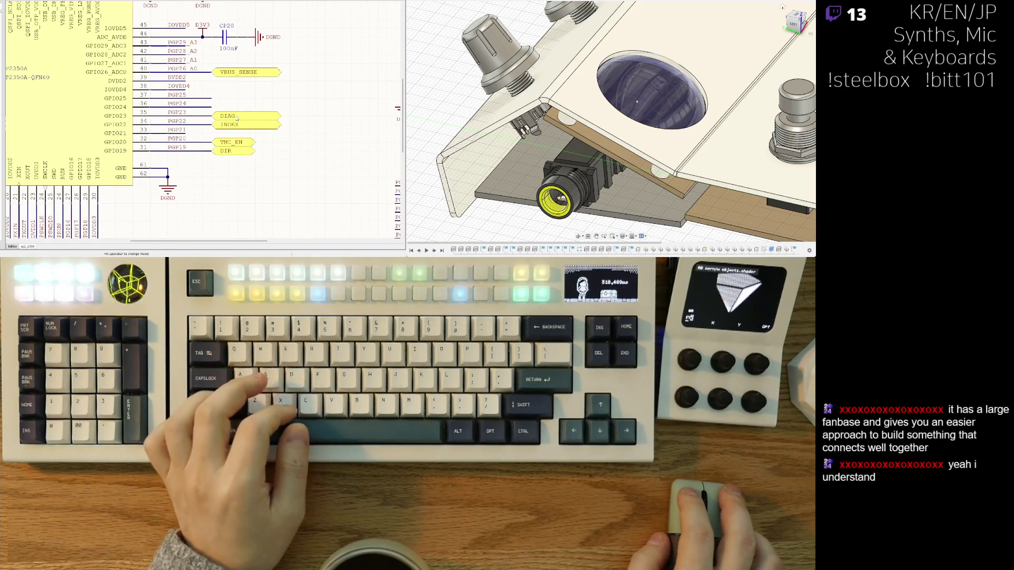
key("Delete")
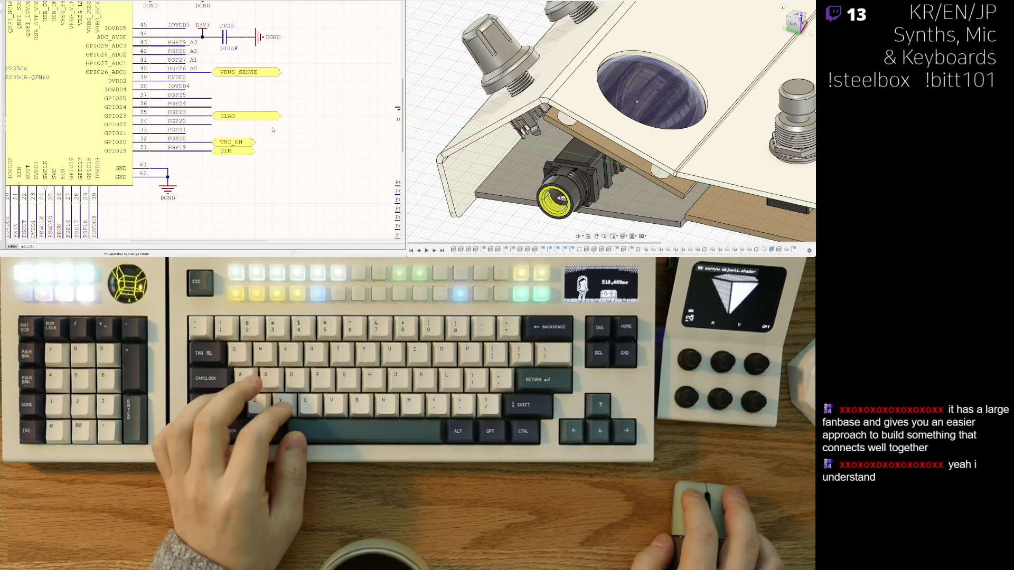
key("ctrl+v")
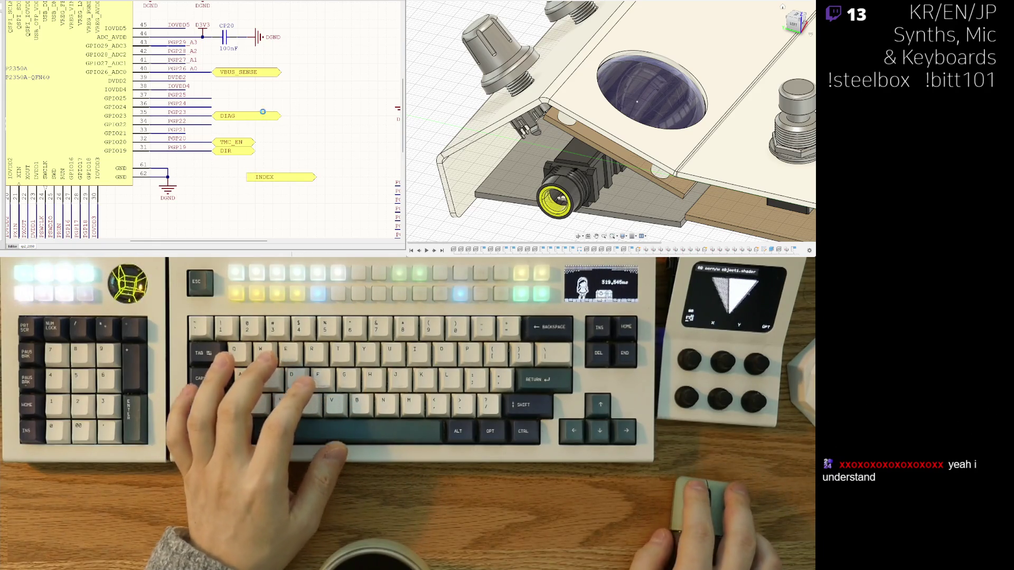
left_click(249, 120)
key("ctrl+x")
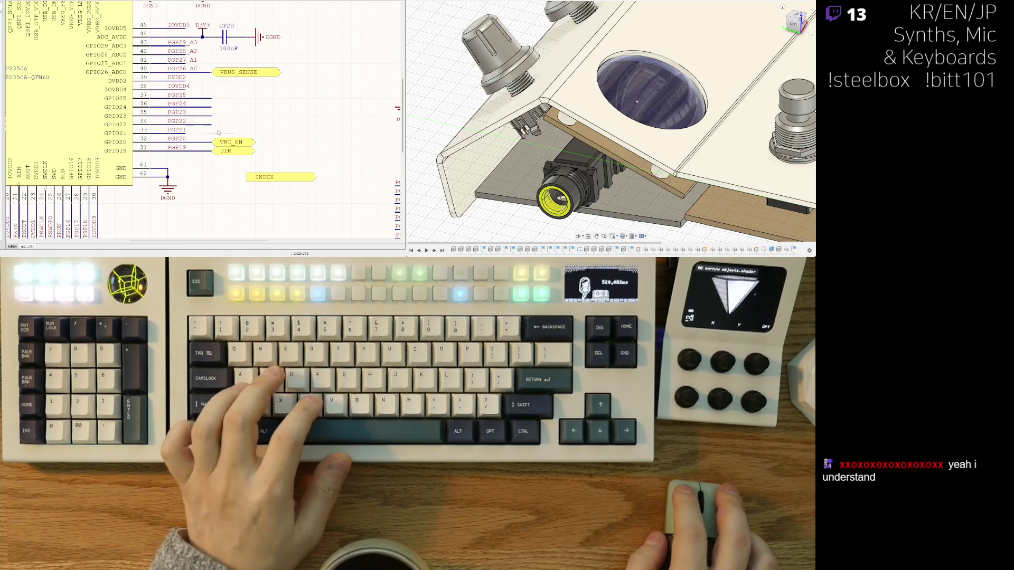
key("ctrl+v")
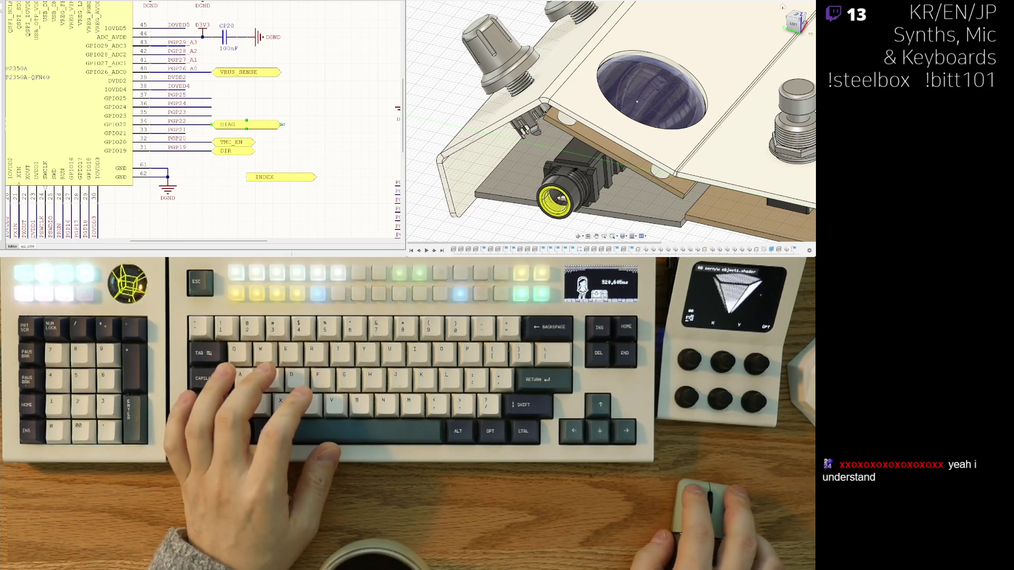
key("ctrl+z")
key("ctrl+y")
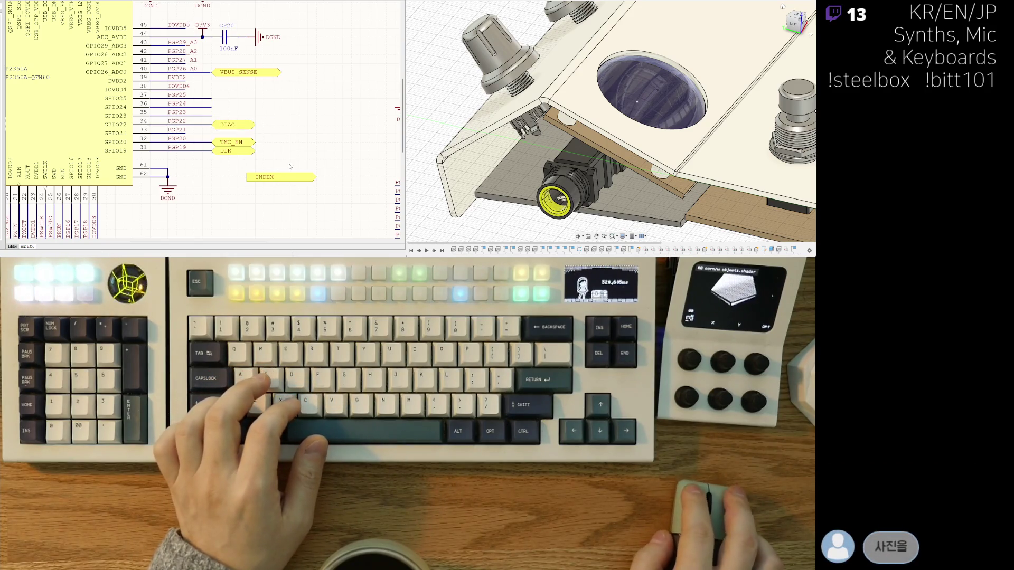
Move the INDEX label onto the PGP23 wire end.
key("m")
left_click(213, 115)
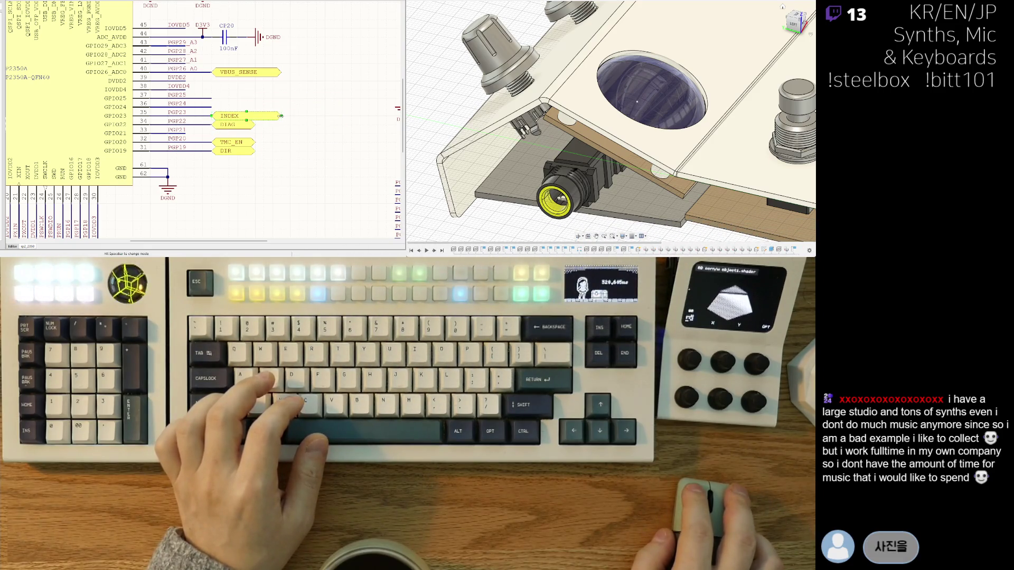
left_click(282, 119)
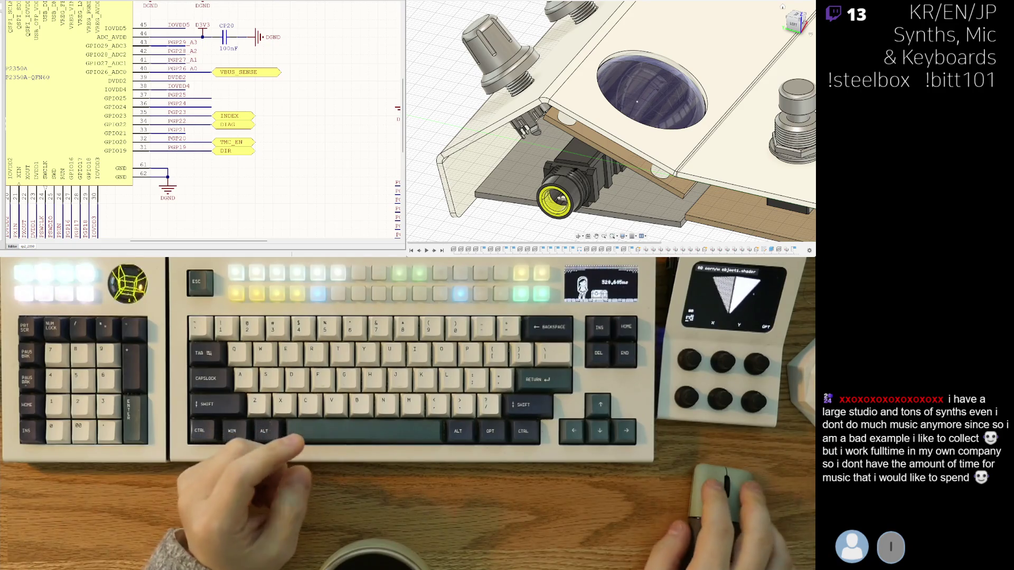
scroll(216, 186, "left", 3, "shift")
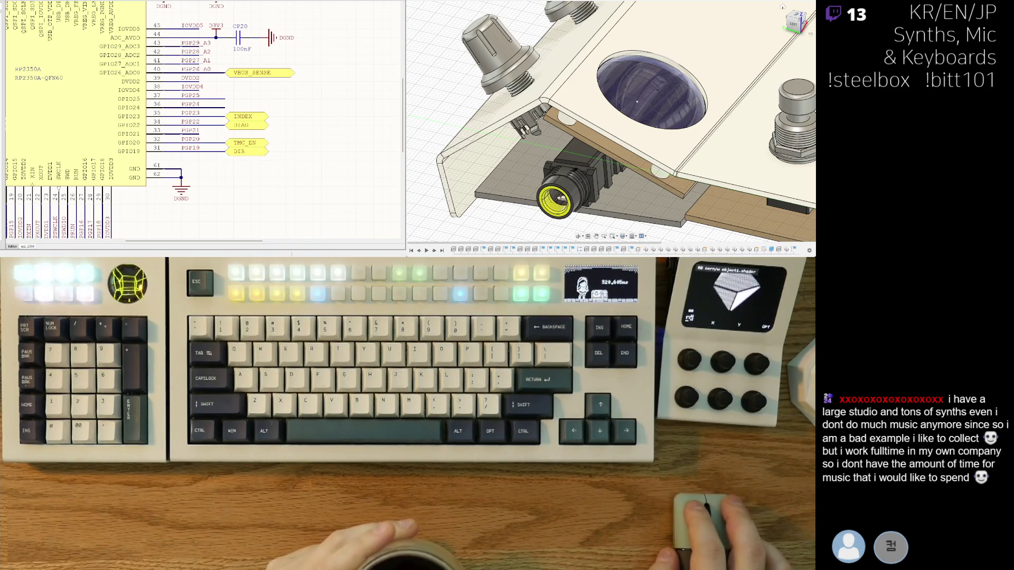
Box-select the SDA1 and SCL1 labels and shift them from GPIO2/GPIO3 to GPIO4/GPIO5.
middle_click_drag(184, 108, 190, 115)
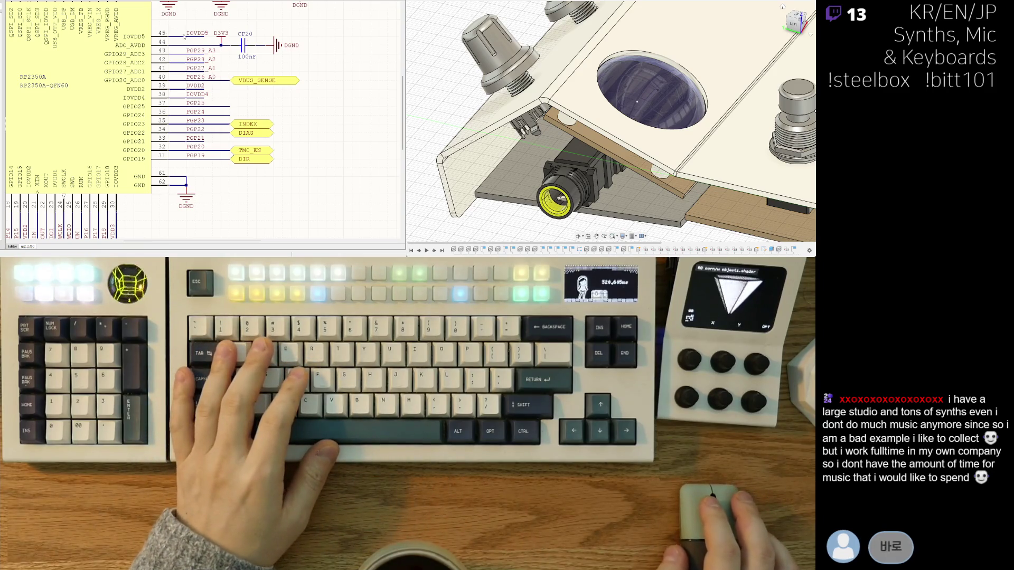
scroll(34, 104, "left", 5, "shift")
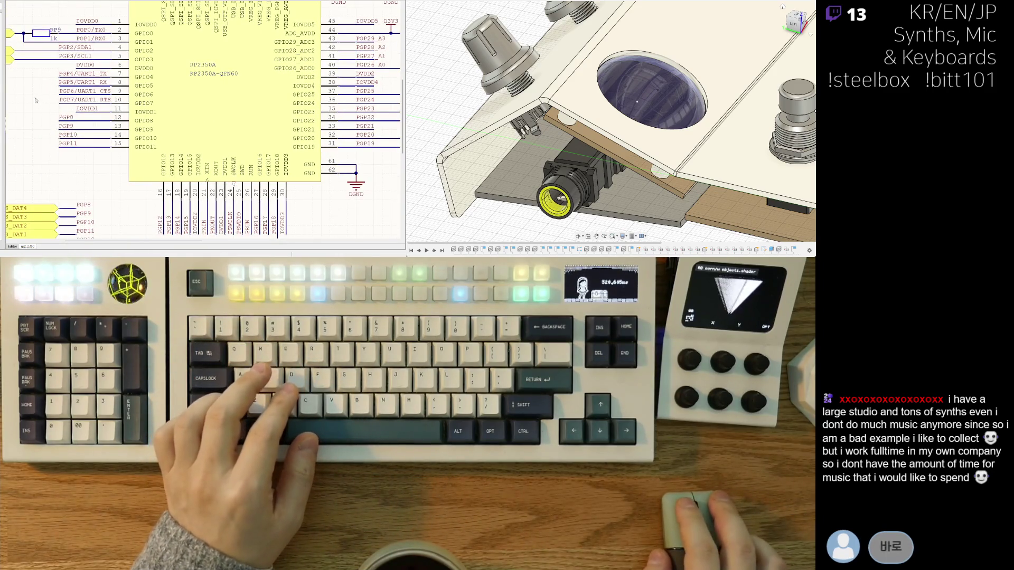
right_click_drag(36, 100, 91, 143)
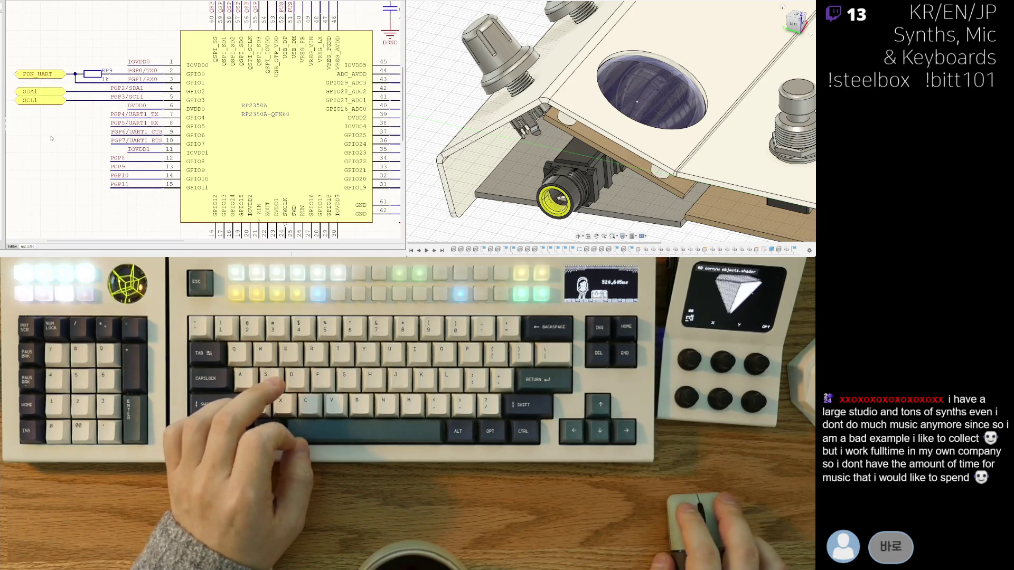
right_click_drag(71, 137, 103, 144)
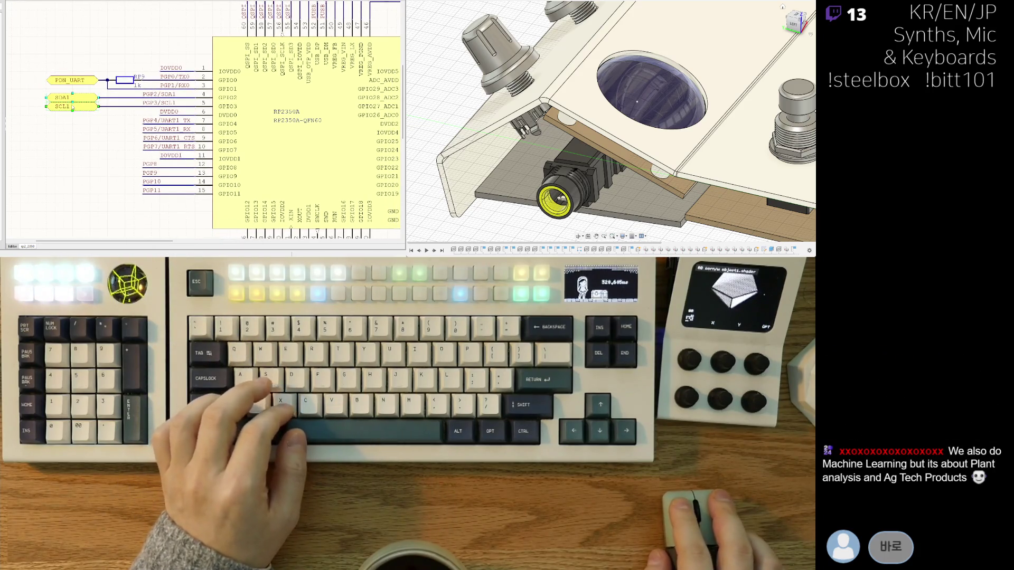
key("ctrl+x")
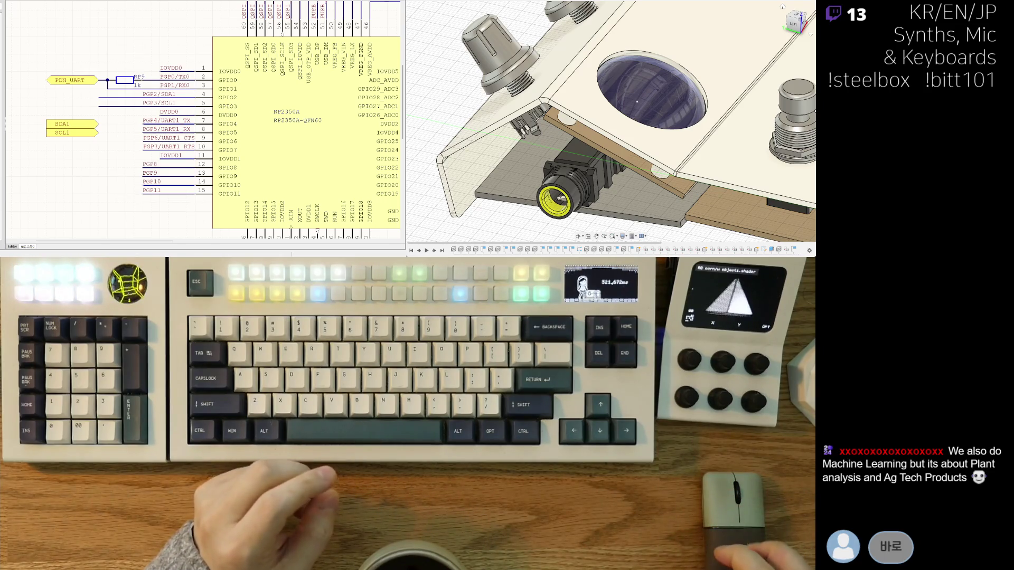
scroll(145, 126, "up", 2, "ctrl")
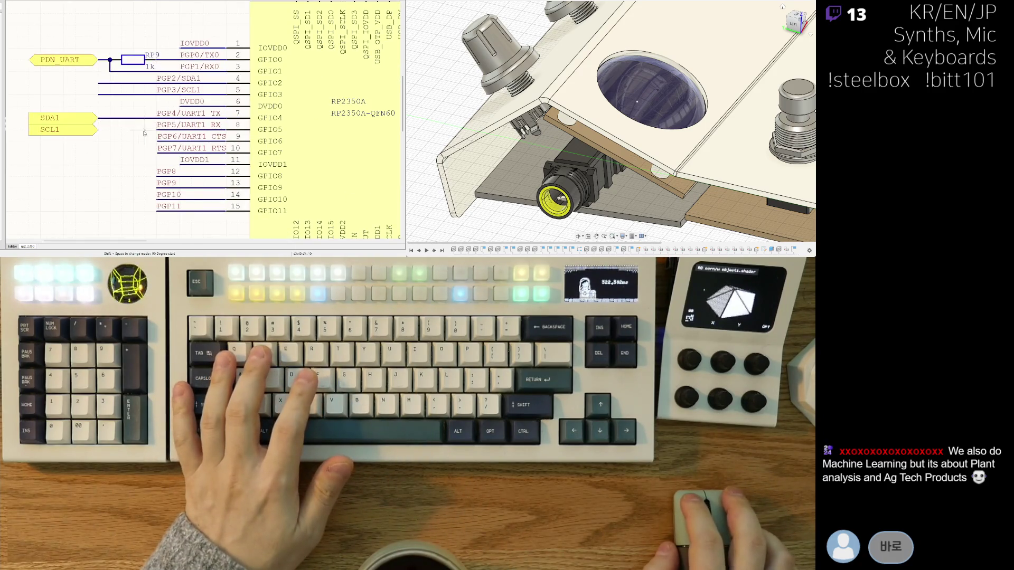
scroll(143, 142, "right", 1, "shift")
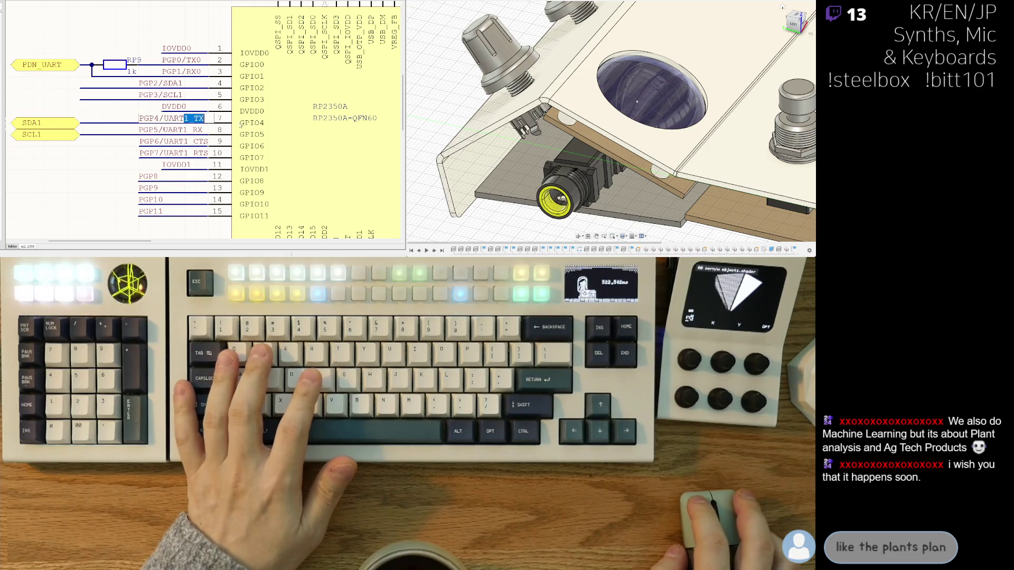
Rename the PGP4 pin net label from UART1_TX to PGP4/SDA0.
key("BackSpace")
key("BackSpace")
key("BackSpace")
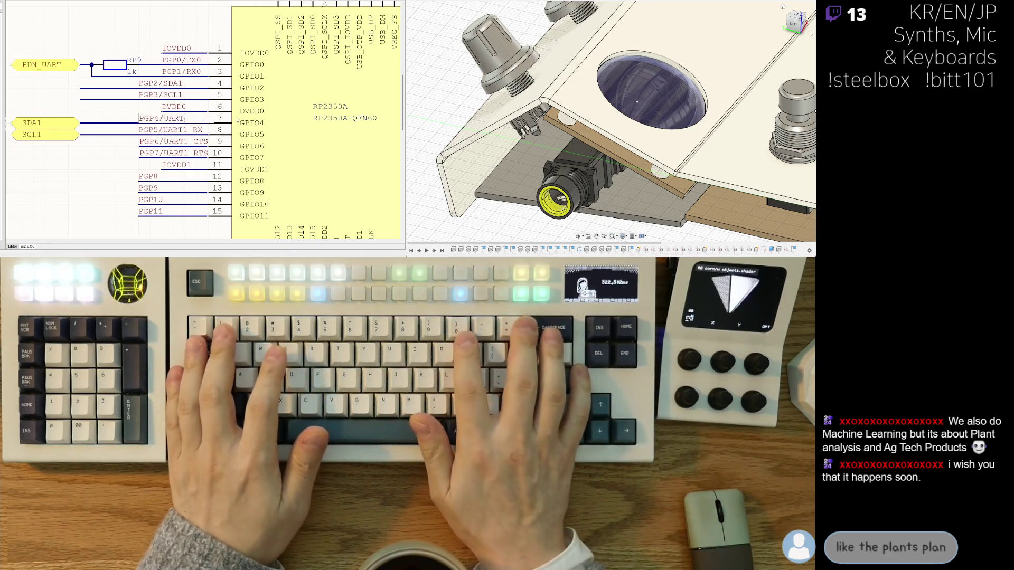
key("BackSpace")
type("SDA0")
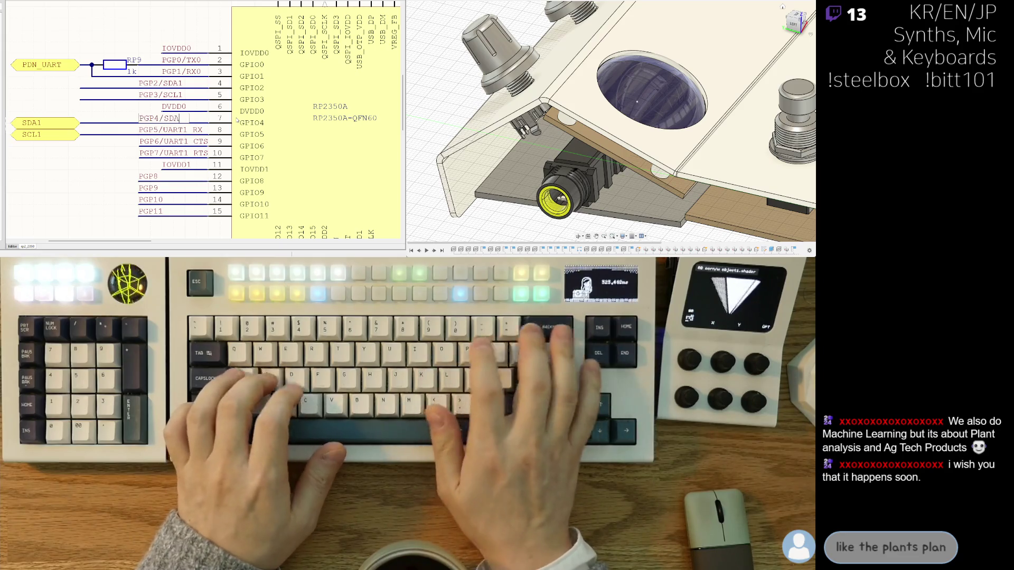
key("Return")
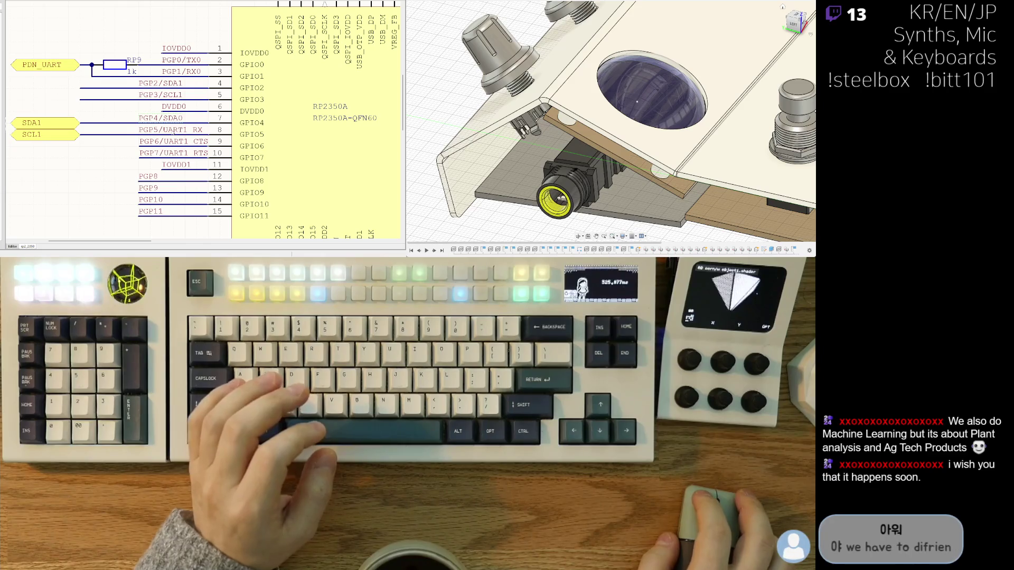
Rename the PGP5/UART1_RX net label to PGP5/SCL0.
left_click(171, 129)
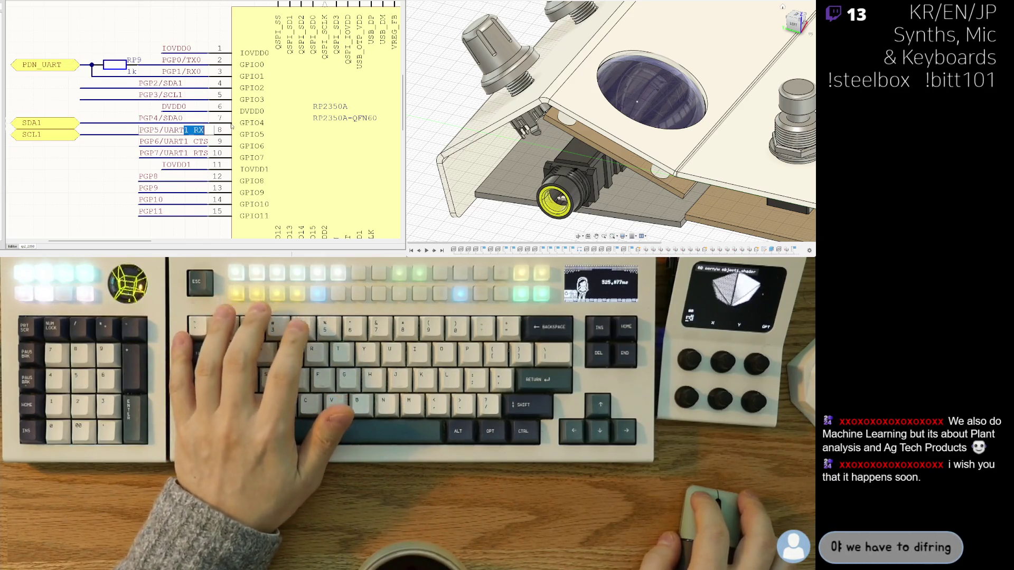
type("PGP5/SCL0")
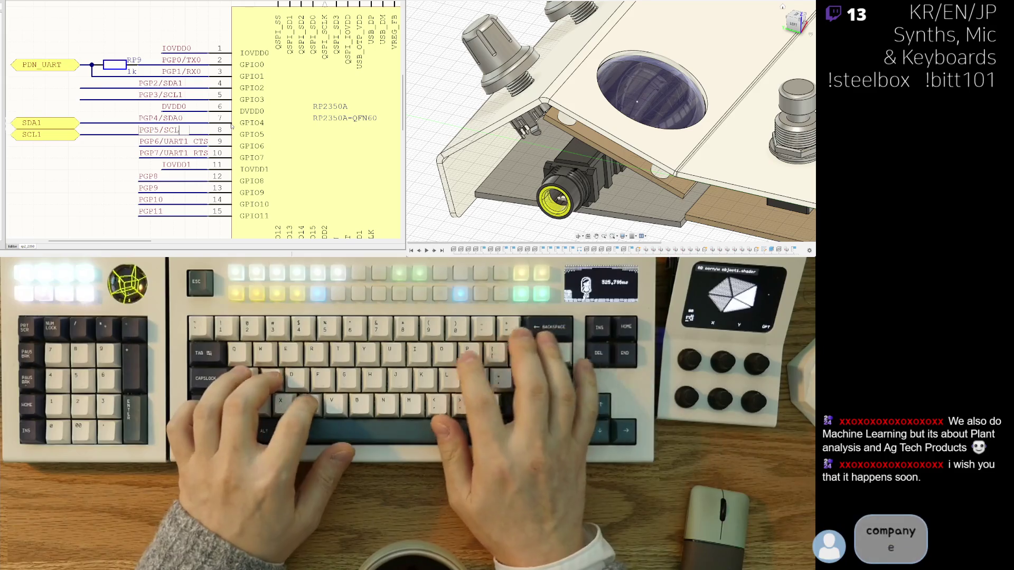
key("Return")
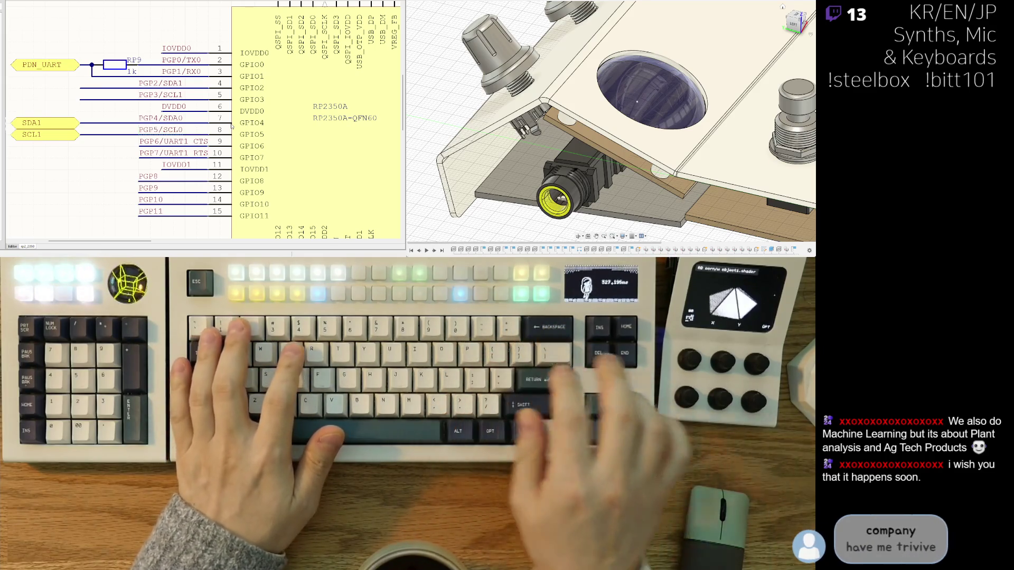
left_click(44, 138)
middle_click_drag(62, 126, 121, 122)
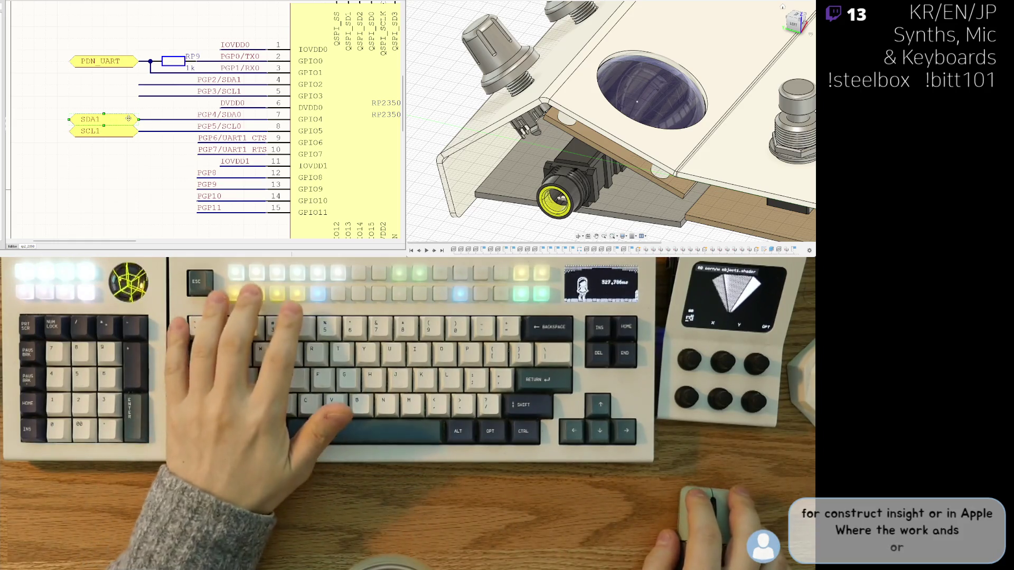
Rename the SDA1 port to SDA0.
key("F2")
key("BackSpace")
type("0")
key("Return")
Rename the SCL1 port to SCL0.
left_click(125, 130)
key("F2")
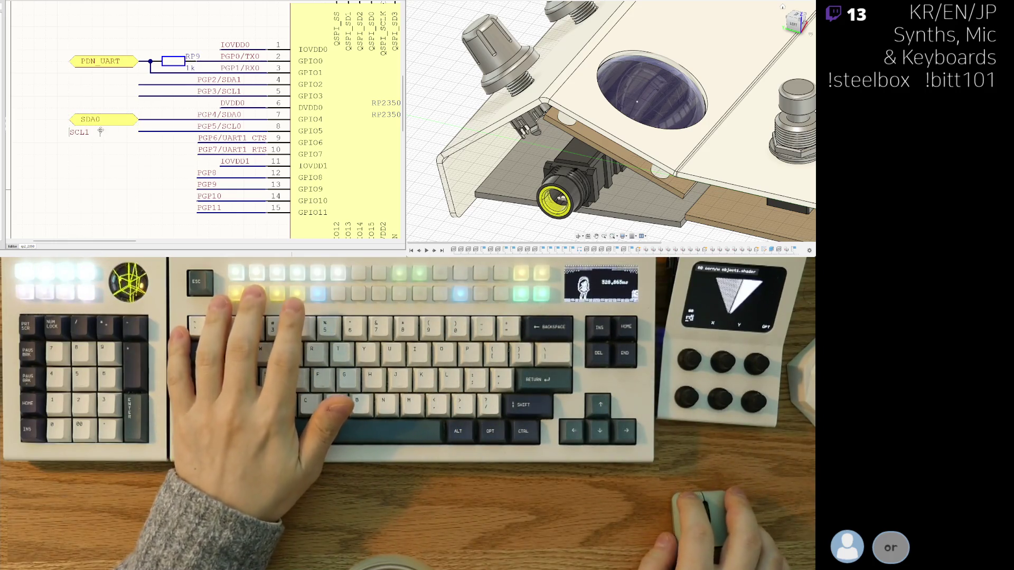
key("BackSpace")
type("0")
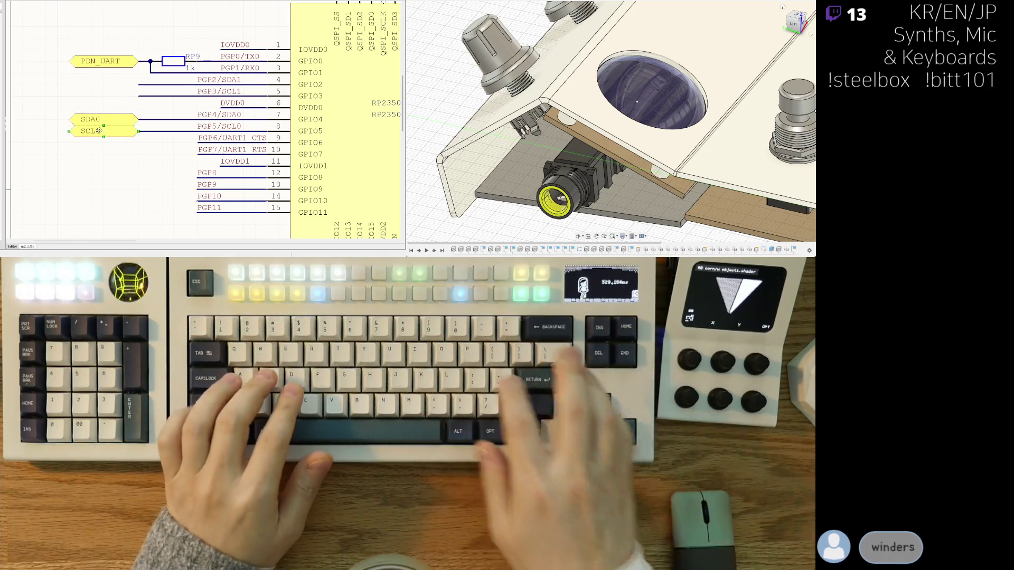
key("Return")
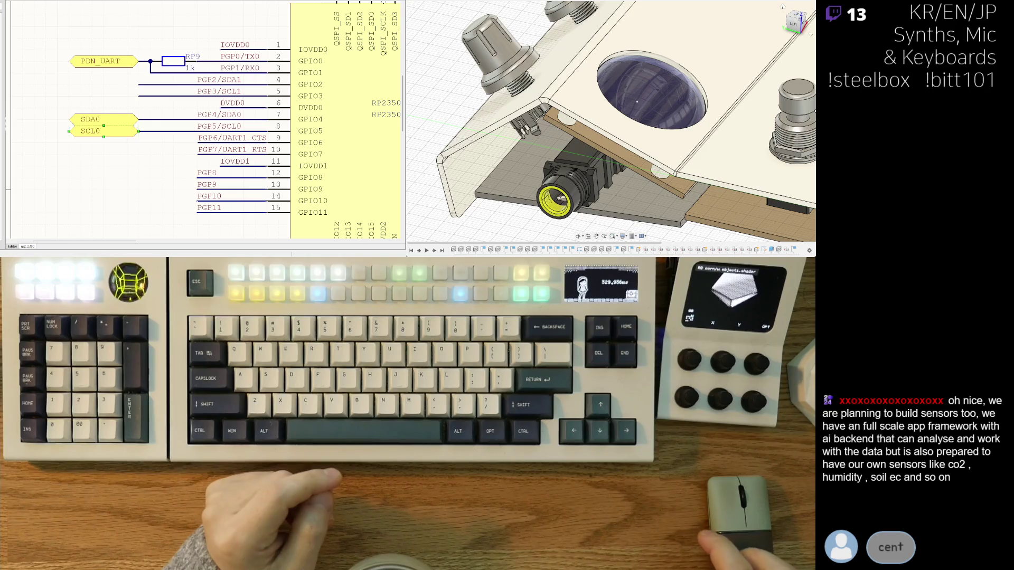
Drag the left ends of the PDN_UART and SDA0 ports in toward their wires.
right_click_drag(131, 134, 120, 145)
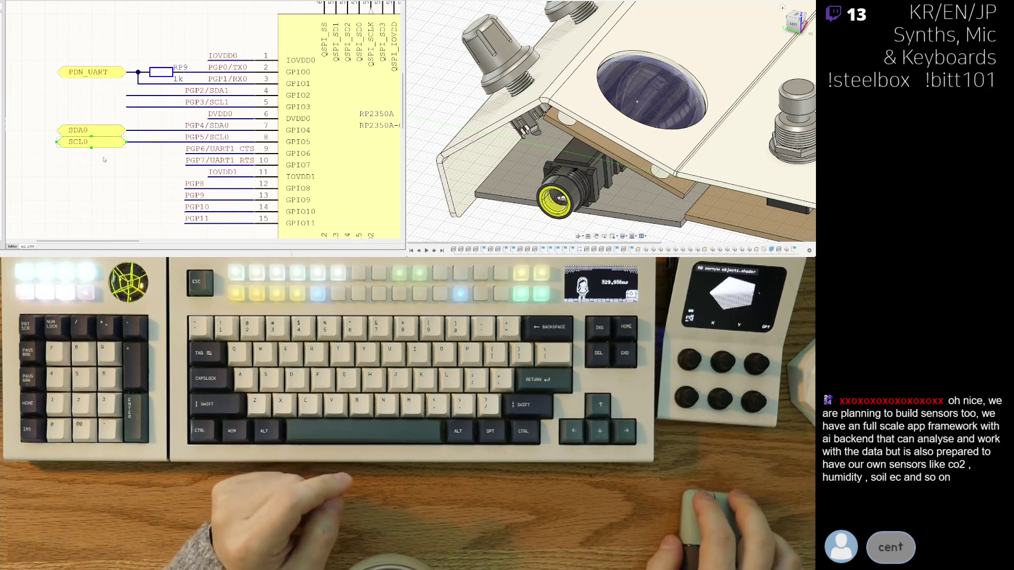
scroll(116, 126, "down", 2)
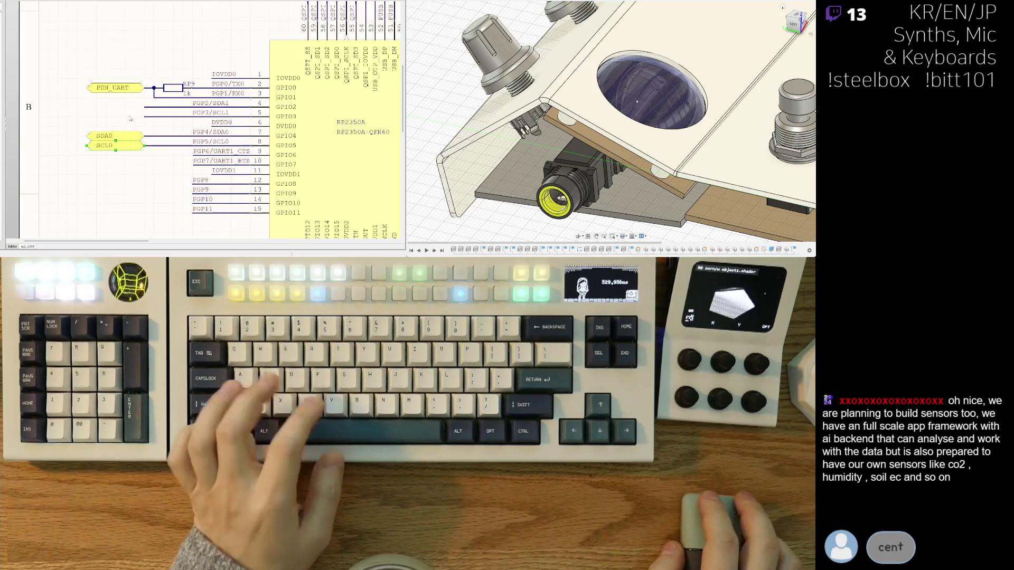
left_click(107, 88)
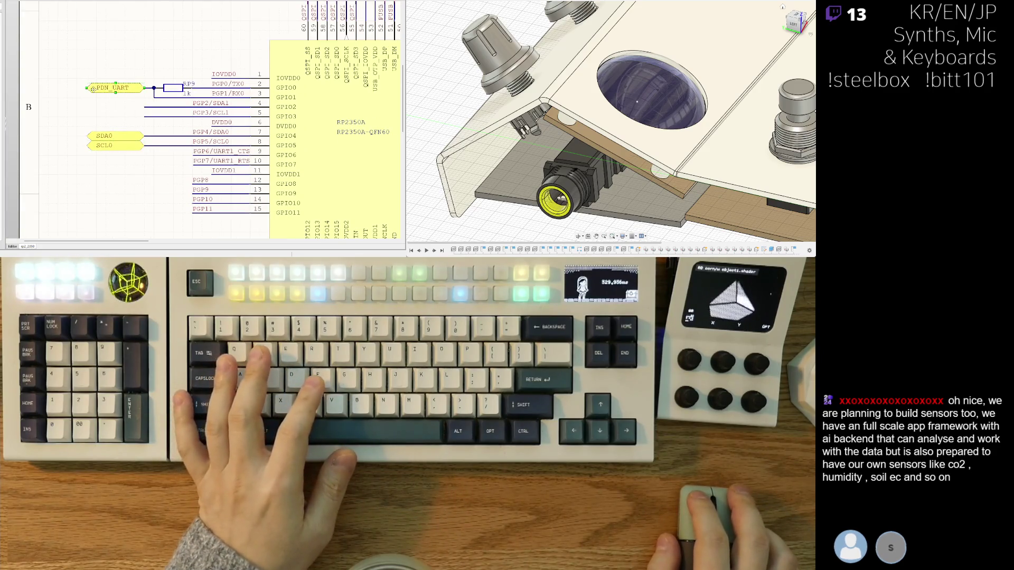
left_click_drag(87, 88, 96, 88)
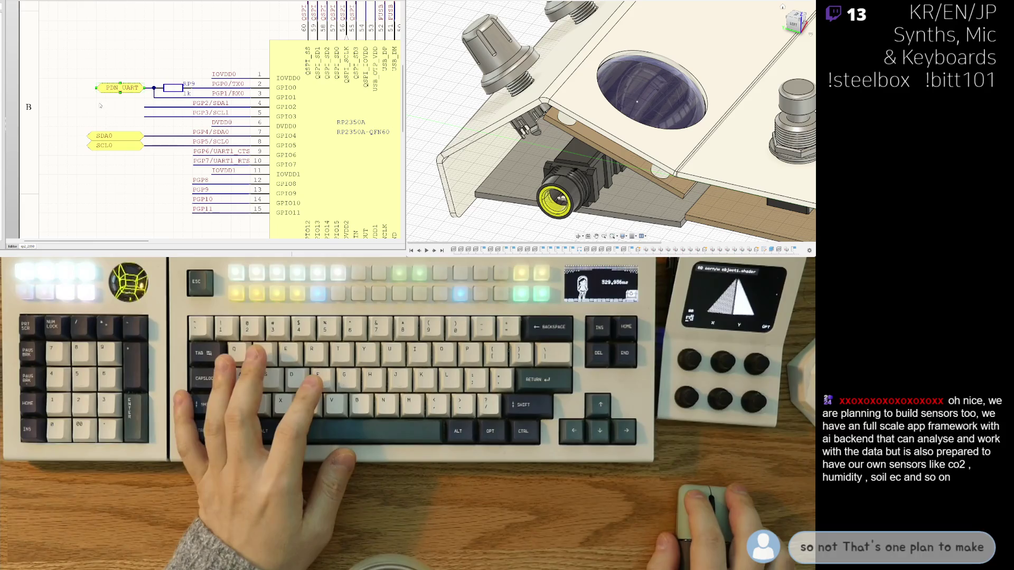
left_click(94, 146)
left_click_drag(88, 137, 97, 146)
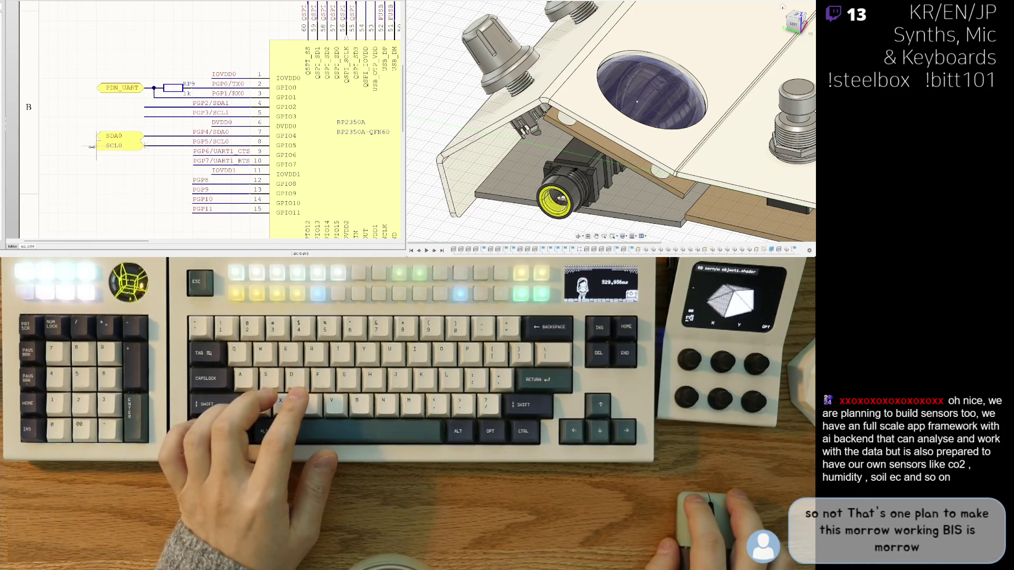
Reposition the VBUS_SENSE label slightly to the left.
right_click_drag(136, 182, 138, 150)
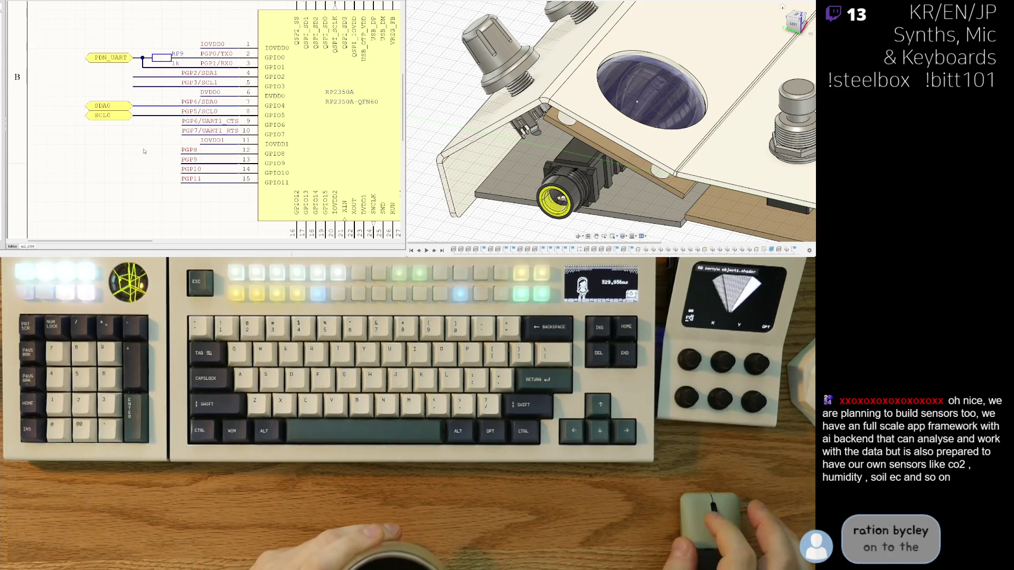
scroll(92, 154, "down", 3)
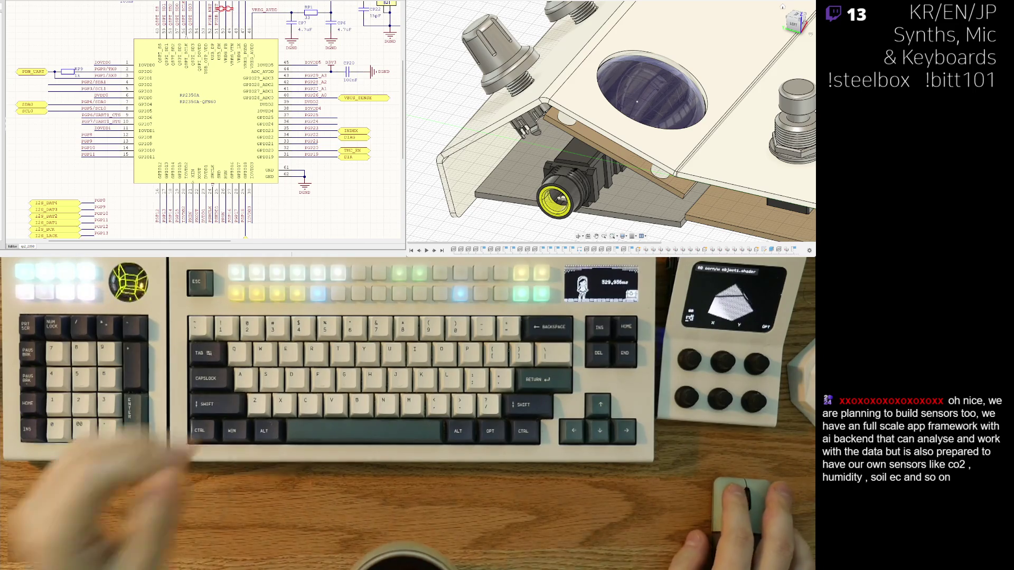
right_click_drag(274, 137, 242, 141)
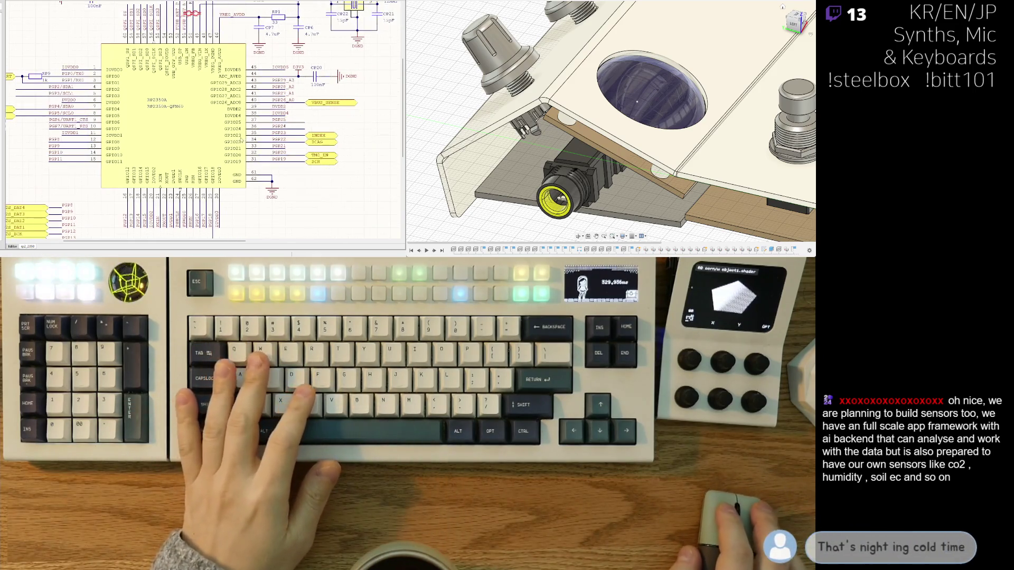
left_click(355, 103)
left_click(346, 102)
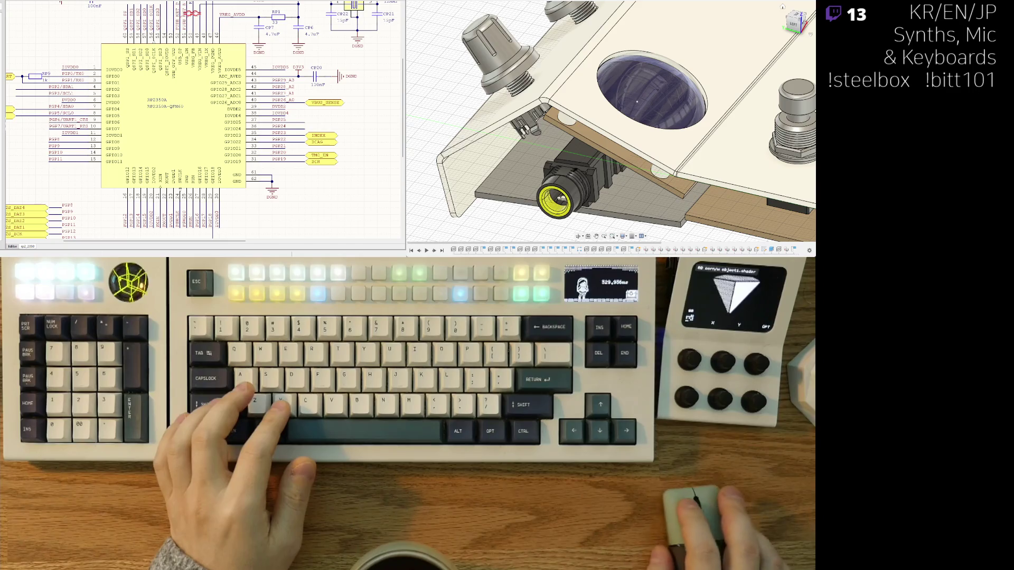
Name the copied net label MS2 below the RP2350A.
middle_click_drag(295, 164, 290, 165)
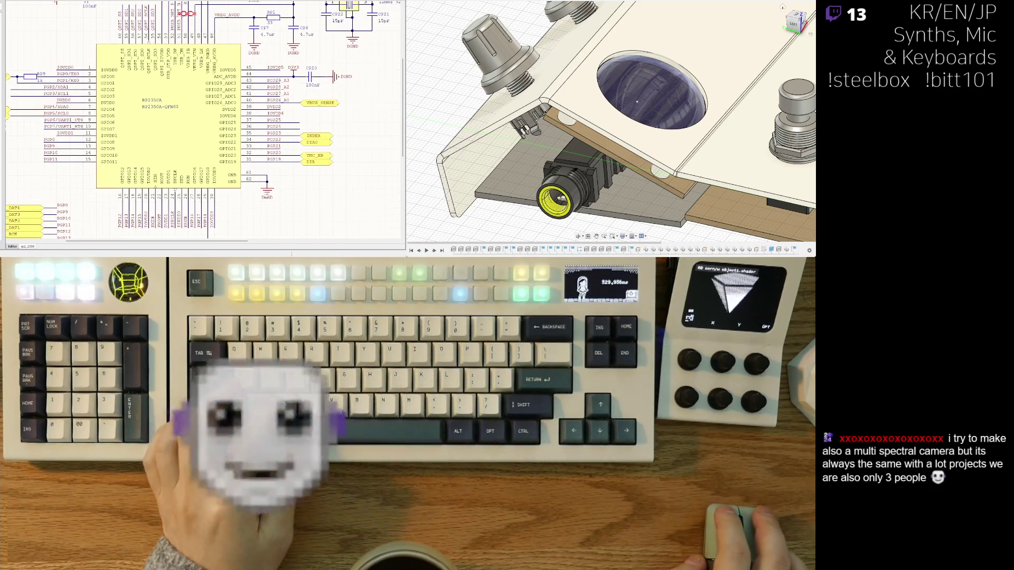
scroll(302, 168, "up", 3)
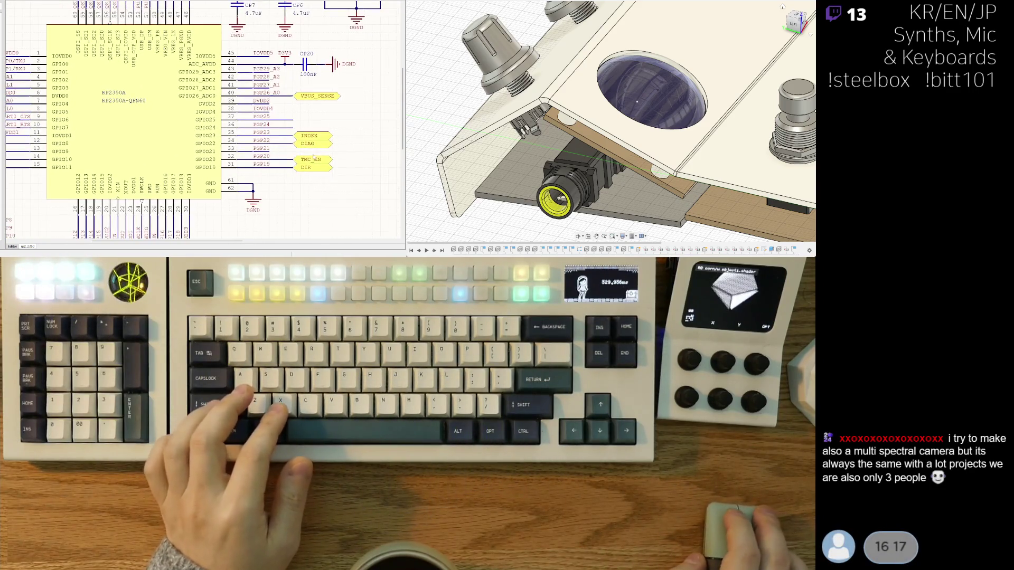
middle_click_drag(313, 172, 336, 114)
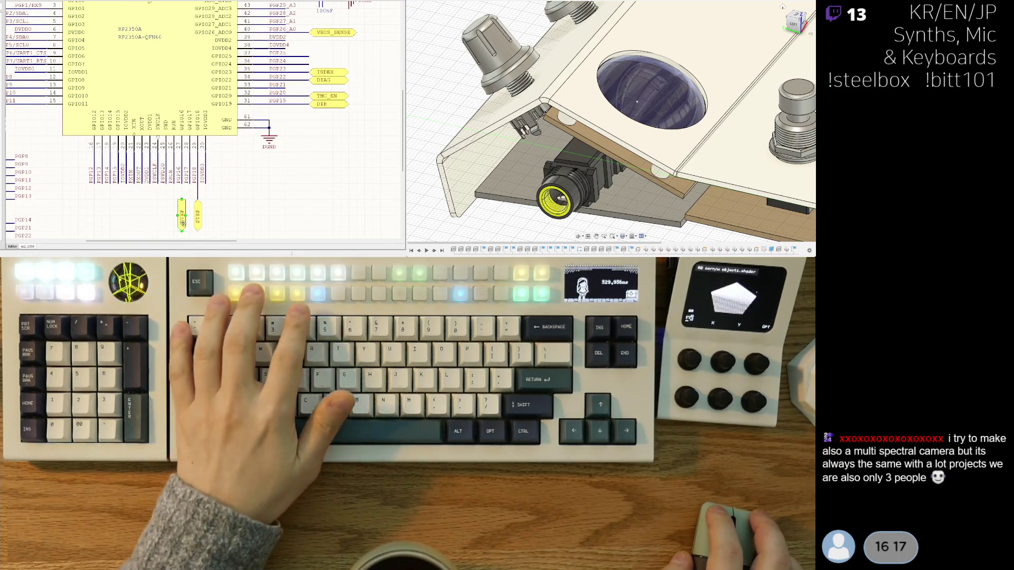
key("Tab")
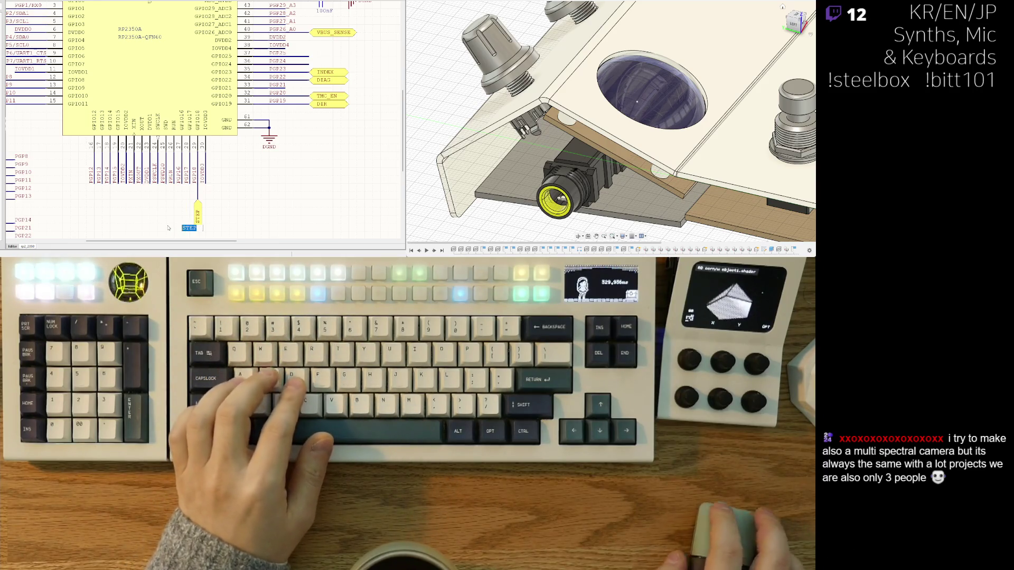
type("MS2")
key("Return")
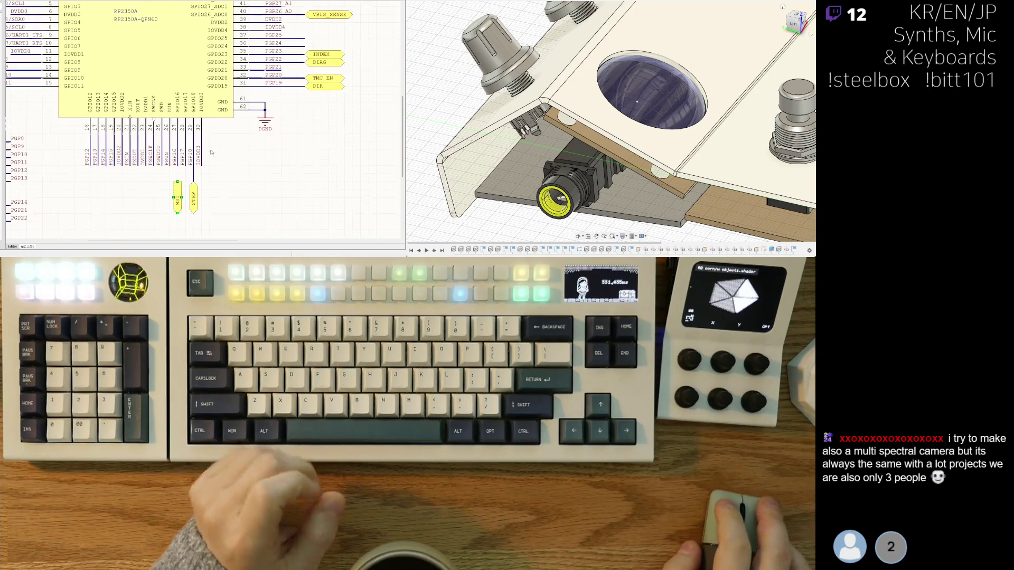
Place the MS2 label between MS1 and STEP and begin drawing a wire.
scroll(181, 207, "down", 1)
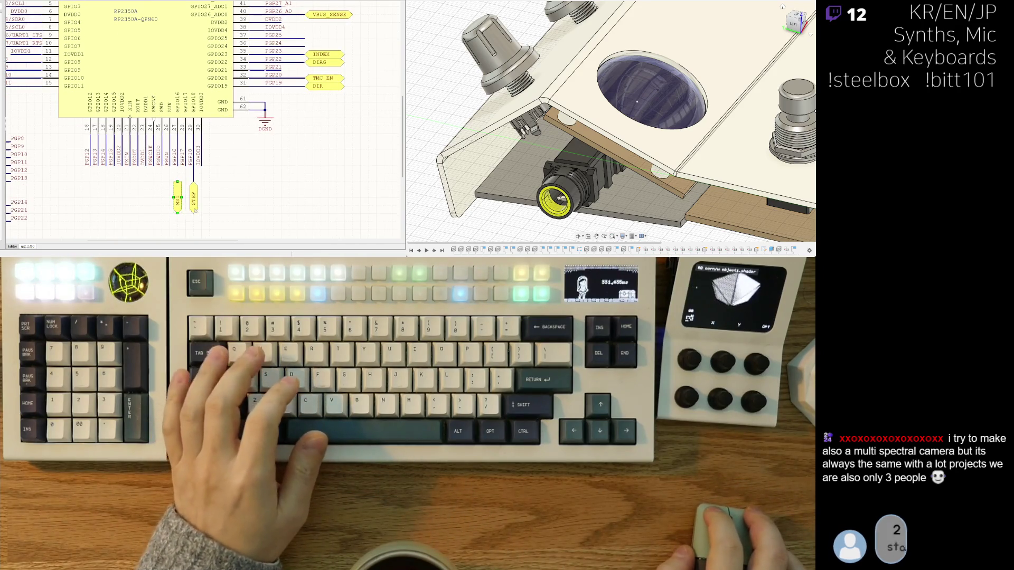
key("p")
key("w")
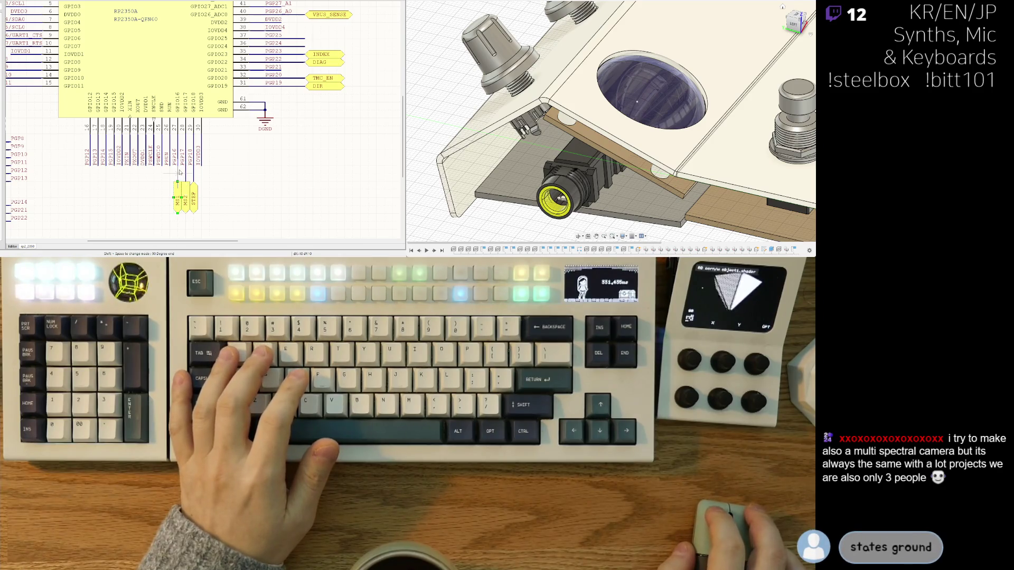
left_click(180, 172)
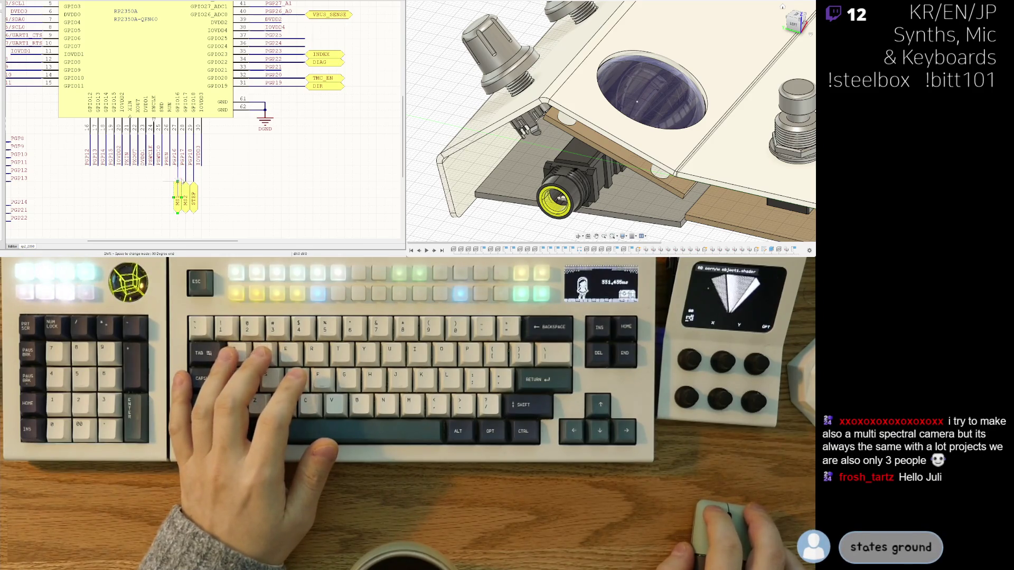
scroll(239, 151, "down", 2, "ctrl")
right_click_drag(239, 150, 233, 163)
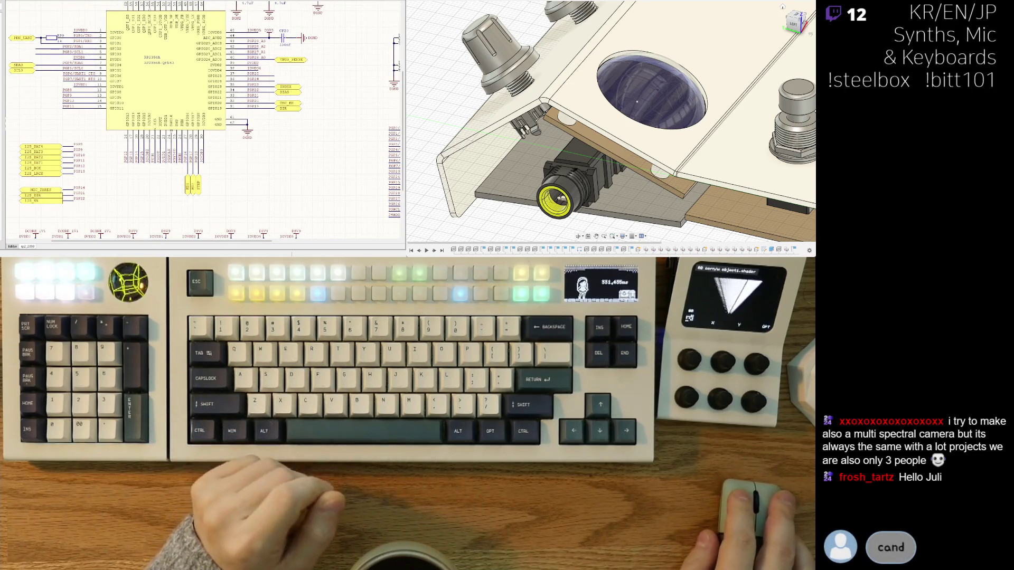
Type 'Hello frush thered answis until las', then pan to review the capacitor row and right-side labels.
type("Hello frush thered")
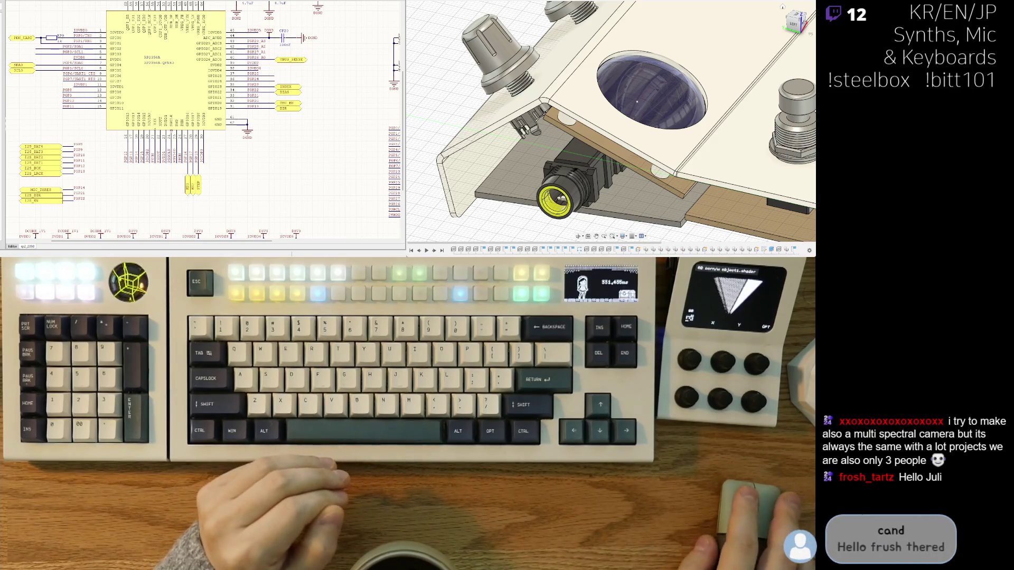
type(" answis until las")
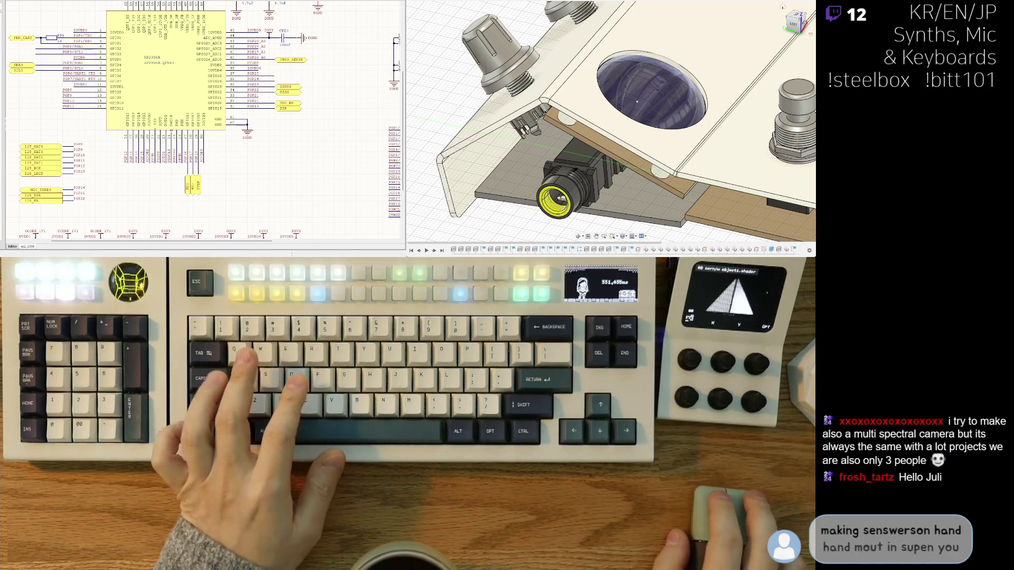
scroll(147, 186, "right", 2)
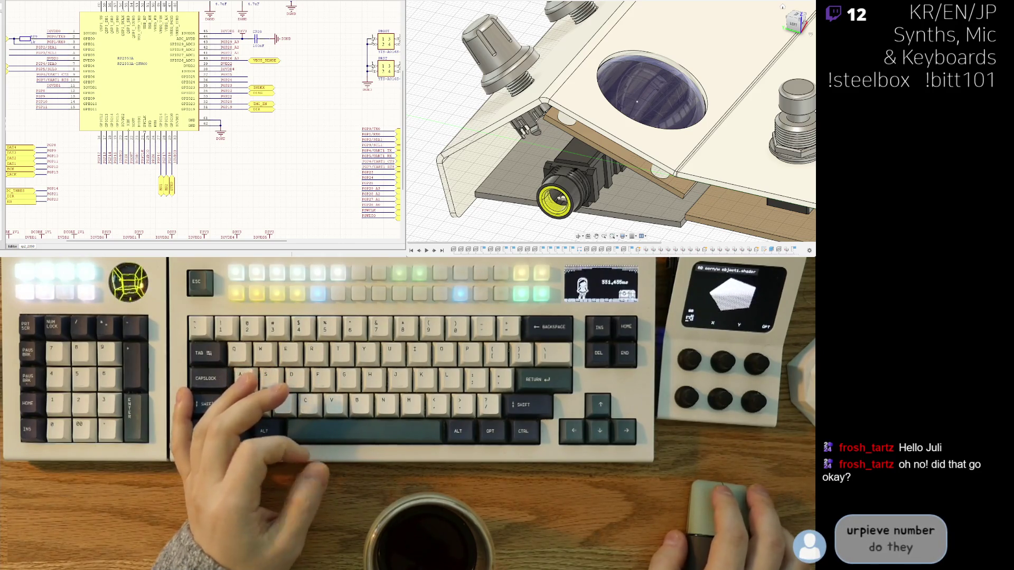
right_click_drag(167, 195, 200, 174)
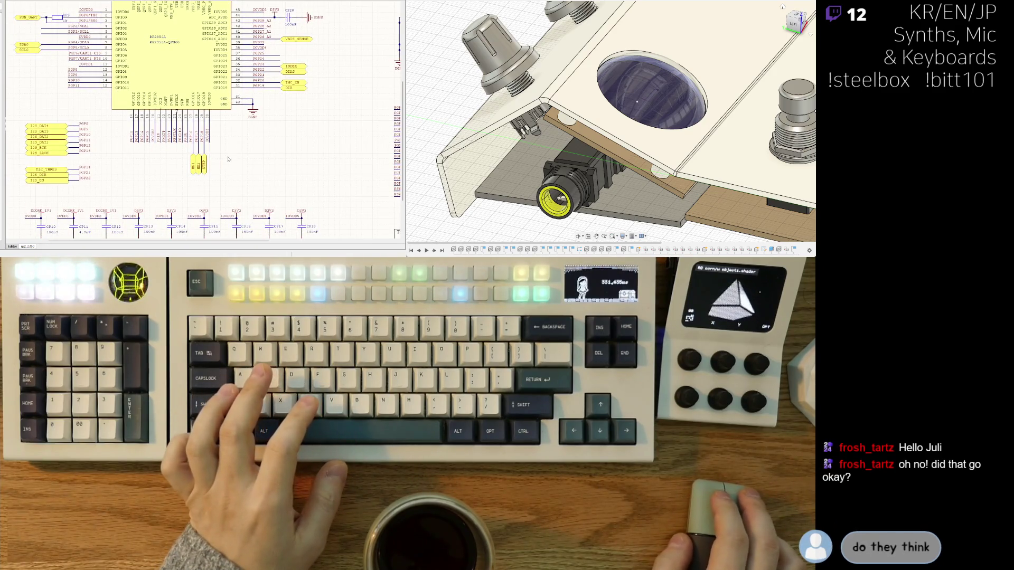
scroll(228, 158, "up", 3, "ctrl")
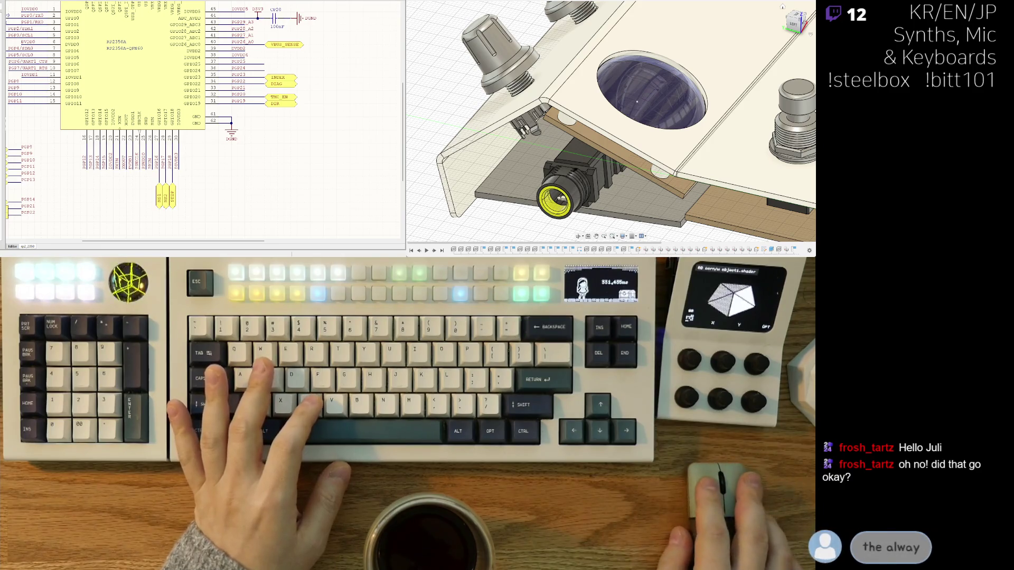
right_click_drag(218, 207, 269, 193)
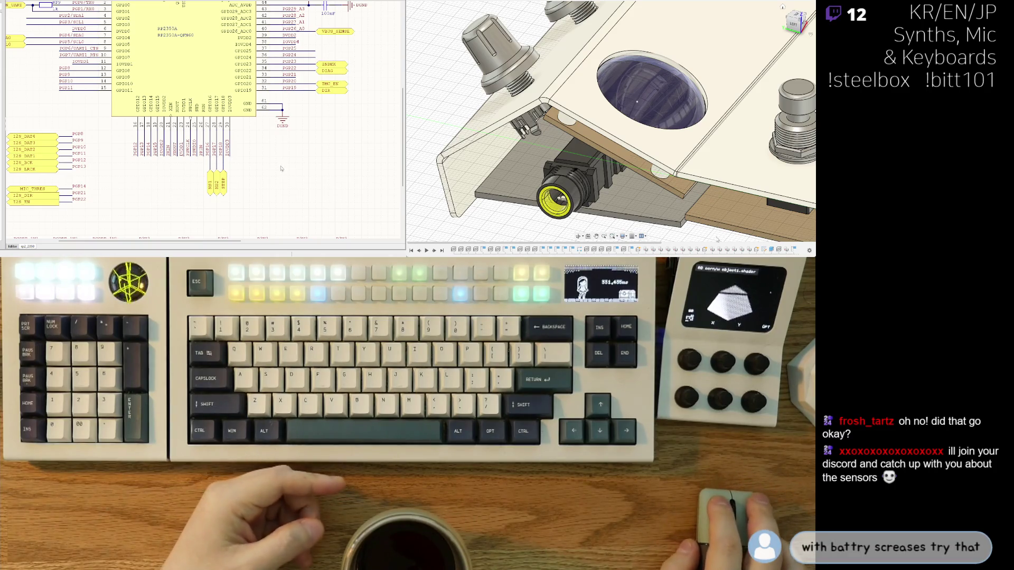
scroll(264, 171, "down", 1)
scroll(214, 182, "right", 1, "shift")
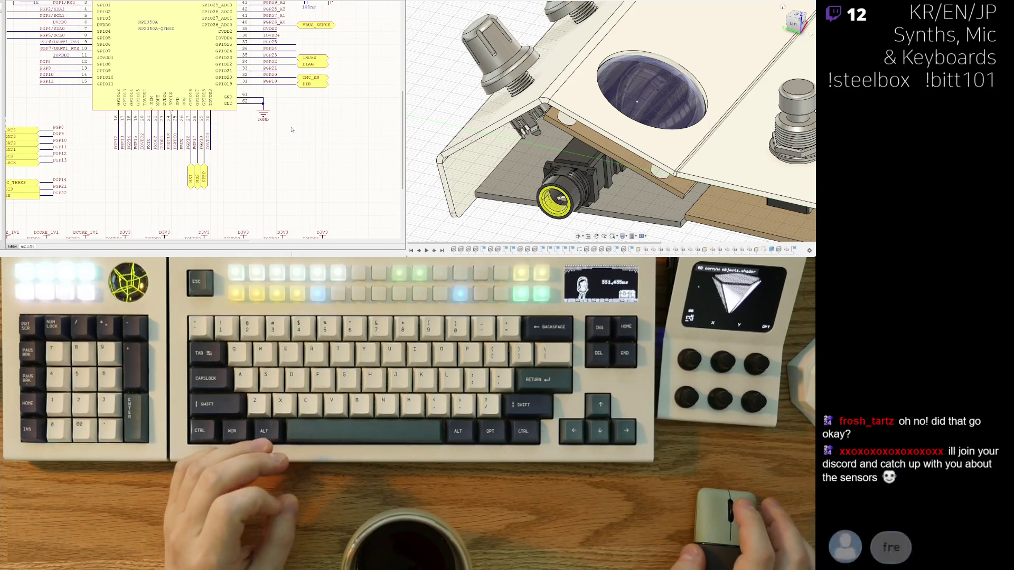
middle_click_drag(316, 73, 288, 108)
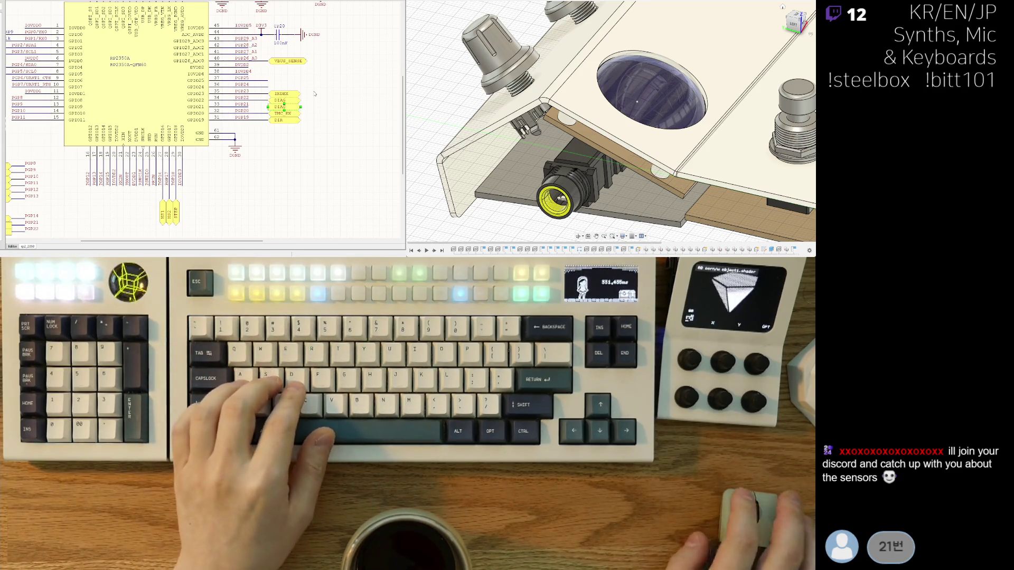
Rename the duplicate DIAG net label on the right side to SPREAD.
type("SPREA")
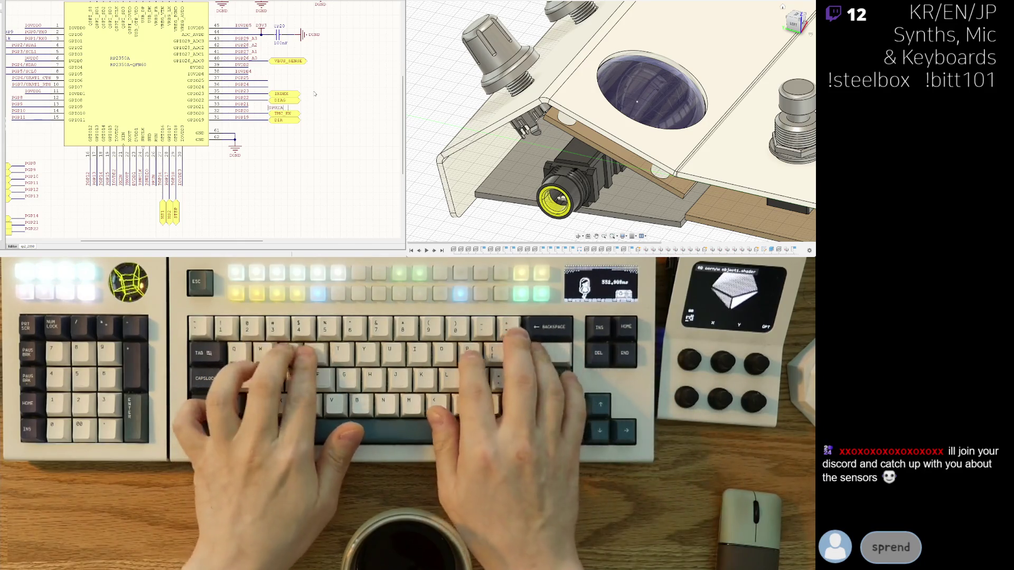
type("D")
key("Return")
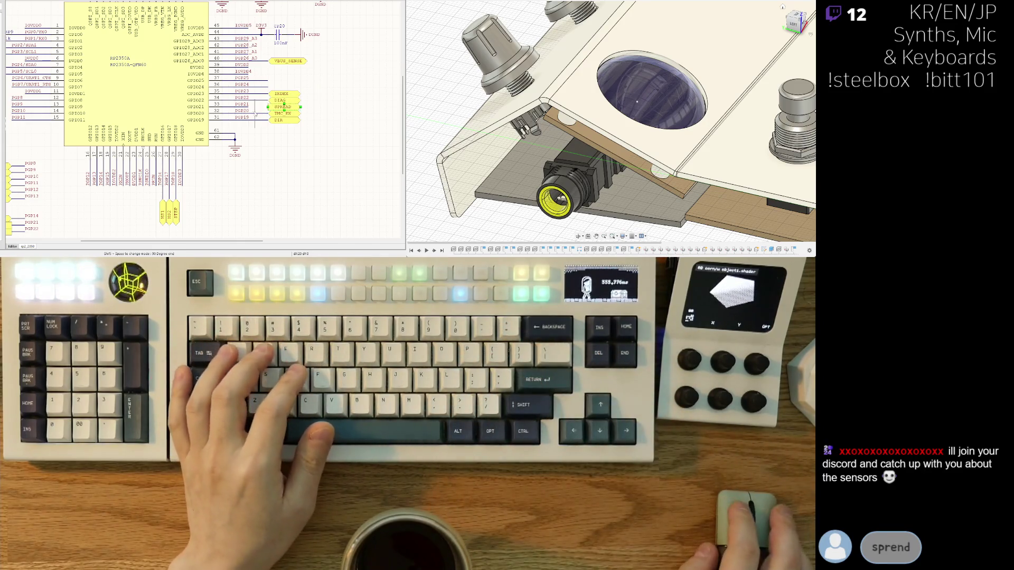
left_click(275, 166)
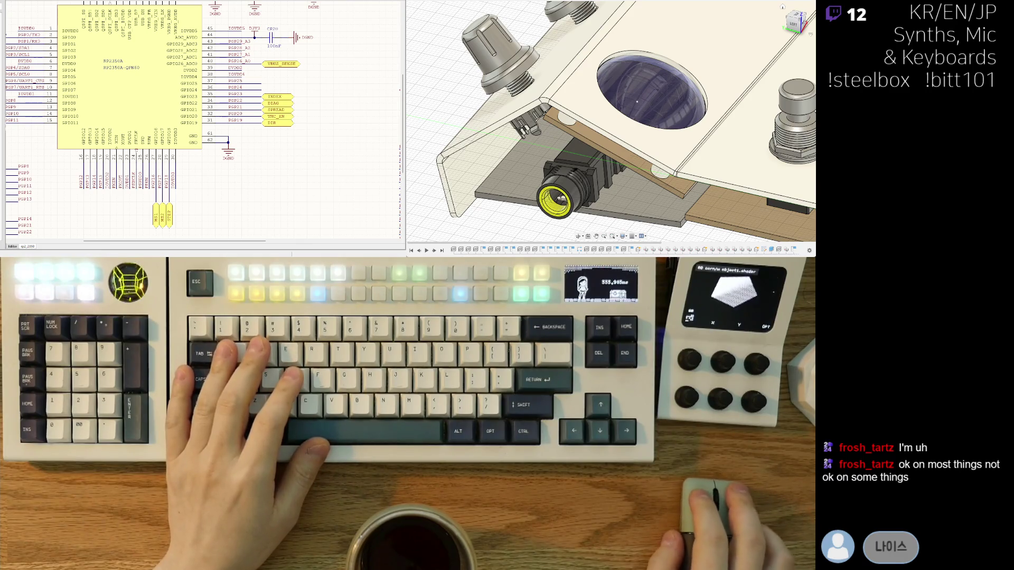
right_click_drag(29, 122, 166, 132)
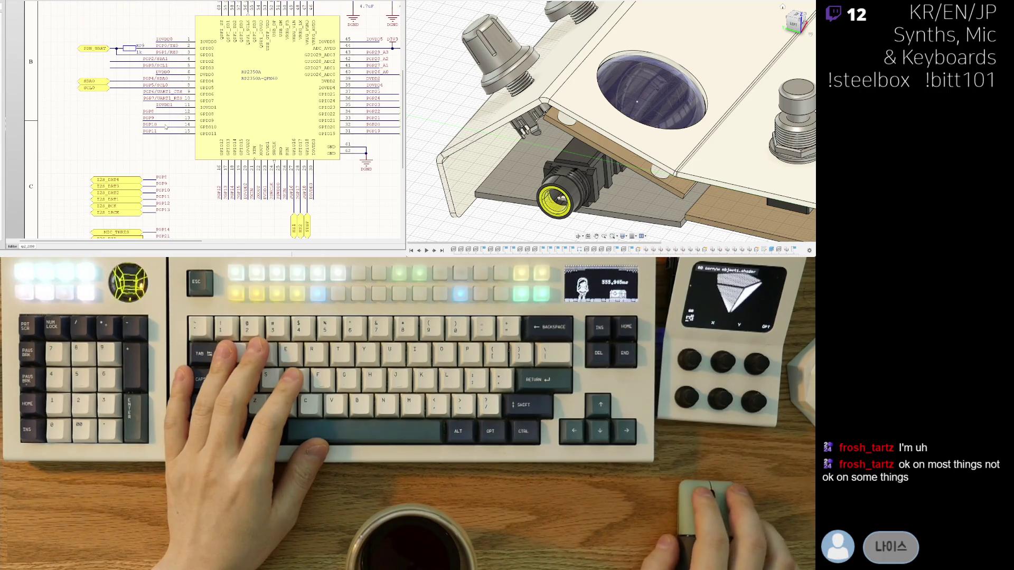
scroll(141, 78, "up", 2, "ctrl")
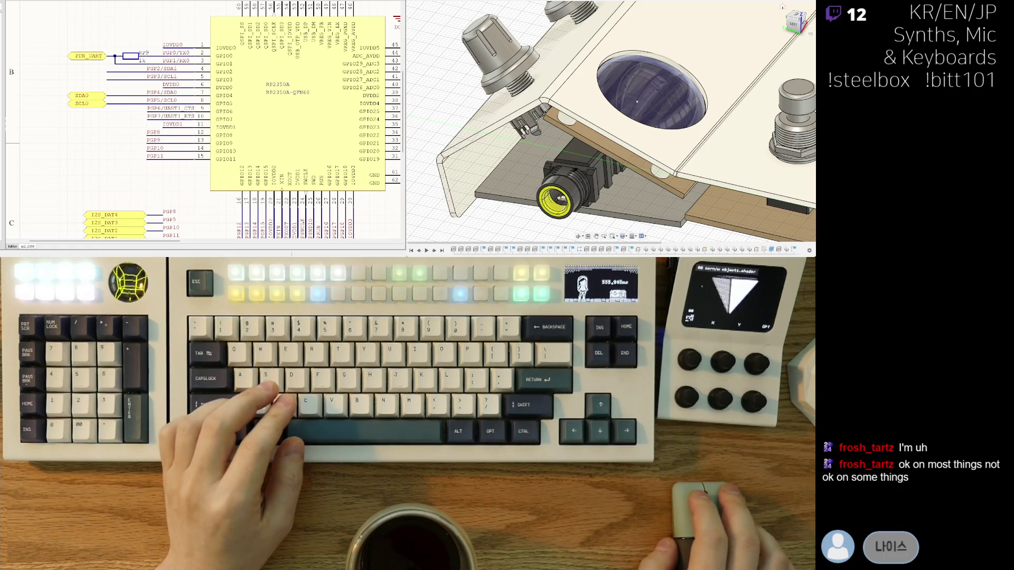
right_click_drag(264, 137, 93, 117)
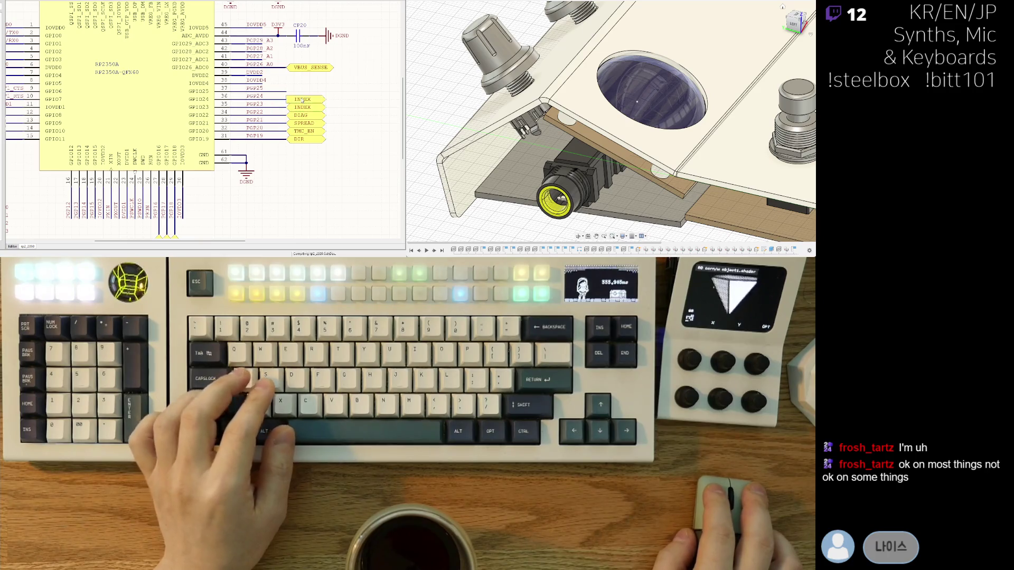
Rename the top INDEX net label to PG.
left_click(302, 100)
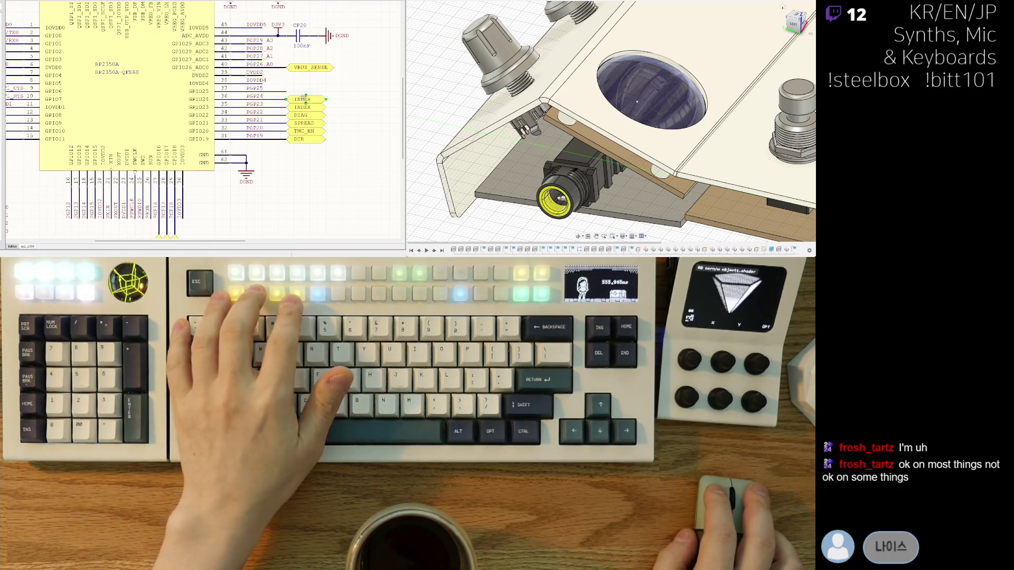
type("PG")
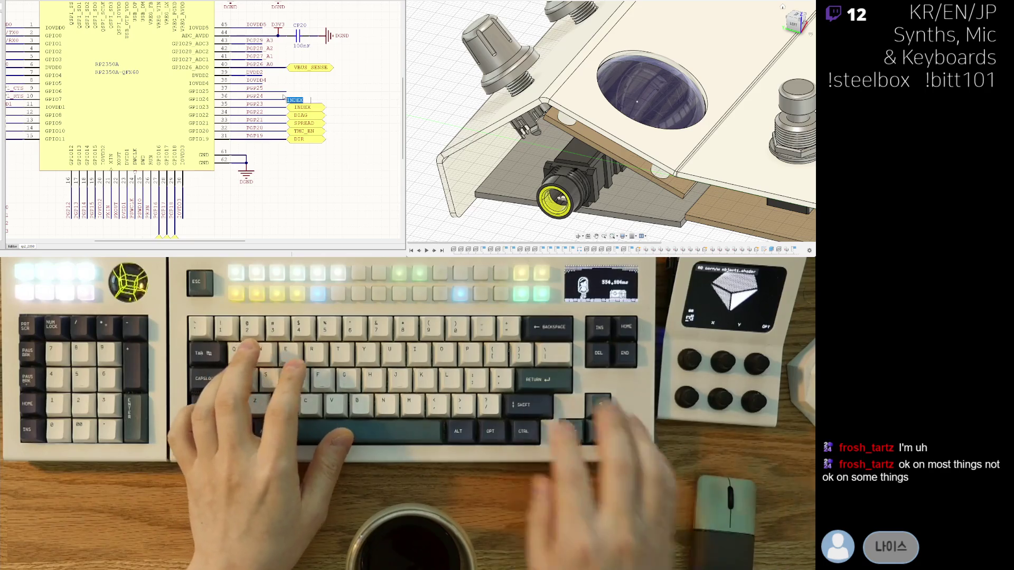
key("Return")
scroll(258, 125, "right", 3)
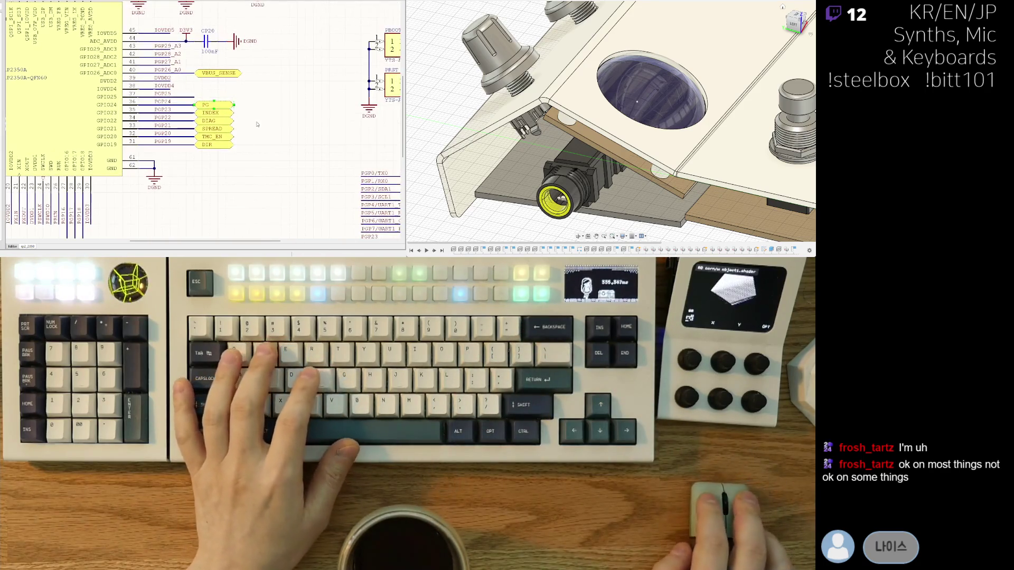
Add a 'PD Trigger' text note beside the PG label.
key("p")
key("n")
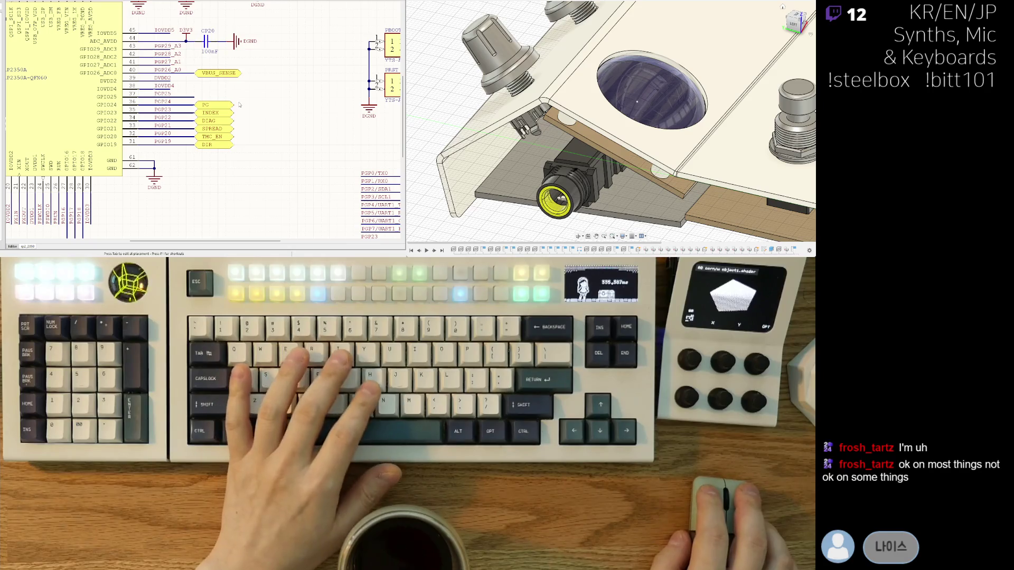
left_click(239, 105)
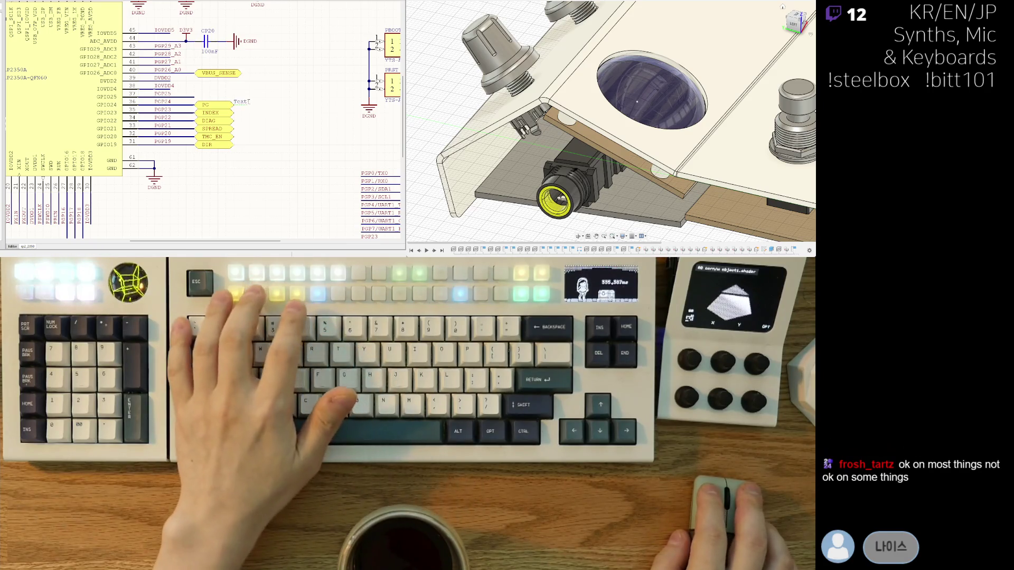
type("PD Trigger")
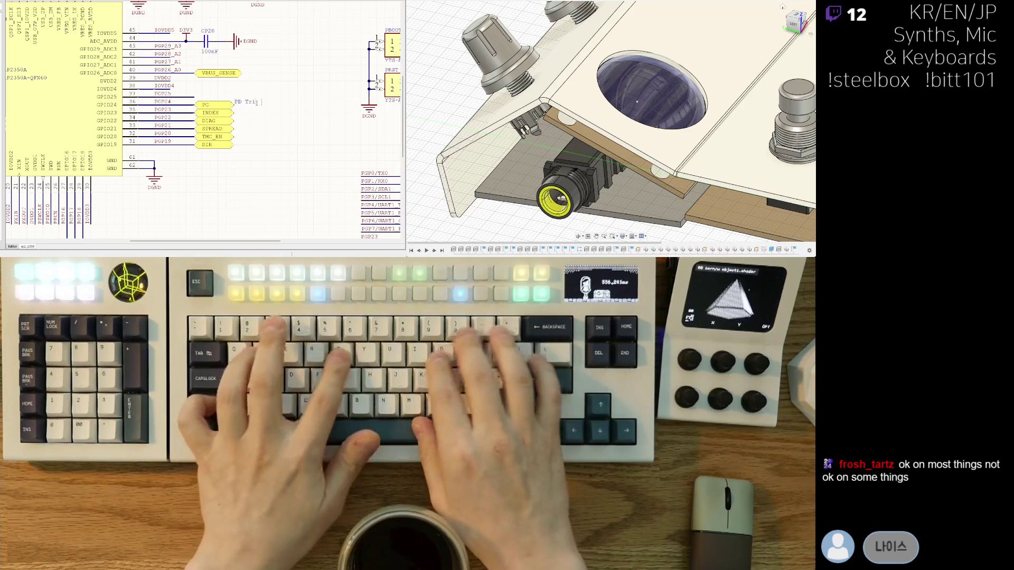
key("Return")
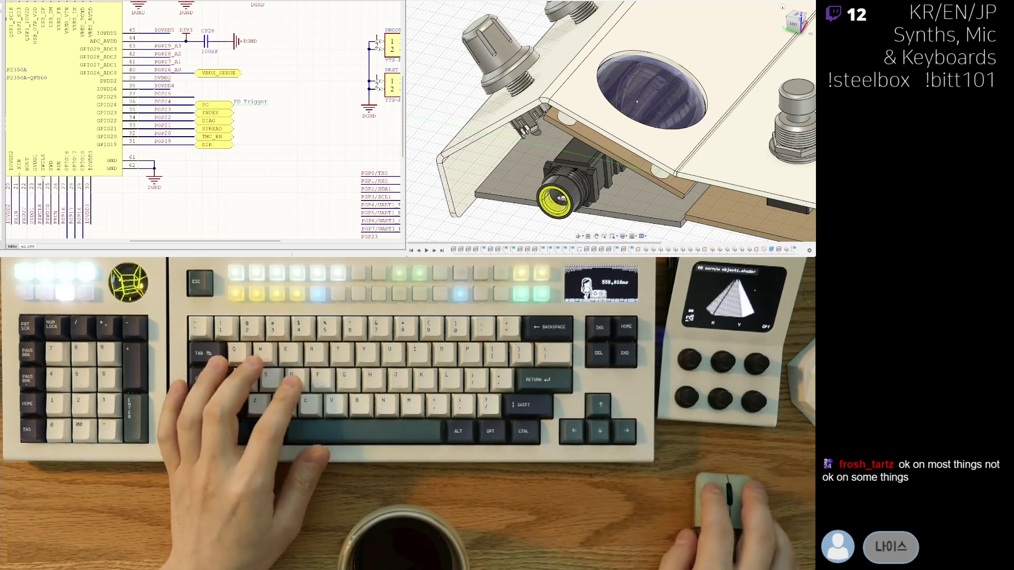
middle_click_drag(276, 118, 273, 121)
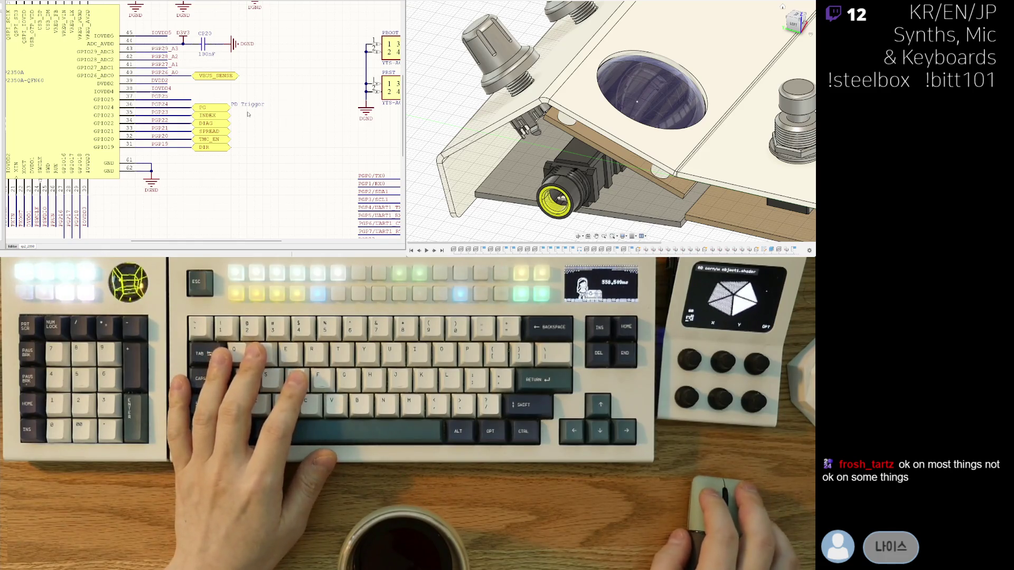
right_click_drag(81, 146, 236, 66)
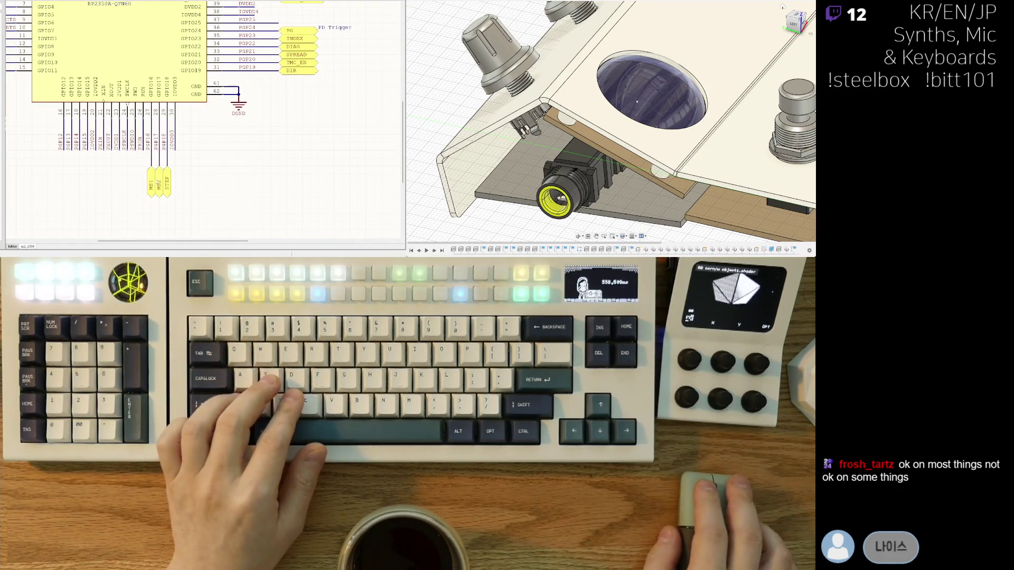
Copy the MS1 port and rename the copies as CFG1, CFG2 and CFG3 on the bottom GPIO pins.
left_click(151, 185)
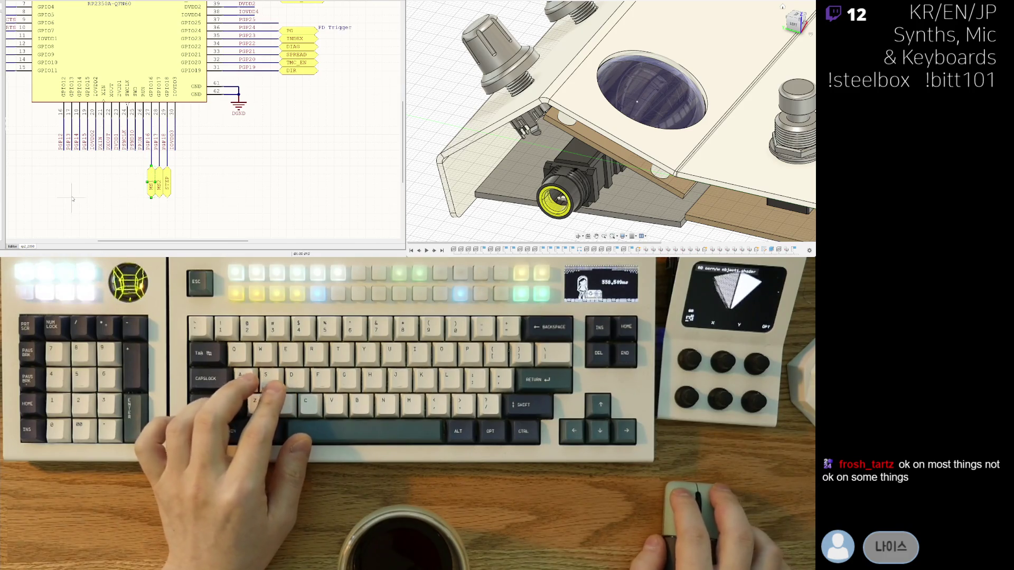
type("MS2")
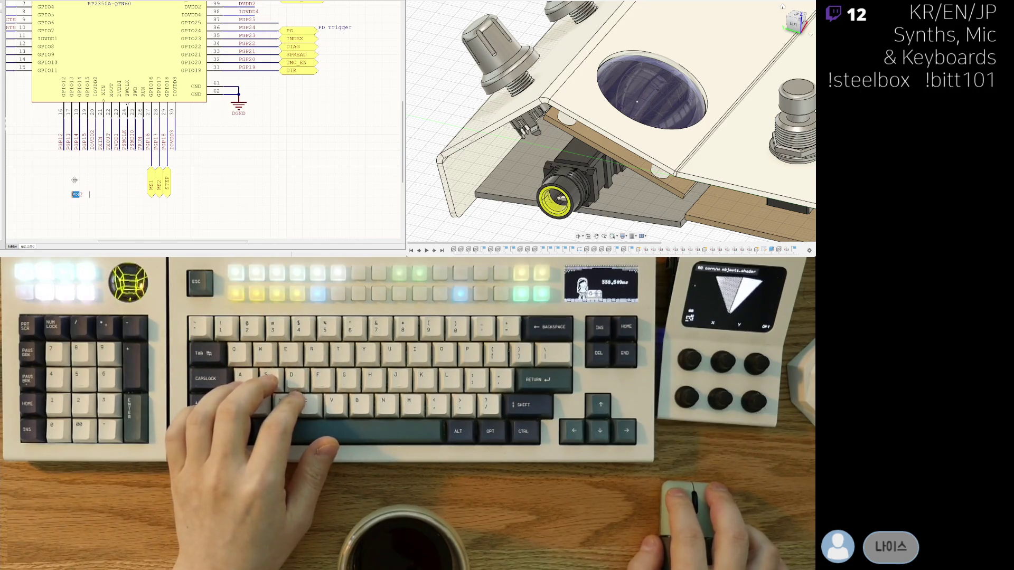
type("CFG")
key("Return")
key("space")
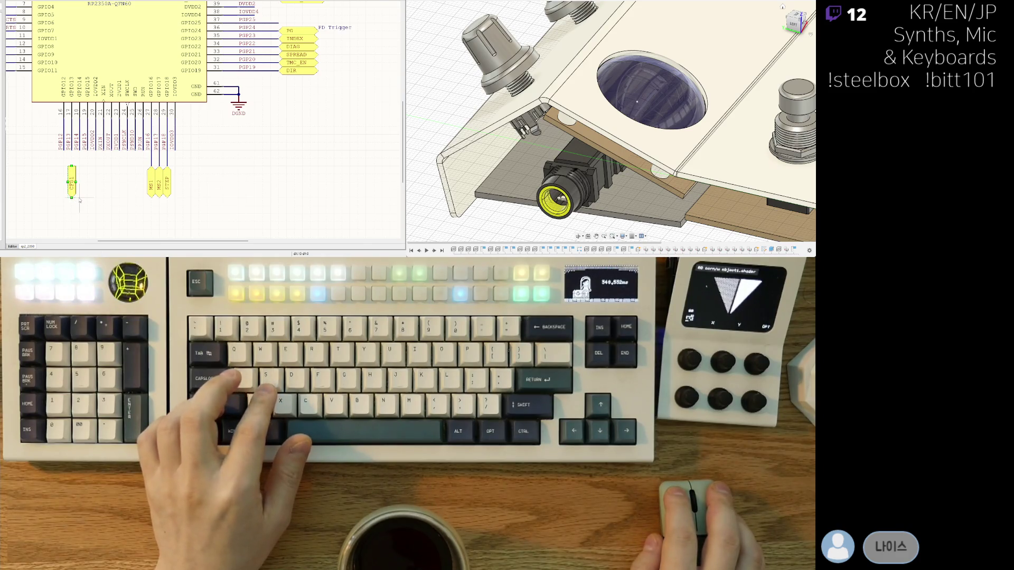
left_click(81, 201)
left_click(87, 198)
Draw a wire connecting PGP13 to the CFG1 port.
key("Escape")
key("ctrl+w")
left_click(72, 166)
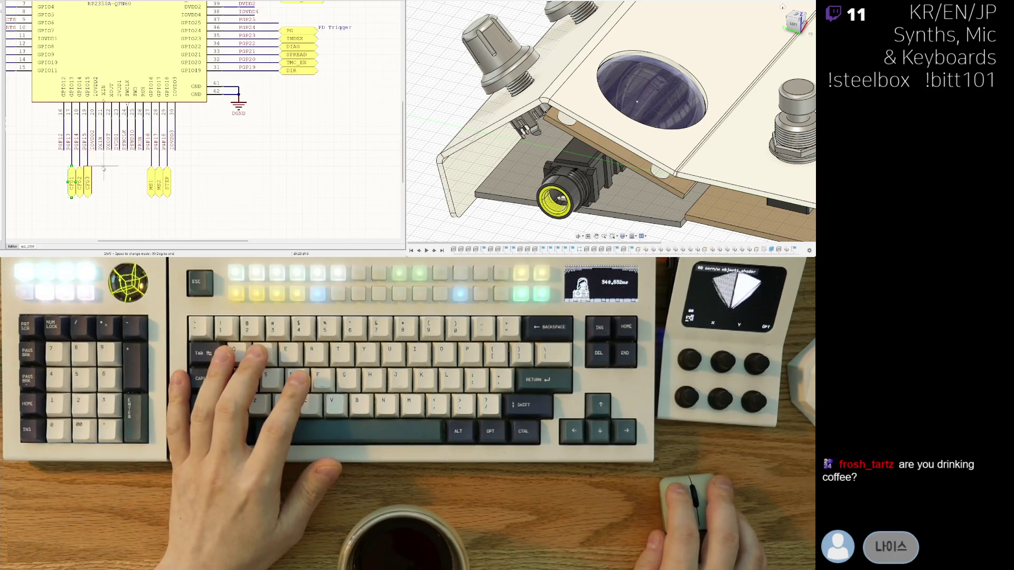
scroll(103, 168, "right", 1, "shift")
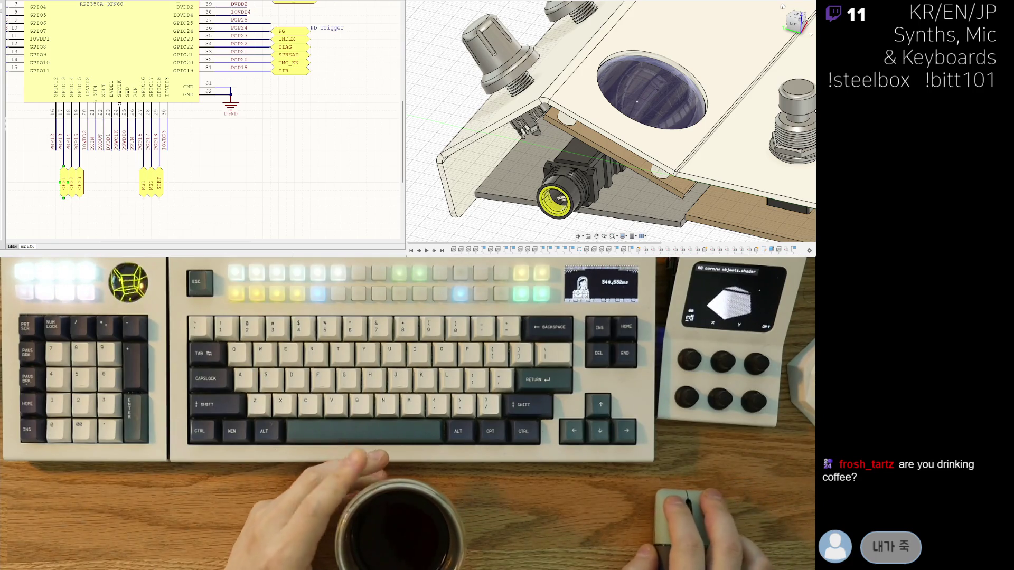
middle_click_drag(98, 197, 107, 195)
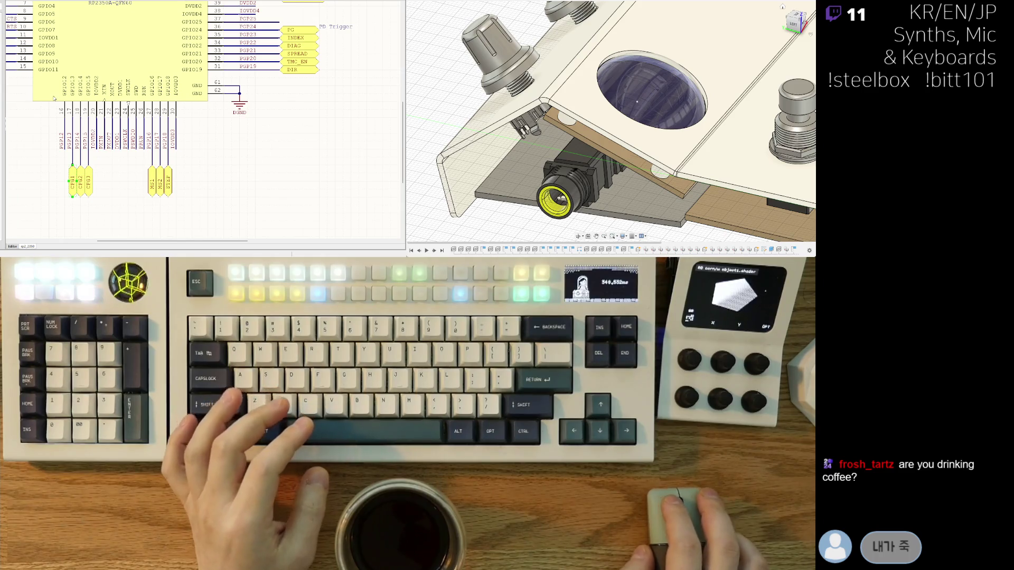
scroll(54, 98, "up", 3)
scroll(64, 111, "left", 5, "shift")
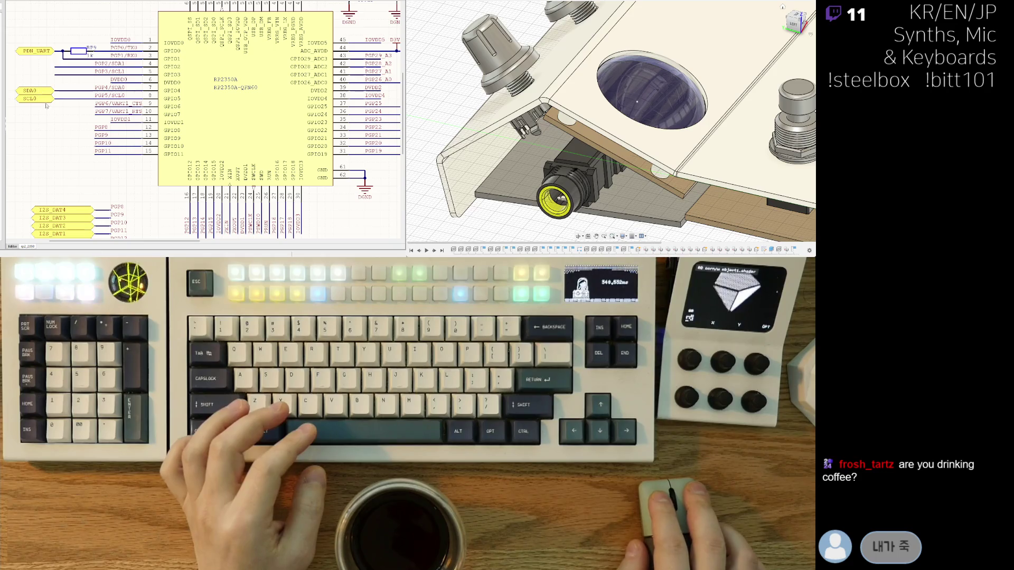
Place an 'AS5600' text note left of the SDA0/SCL0 net labels.
right_click_drag(63, 131, 148, 136)
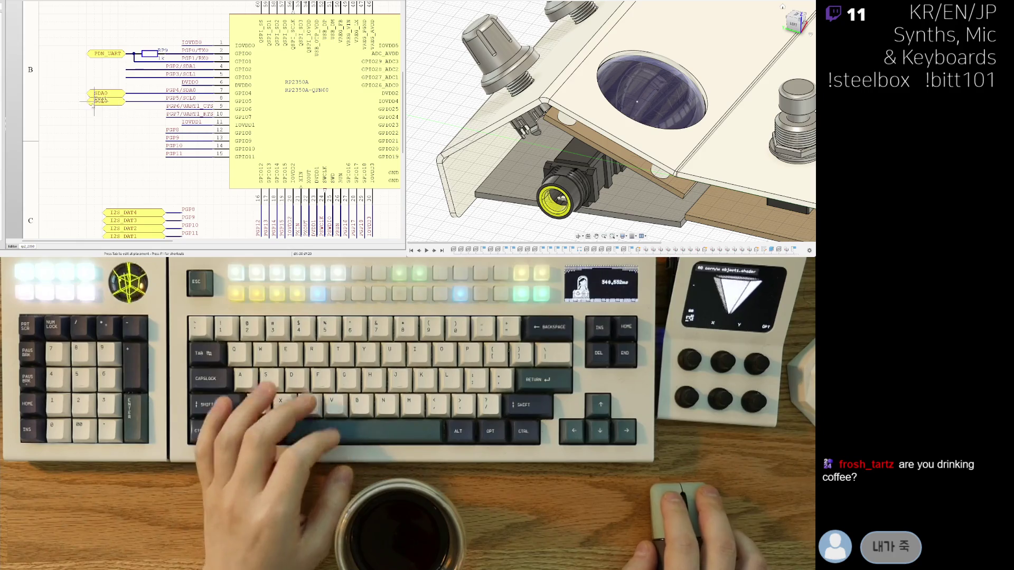
key("t")
left_click(69, 91)
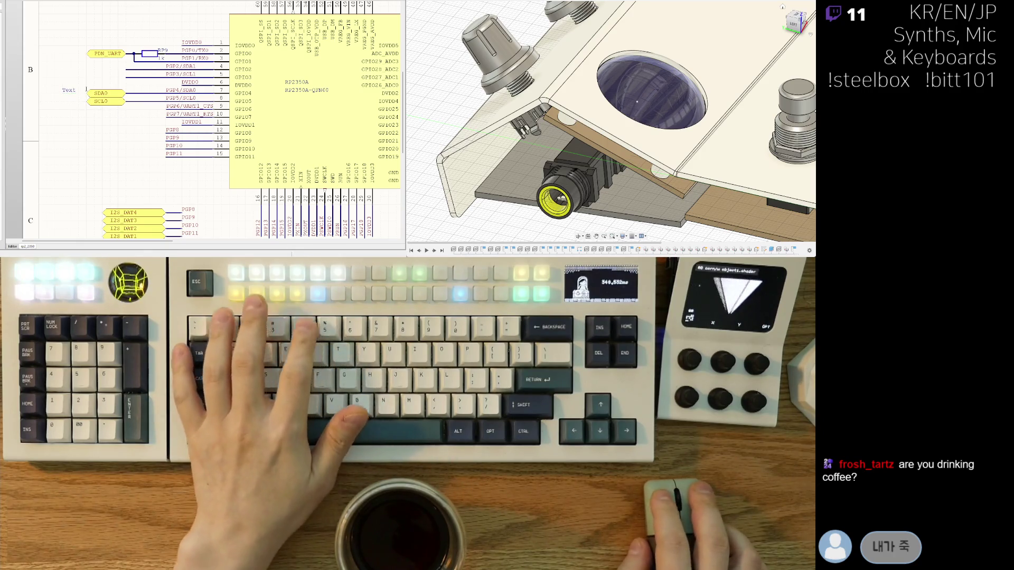
type("AS")
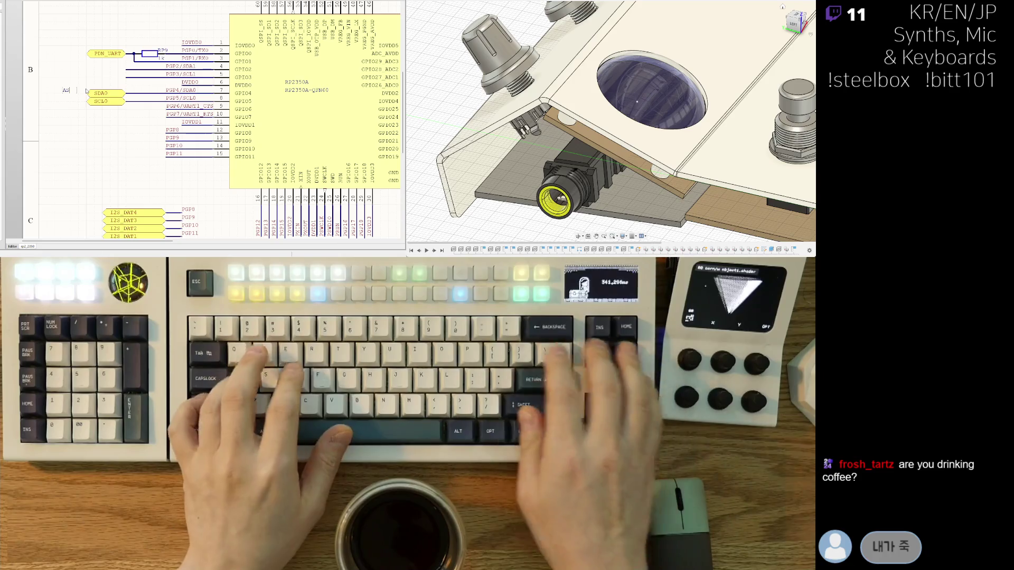
type("5600")
key("Return")
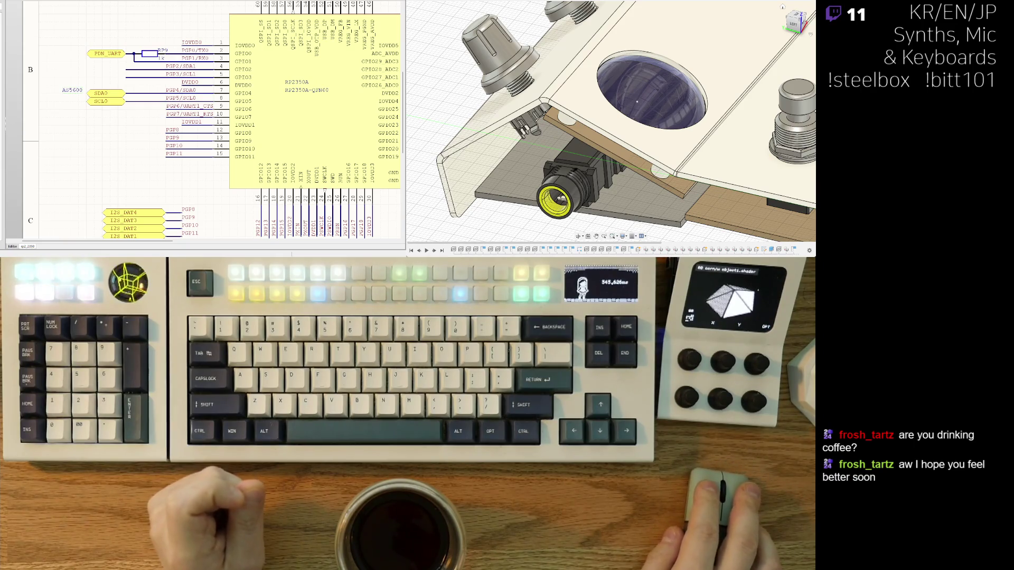
right_click_drag(107, 110, 91, 107)
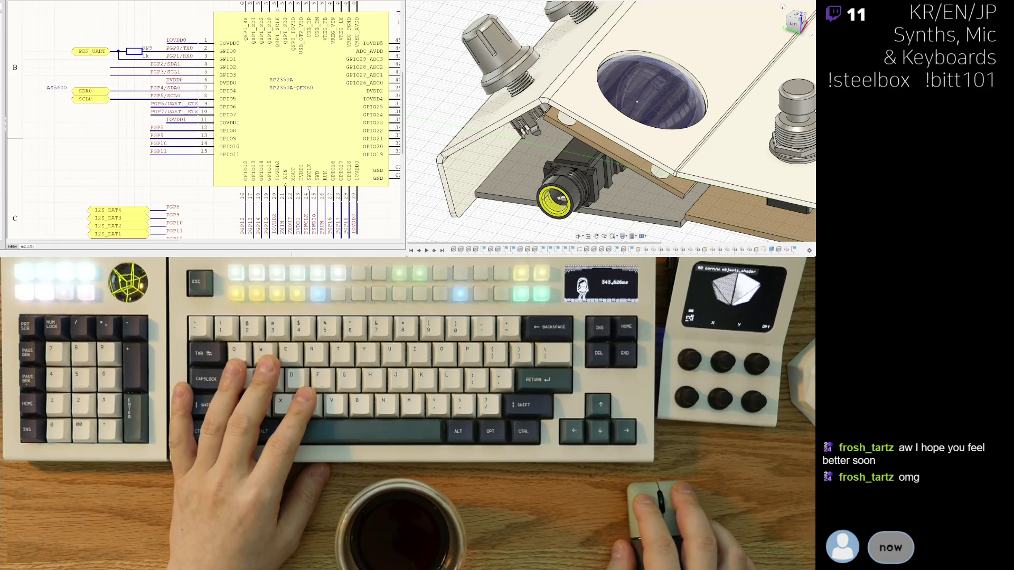
mouse_move(479, 84)
middle_mouse_down()
mouse_move(378, 121)
mouse_move(270, 125)
middle_mouse_up()
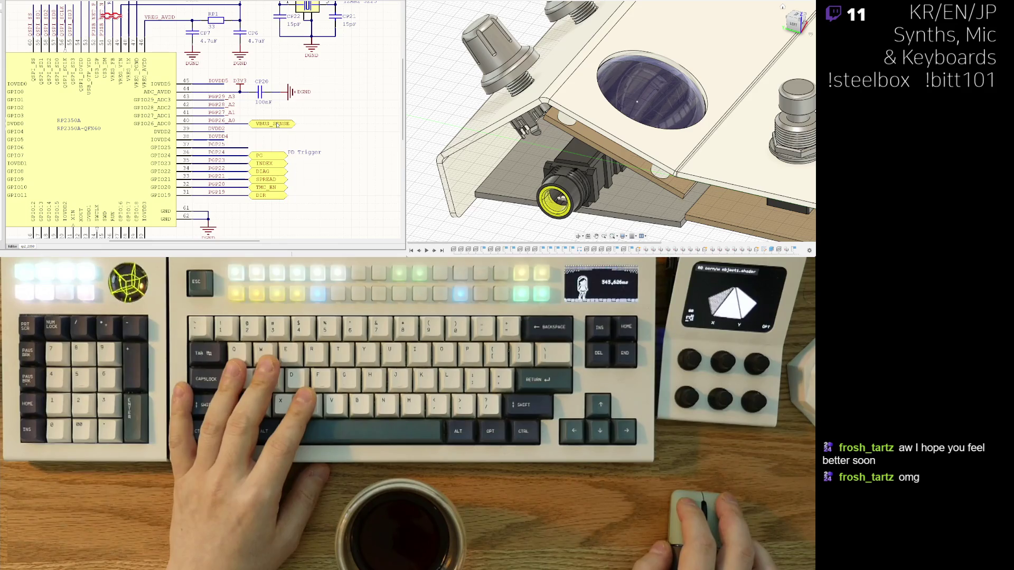
middle_click_drag(273, 134, 247, 132)
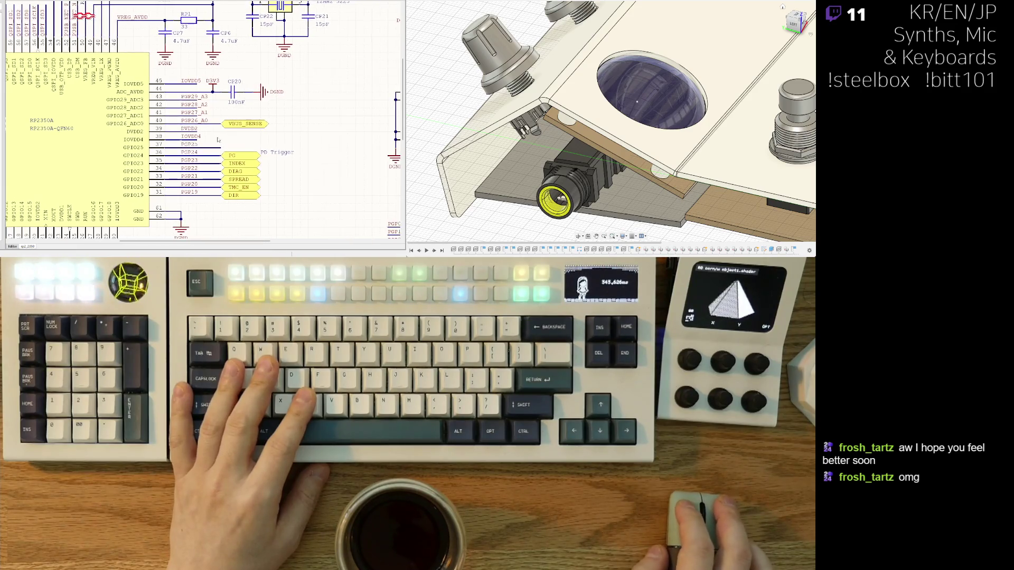
Duplicate the VBUS_SENSE label onto pin 41 and rename the copy NTC.
key("ctrl+c")
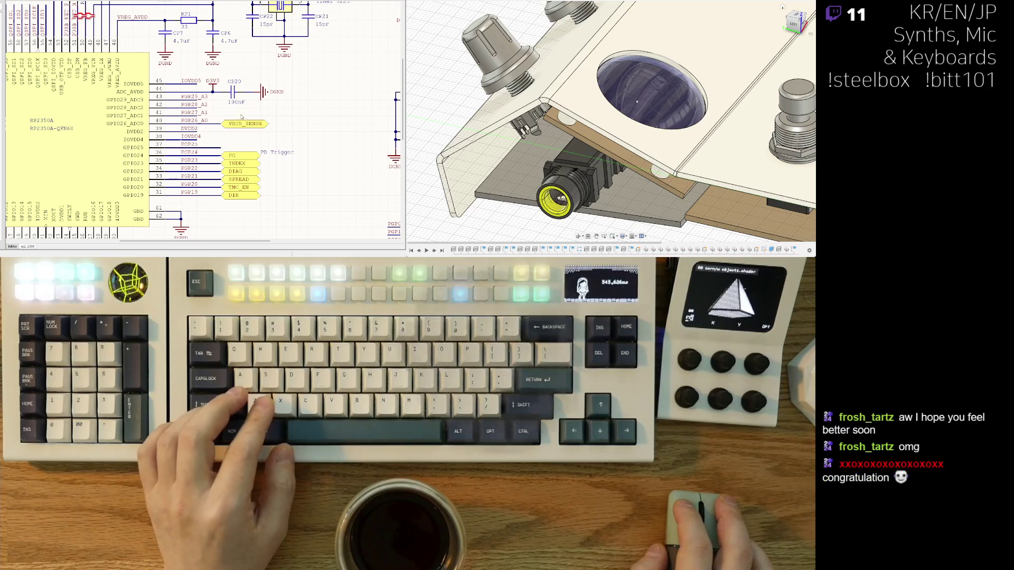
key("ctrl+v")
left_click(263, 117)
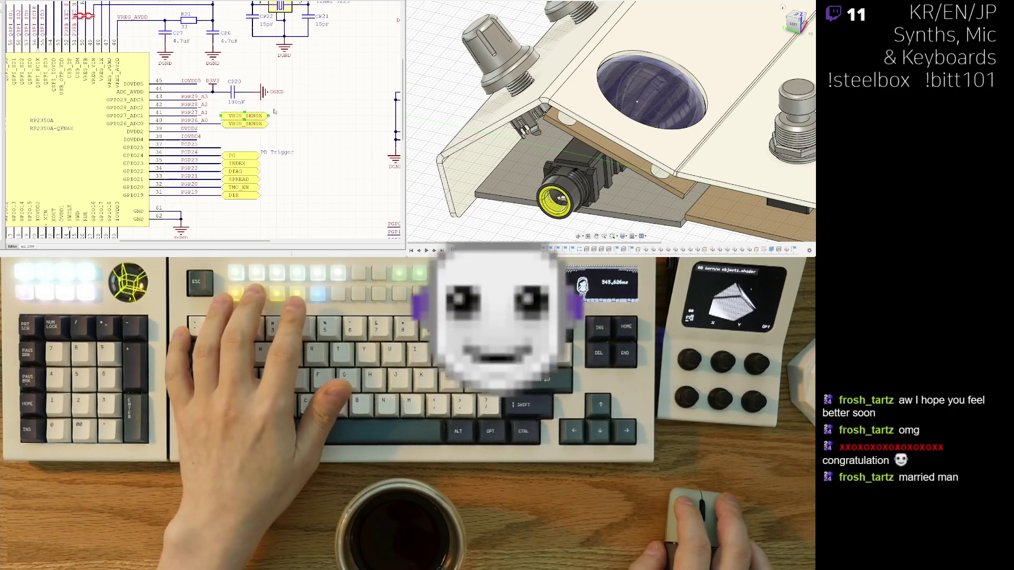
type("NTC")
key("Return")
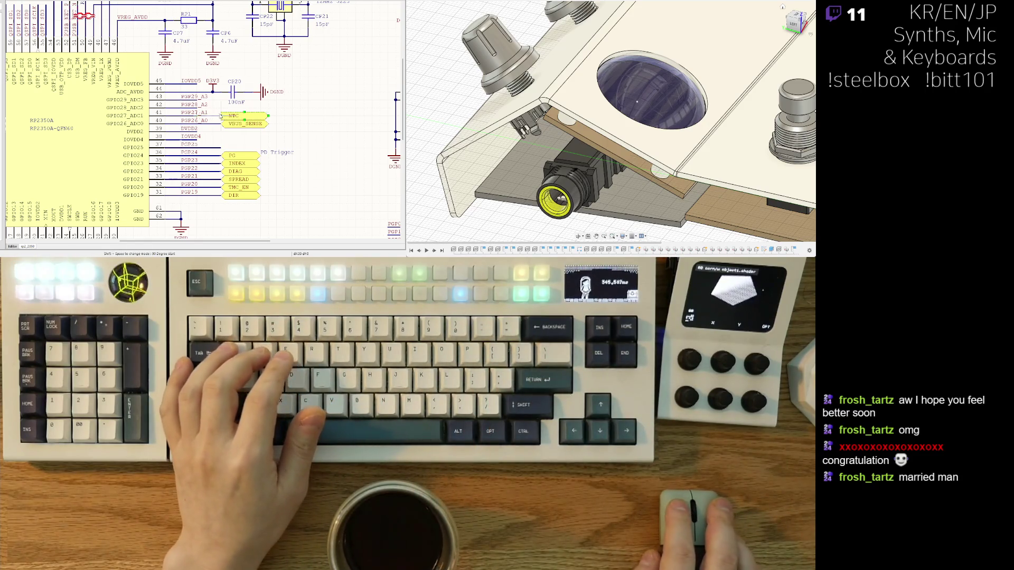
right_click_drag(244, 126, 242, 129)
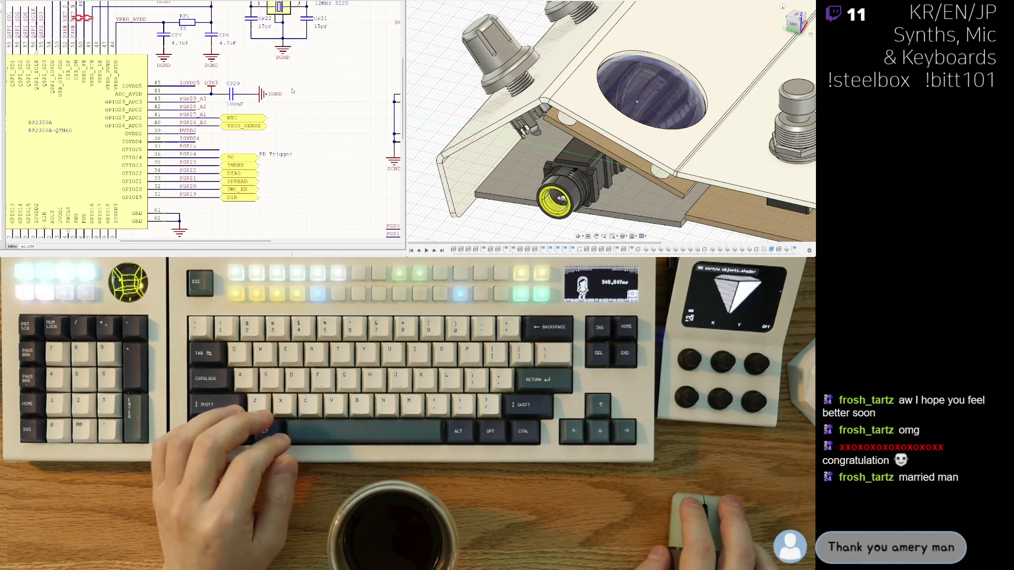
scroll(264, 111, "down", 1, "ctrl")
scroll(248, 126, "down", 2)
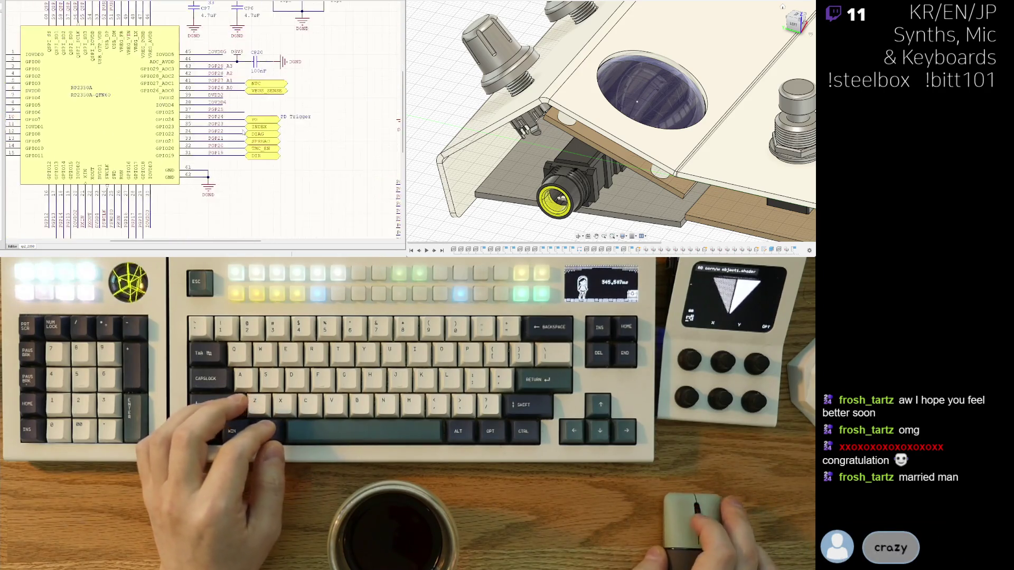
scroll(243, 132, "up", 1, "ctrl")
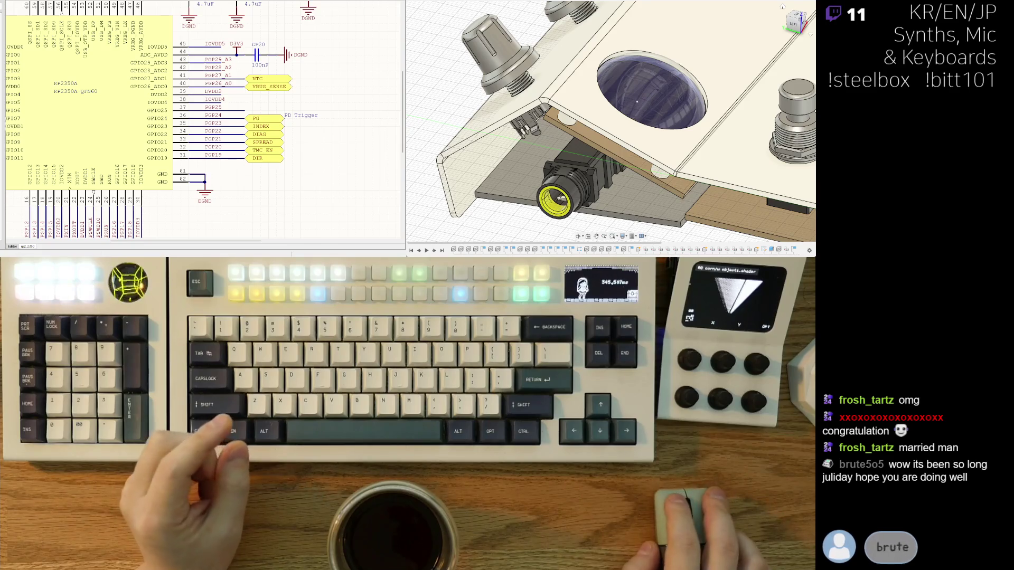
right_click_drag(282, 115, 377, 111)
right_click_drag(27, 103, 60, 112)
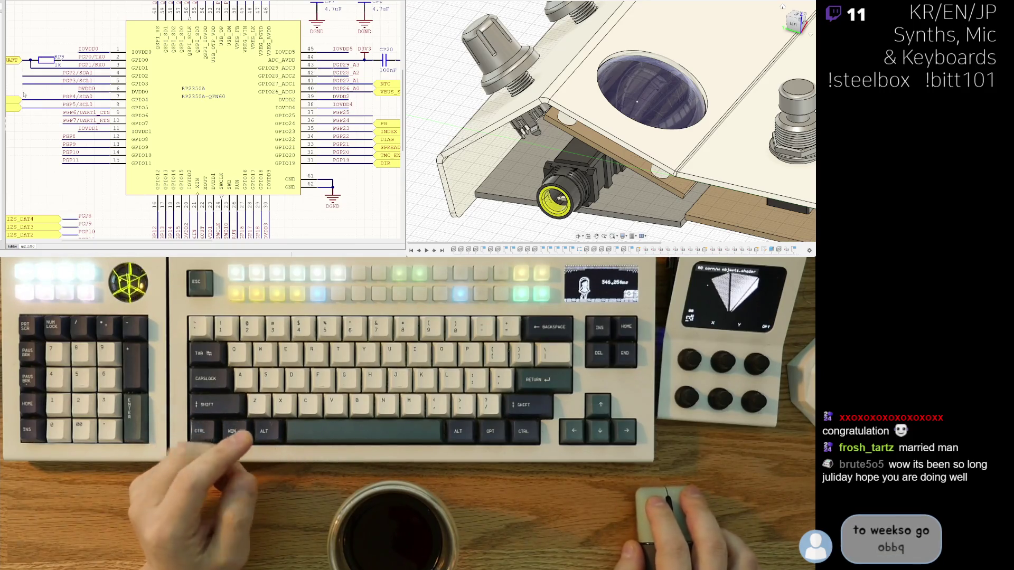
right_click_drag(24, 95, 20, 76)
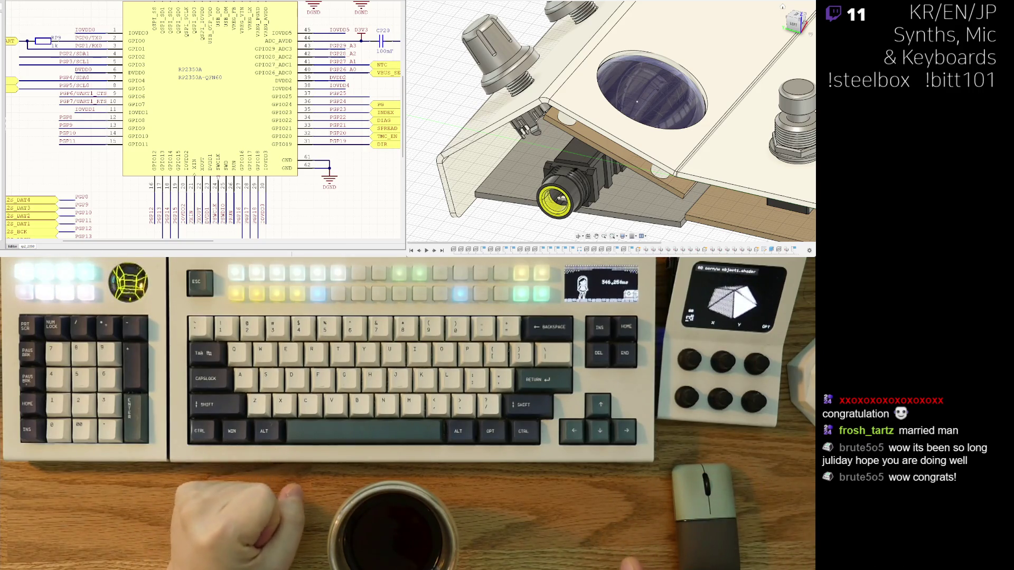
type("야 파이널리스 위빙")
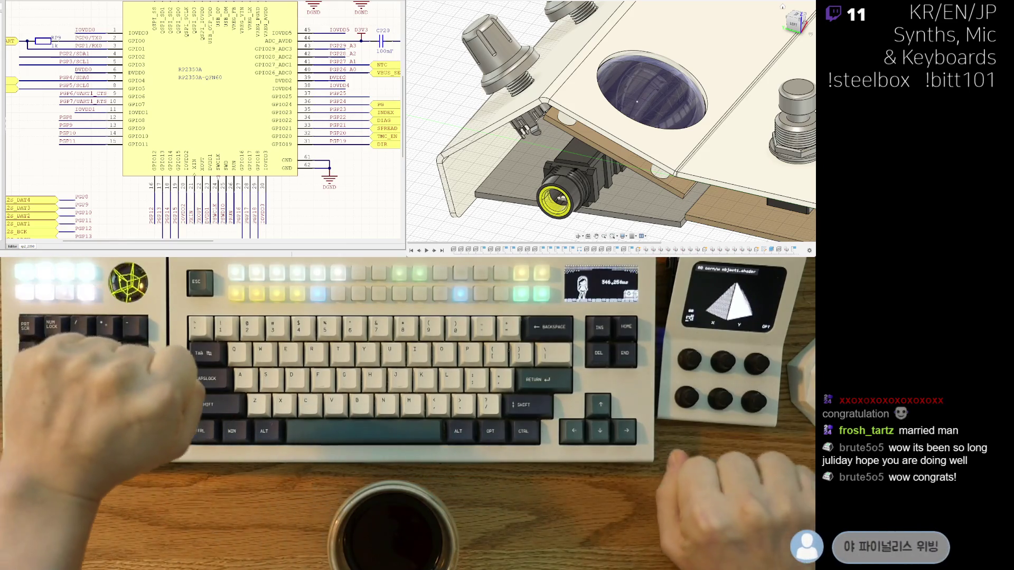
type(" 노니 6 years")
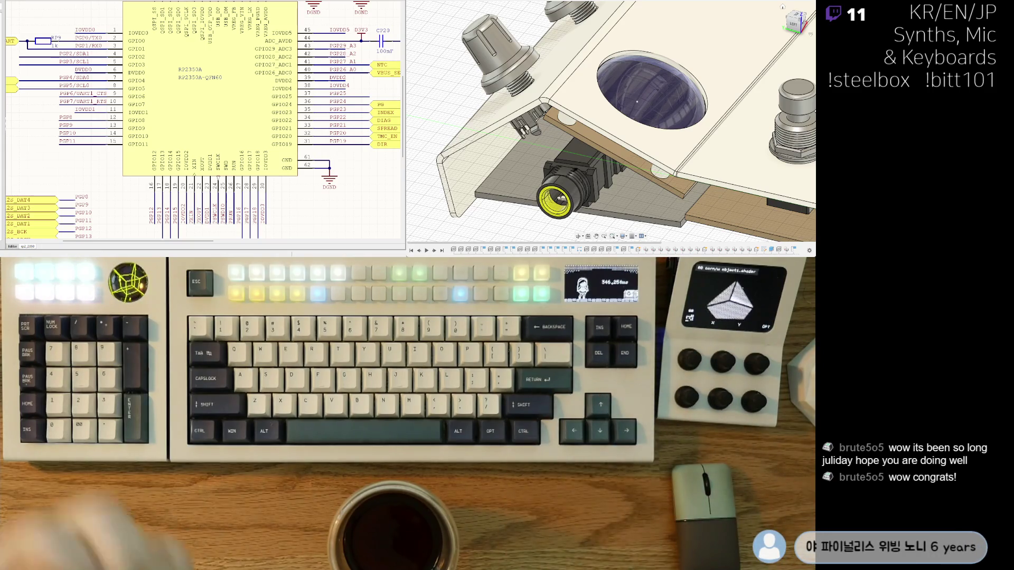
type(" mana fo")
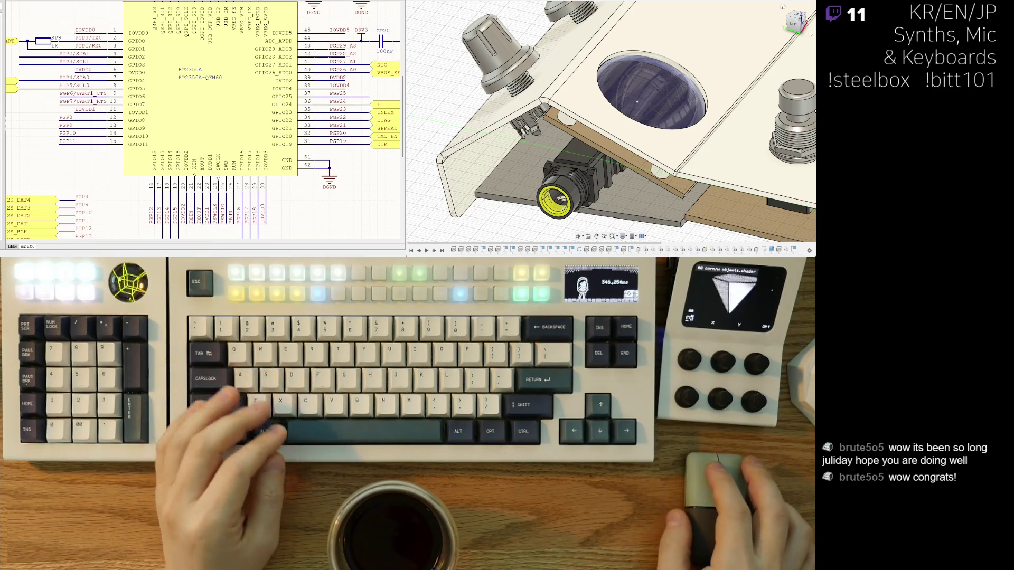
right_click_drag(347, 120, 272, 132)
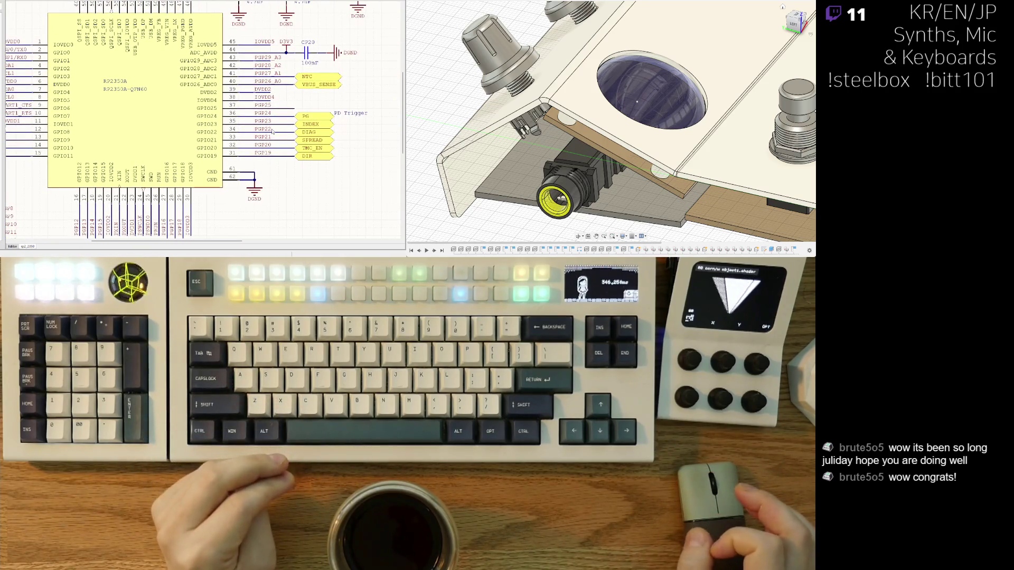
right_click_drag(170, 168, 180, 85)
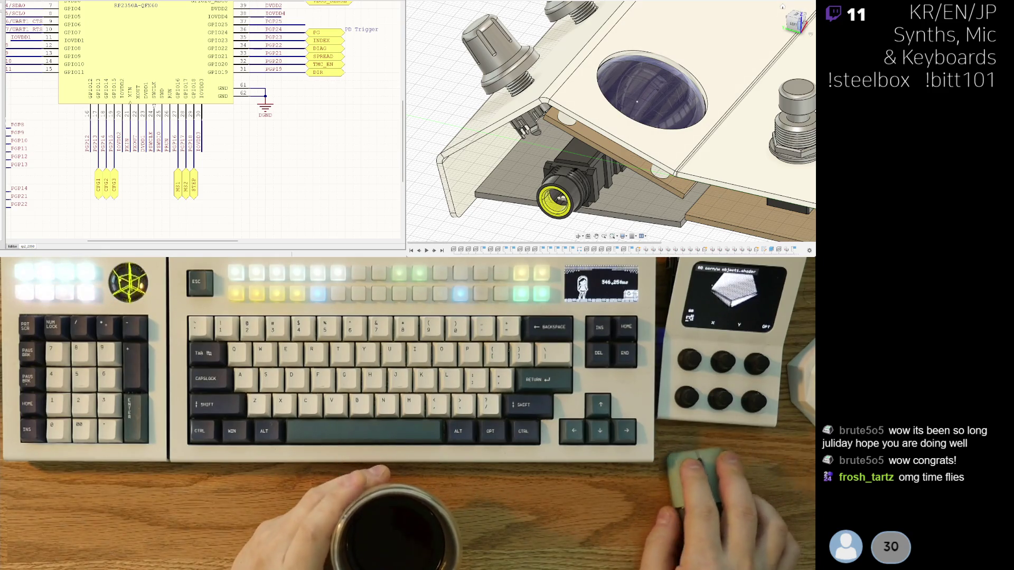
right_click_drag(73, 141, 157, 168)
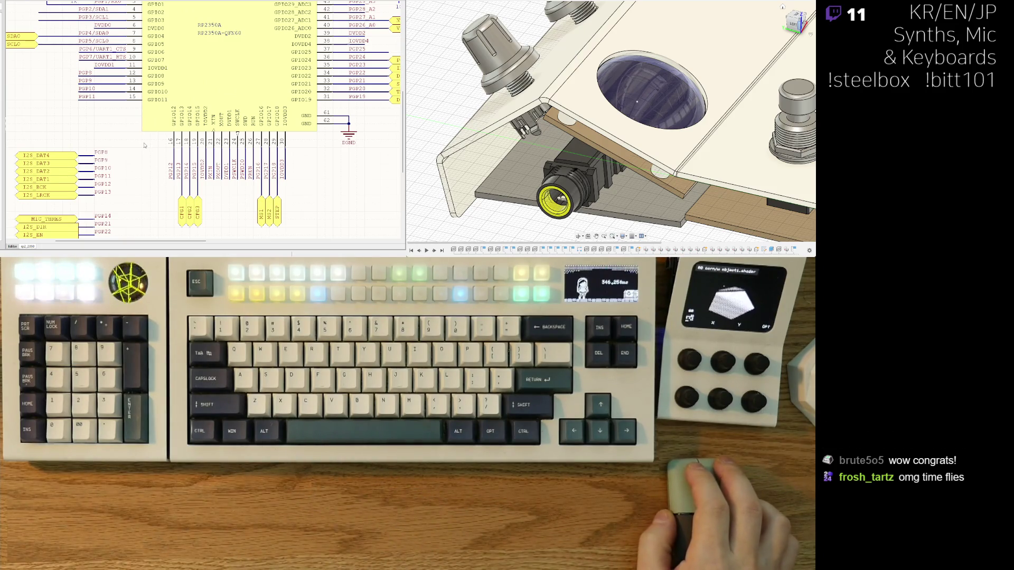
right_click_drag(107, 101, 192, 156)
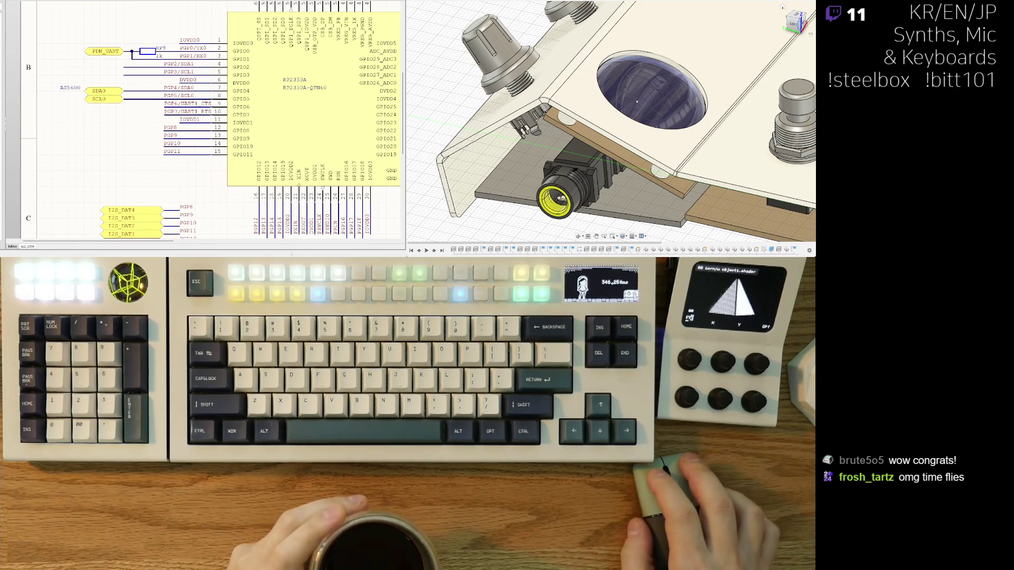
scroll(127, 84, "up", 1)
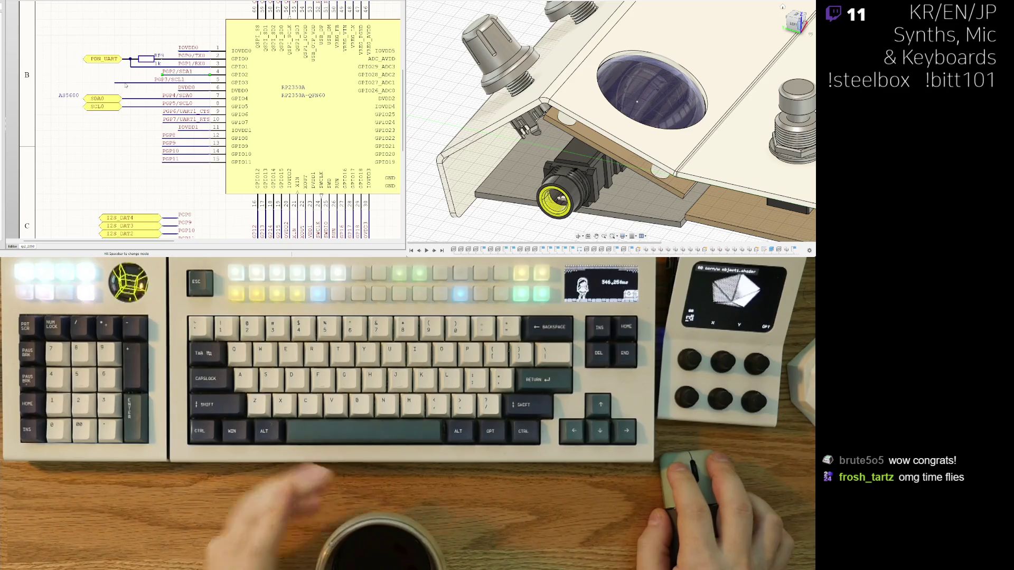
right_click(163, 82)
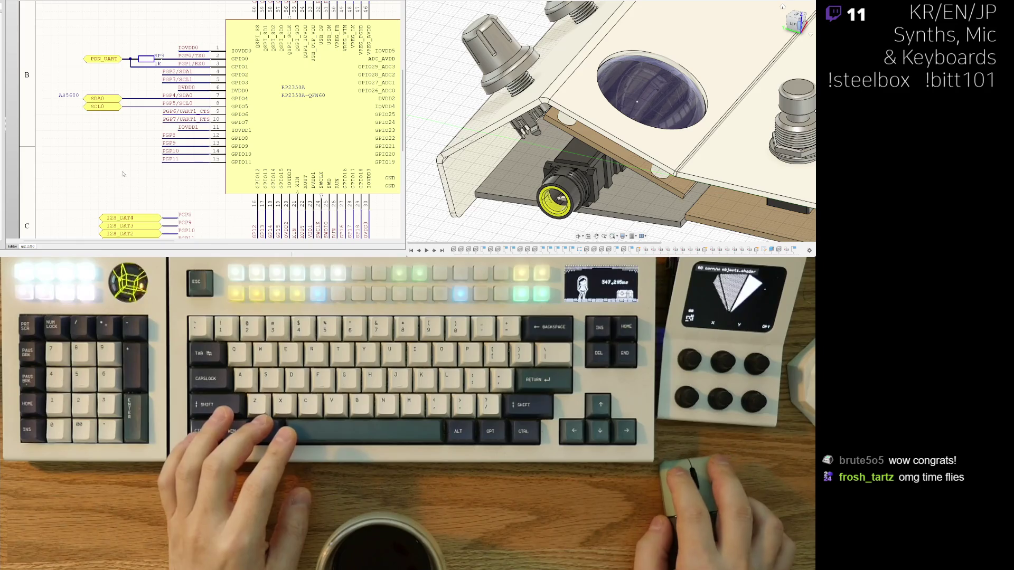
scroll(135, 151, "down", 2, "ctrl")
scroll(143, 169, "down", 2)
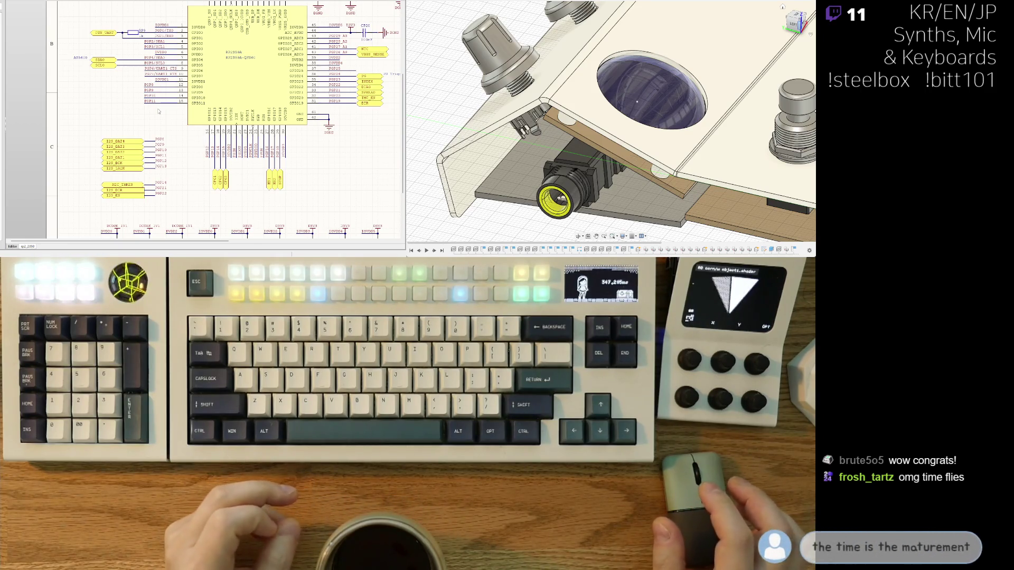
right_click_drag(106, 78, 124, 126)
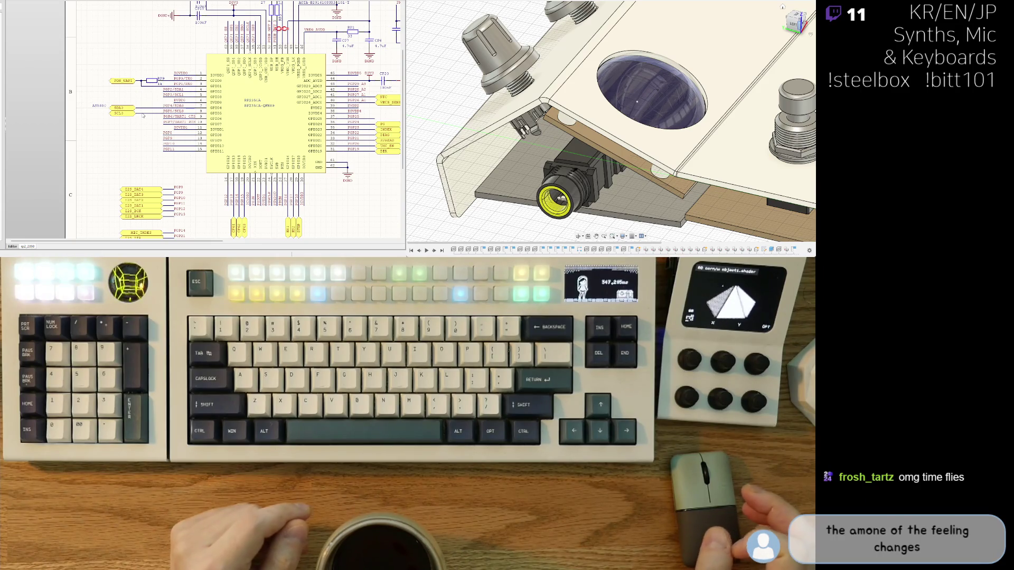
scroll(117, 139, "down", 1)
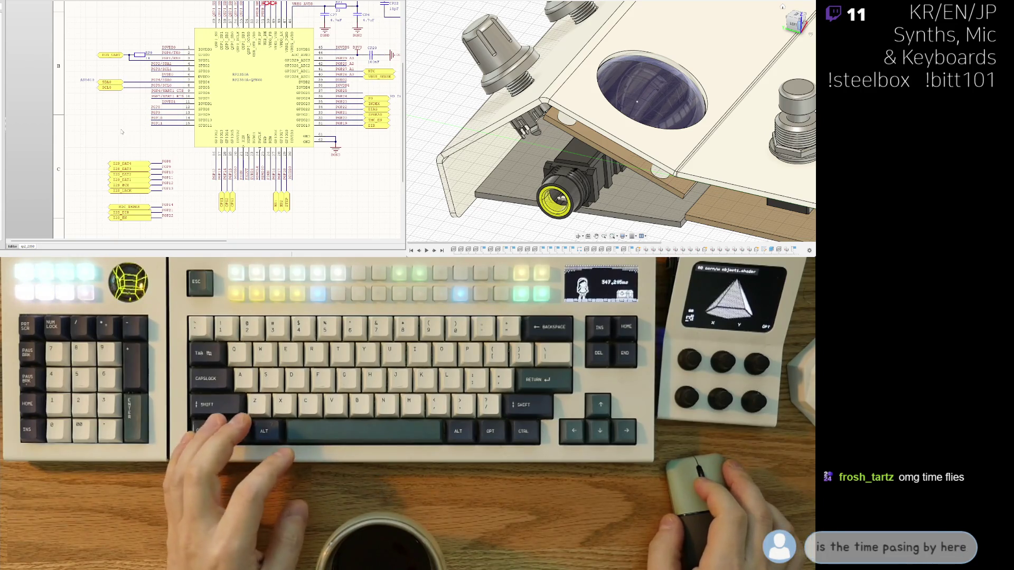
scroll(138, 134, "up", 2, "ctrl")
mouse_move(138, 135)
right_mouse_down()
mouse_move(133, 150)
mouse_move(123, 139)
right_mouse_up()
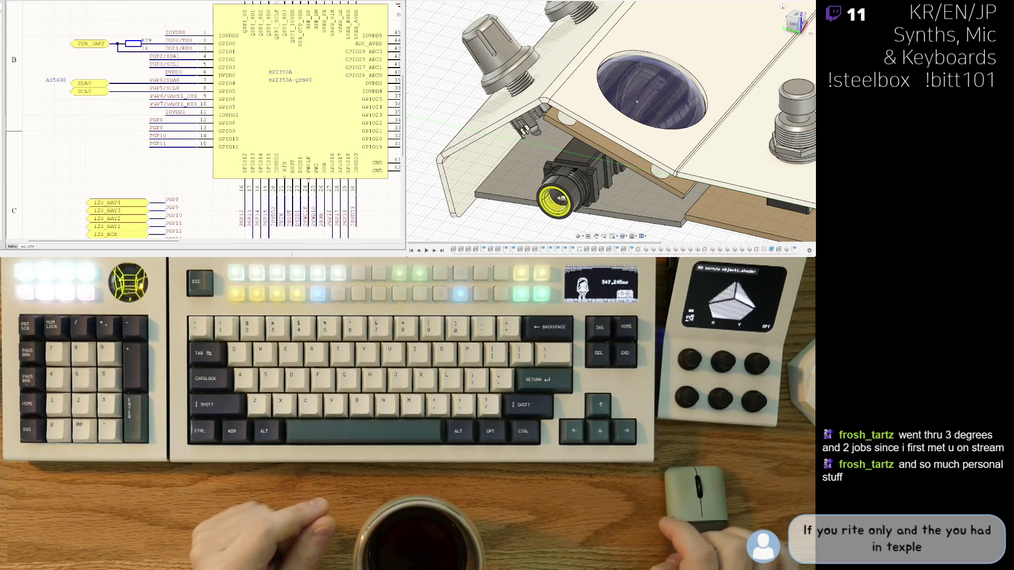
scroll(125, 146, "down", 1)
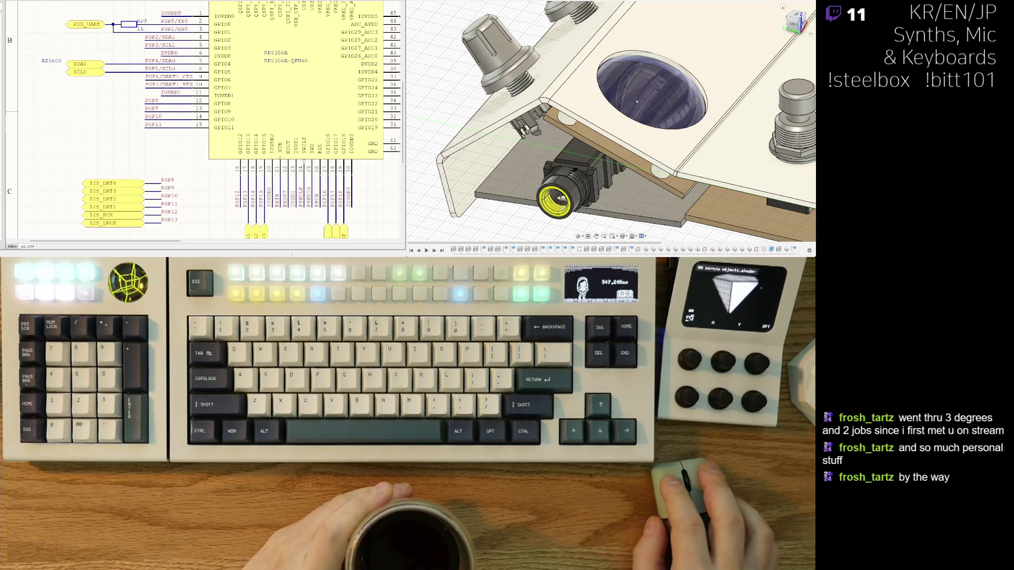
scroll(333, 112, "right", 5)
type("PD Trigger")
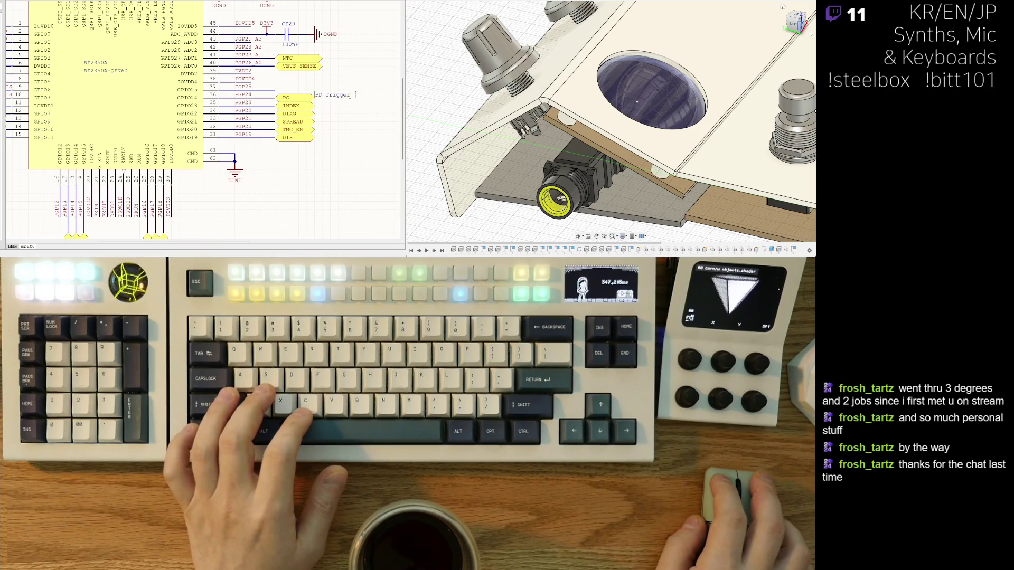
Change the 'PD Trigger' note to read 'Power Good/PD Trigger'.
type("/P")
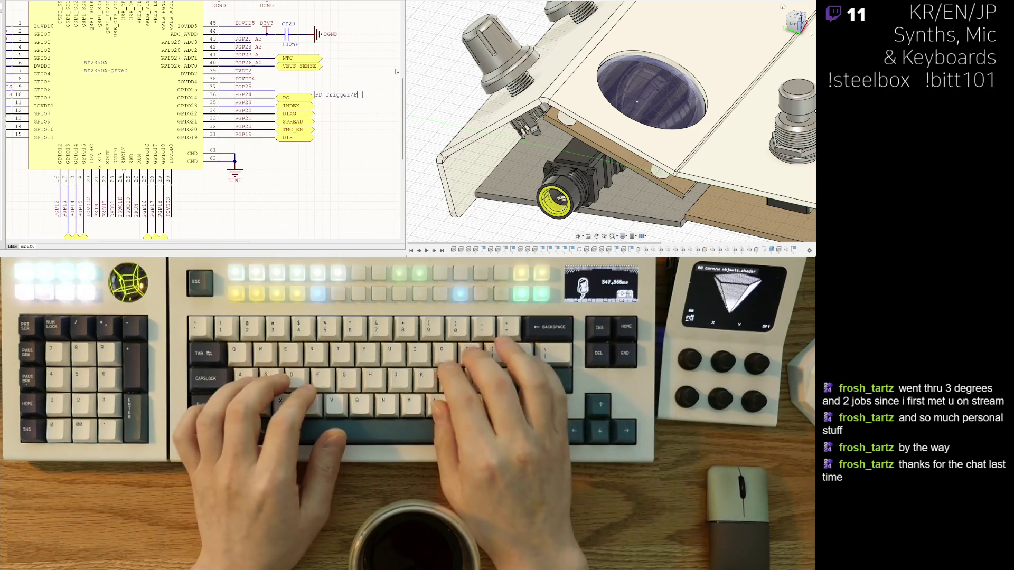
key("BackSpace")
key("BackSpace")
key("Home")
type("Power")
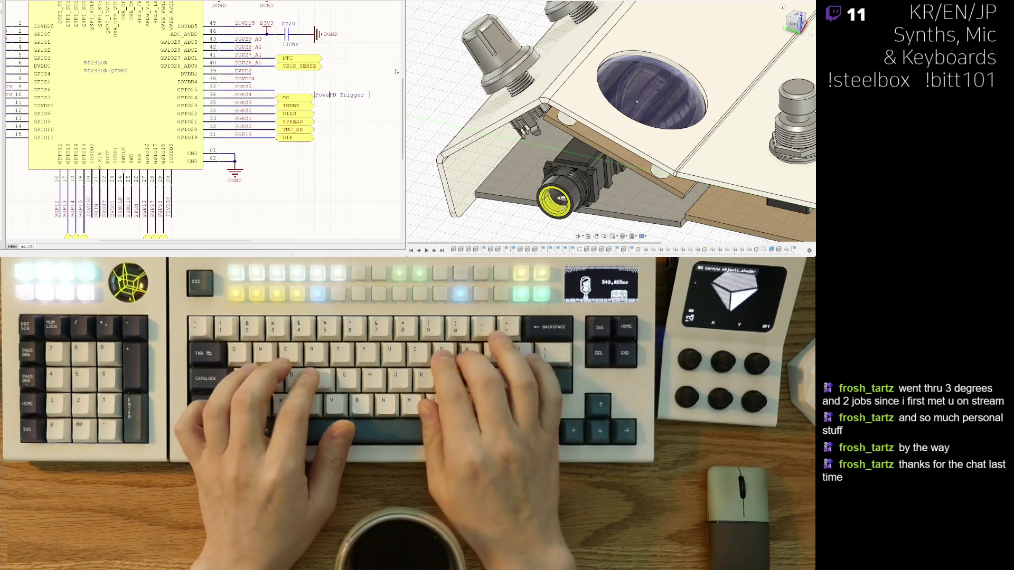
type("Good/")
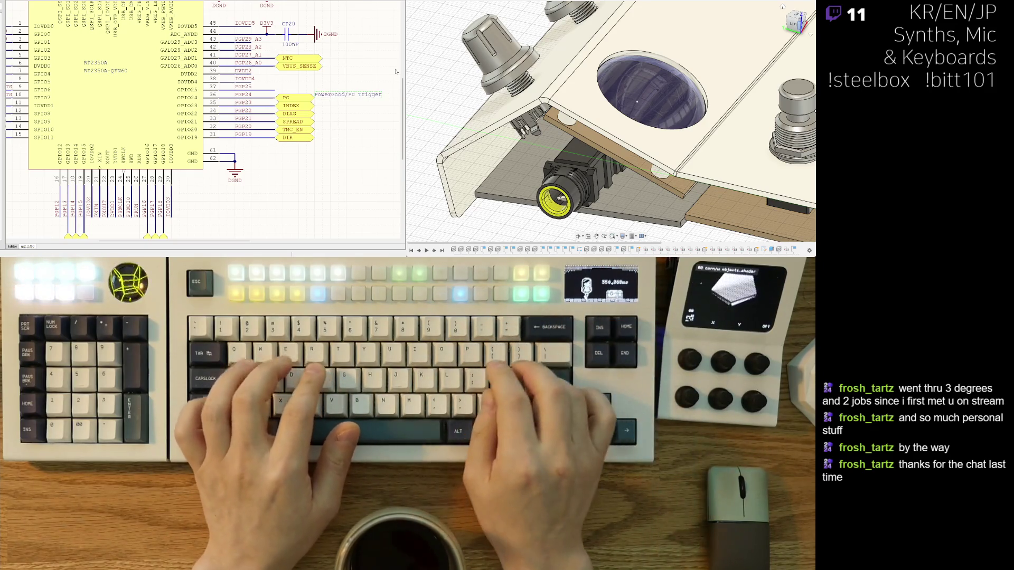
key("Return")
double_click(337, 96)
key("Return")
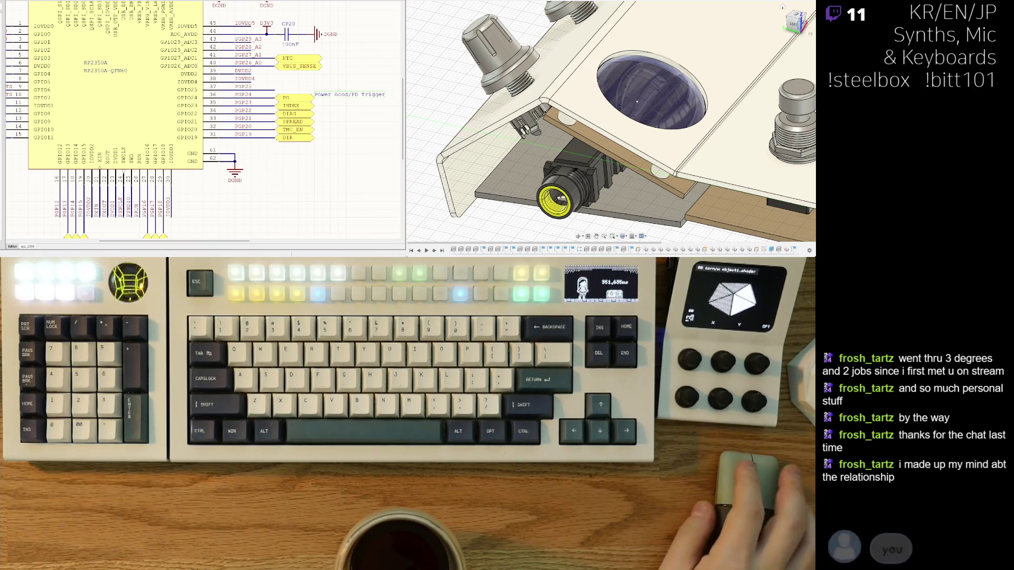
right_click_drag(353, 109, 303, 110)
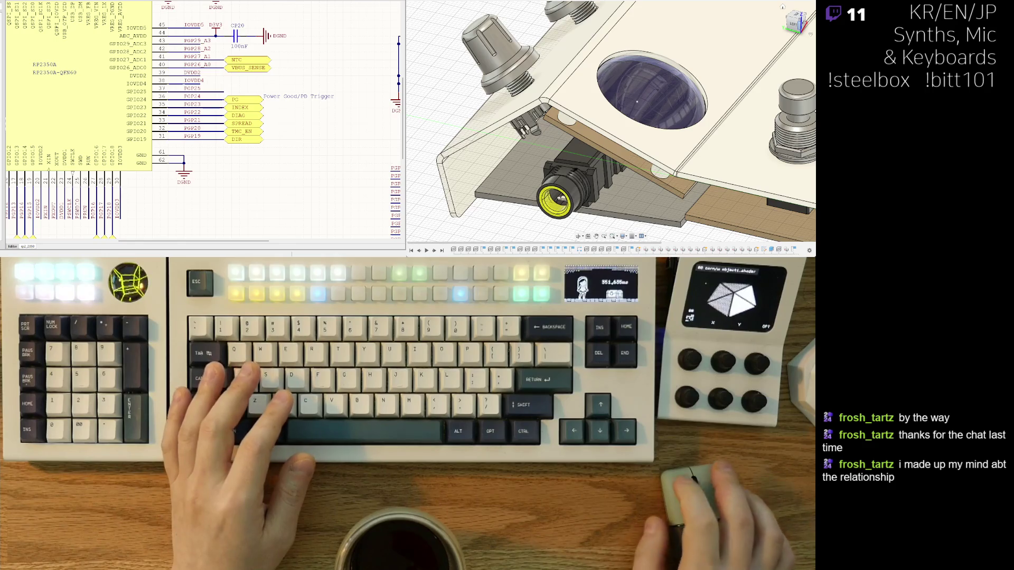
Paste a copy of the note beside the DIAG port and change its text to 'Sensorless homing'.
middle_click_drag(292, 96, 275, 92)
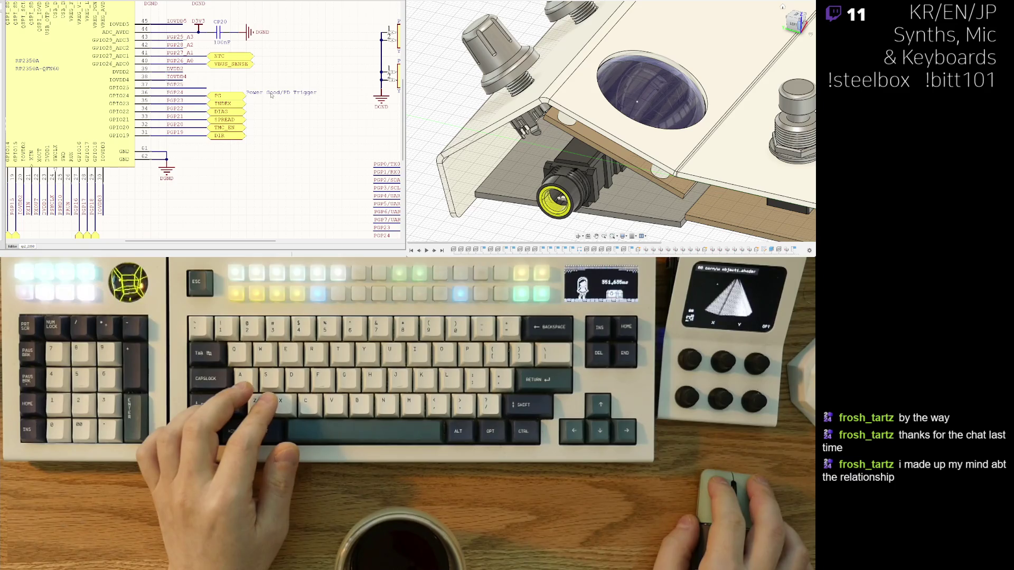
key("ctrl+v")
left_click(296, 110)
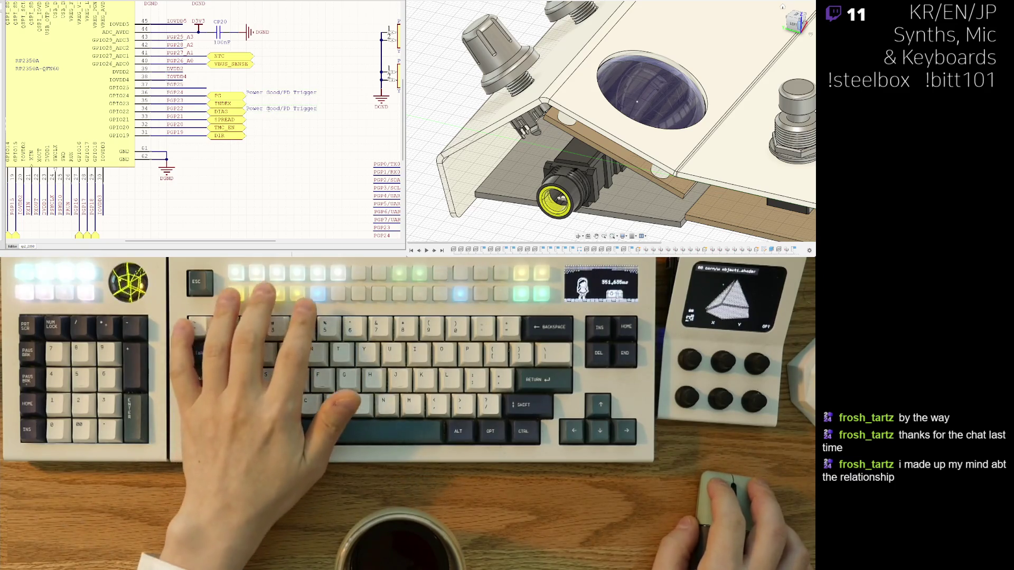
left_click(264, 102)
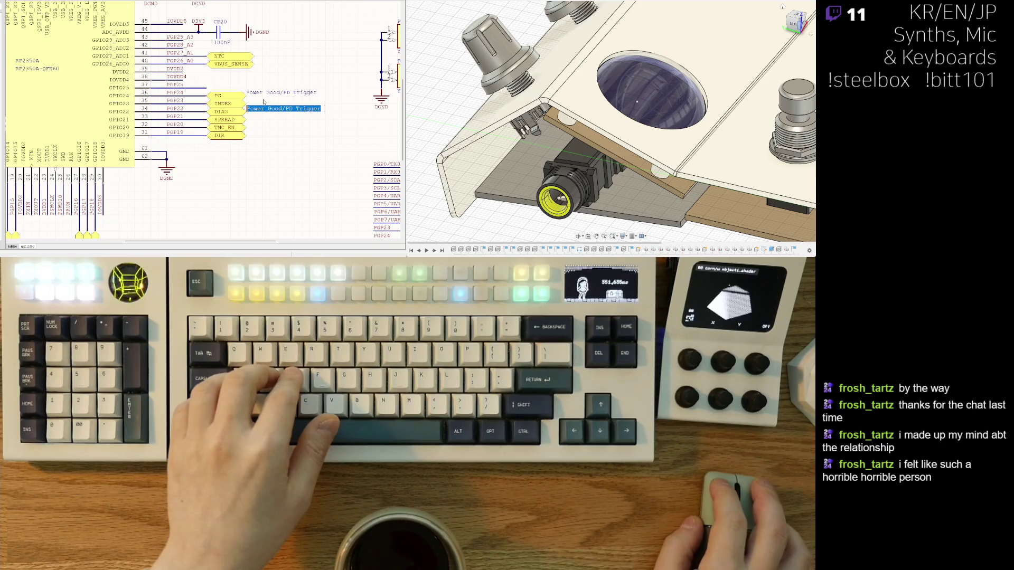
type("Sensorles")
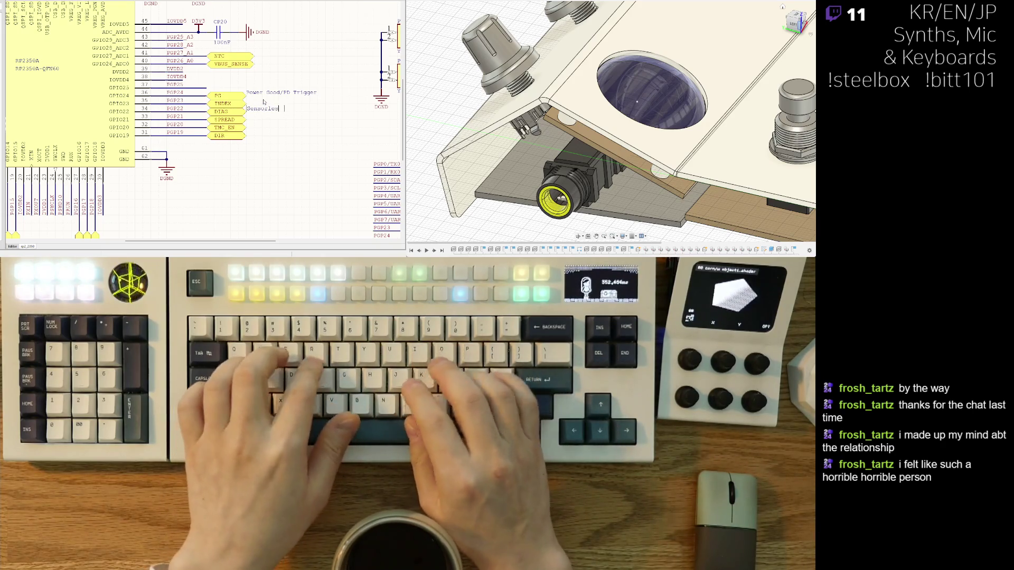
type("s homing")
key("Return")
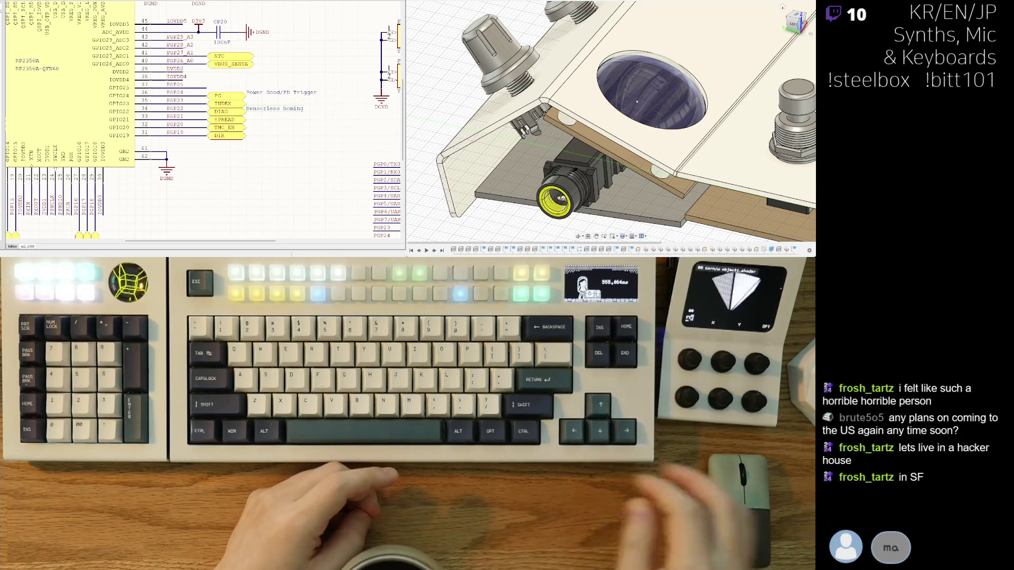
Remove 'Trigger' from the Power Good/PD Trigger note and retype it as 'Power Good(PG)'.
double_click(293, 93)
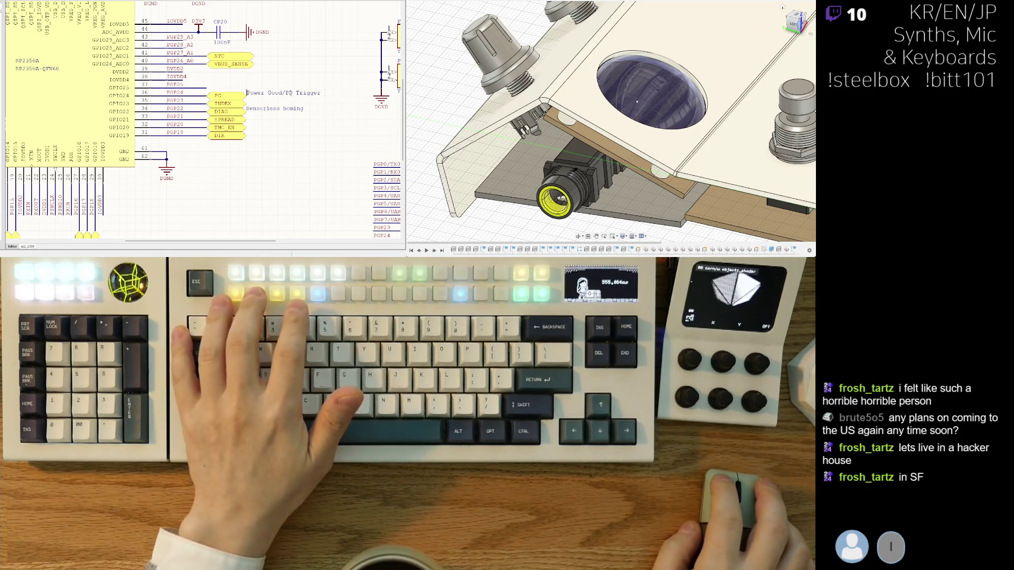
key("BackSpace")
key("Return")
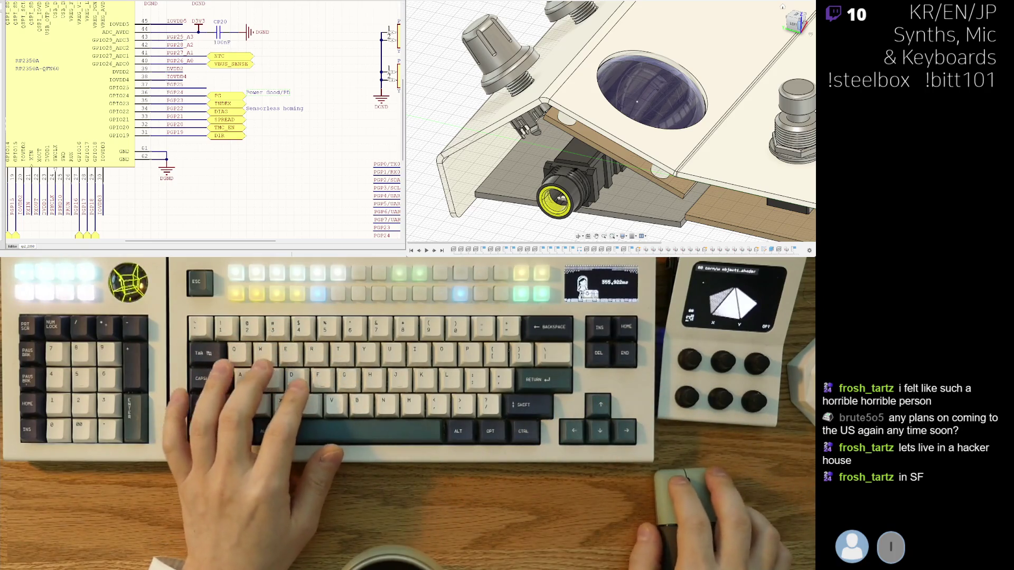
type("Power Good(PG")
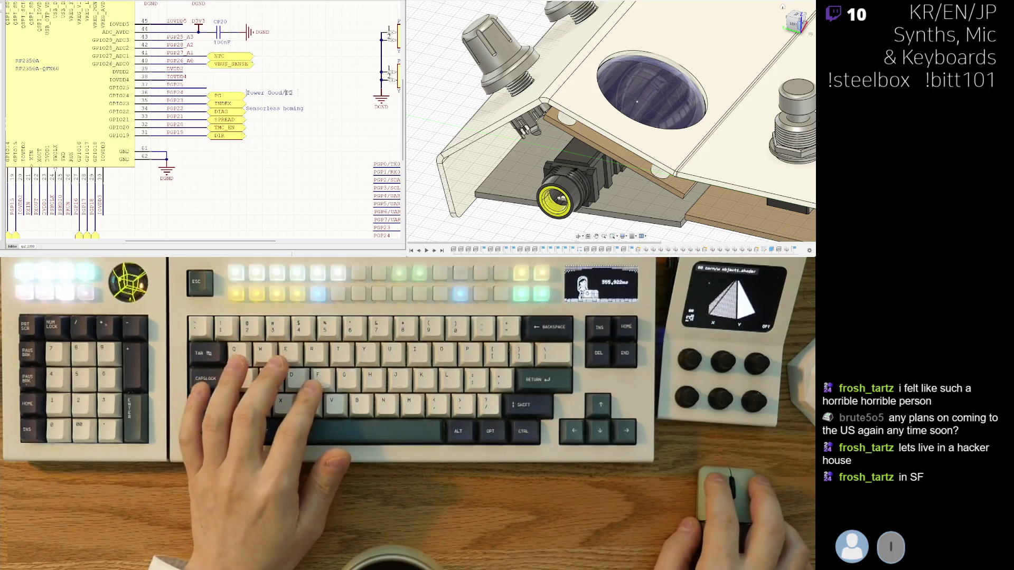
type(")")
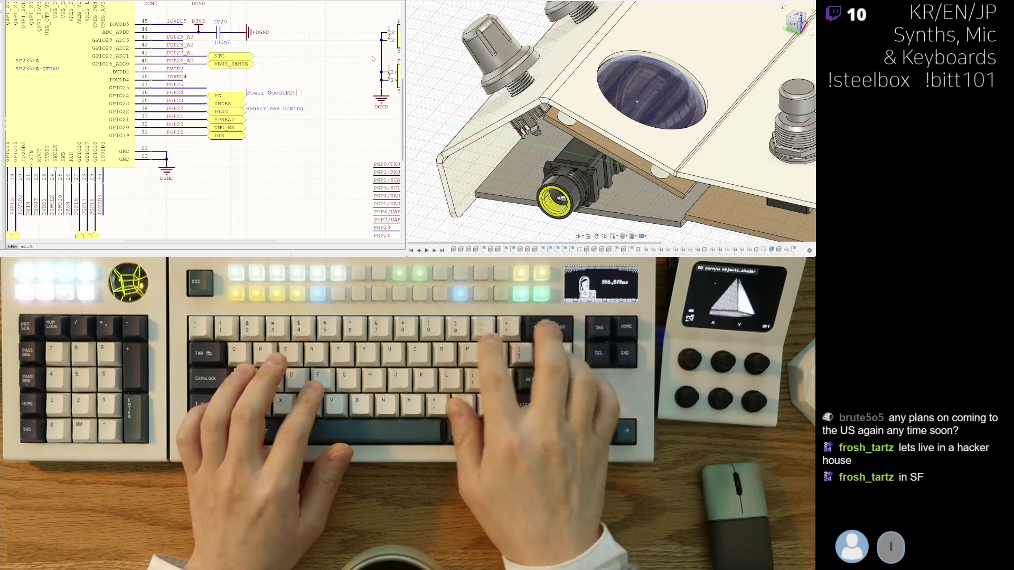
key("Return")
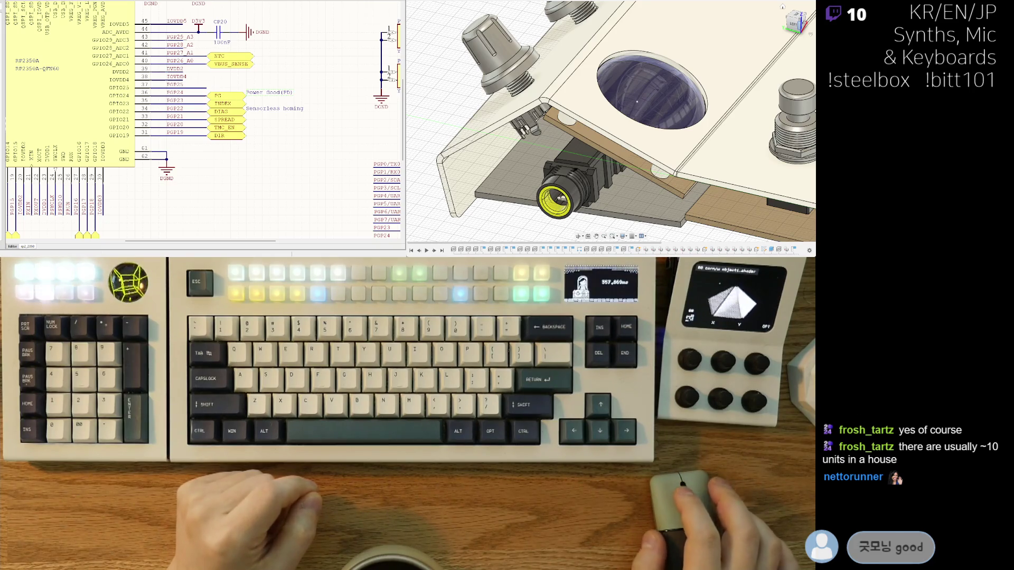
Select the column of header net labels right of the RP2350 and delete them.
scroll(150, 131, "down", 5, "ctrl")
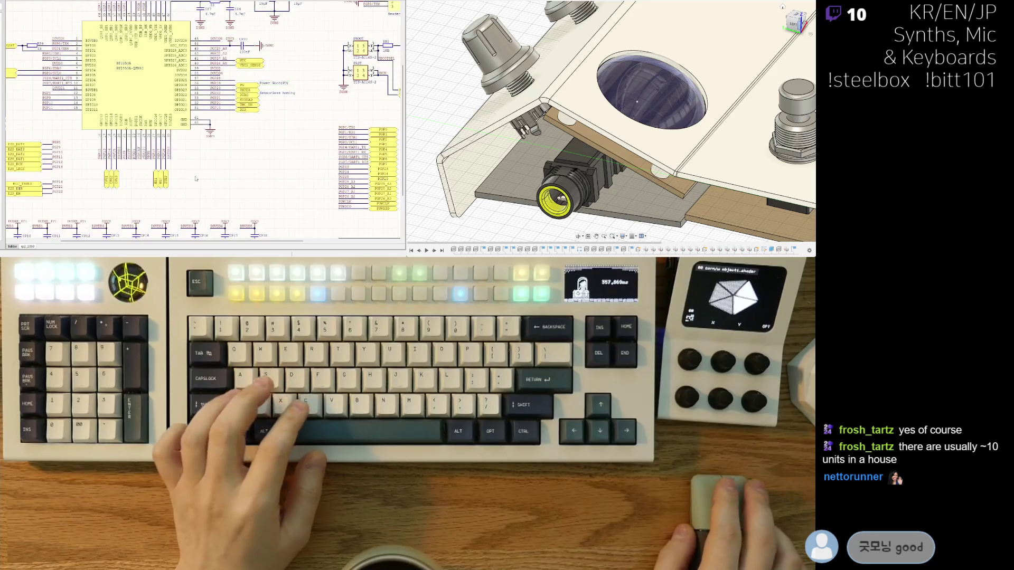
scroll(150, 131, "up", 1, "ctrl")
scroll(171, 78, "down", 2)
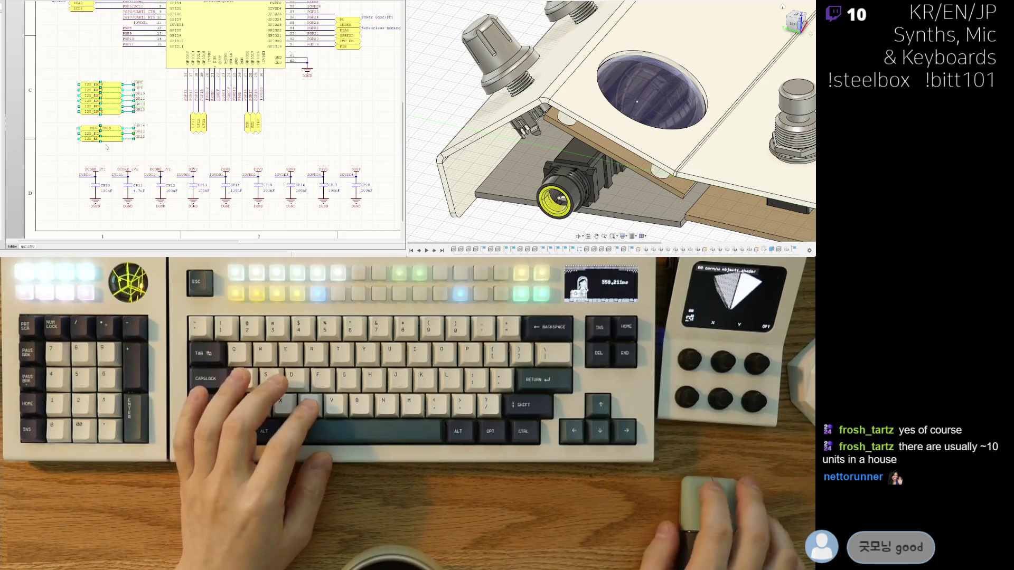
scroll(237, 162, "up", 2)
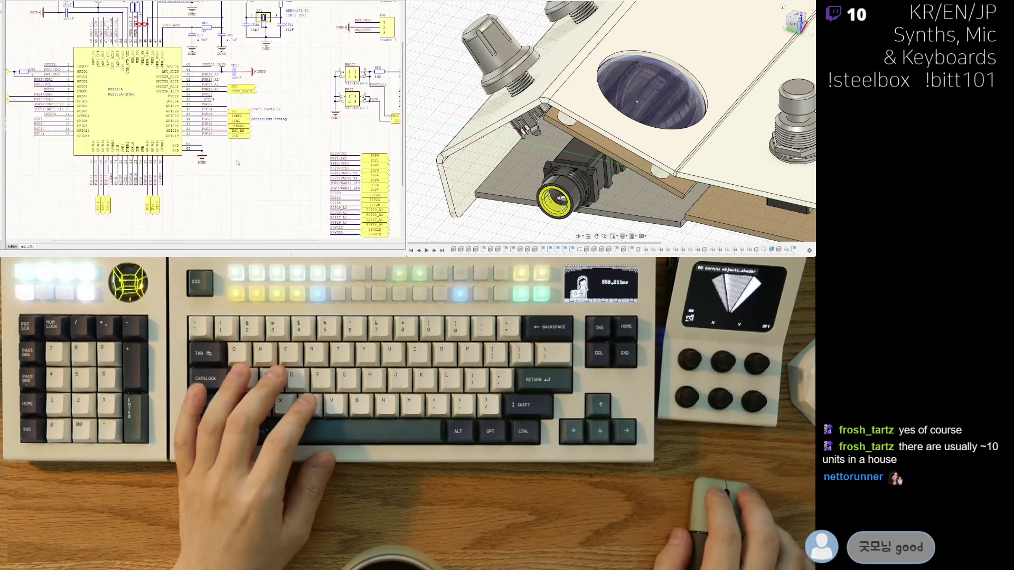
scroll(248, 161, "right", 3, "shift")
left_click(196, 219)
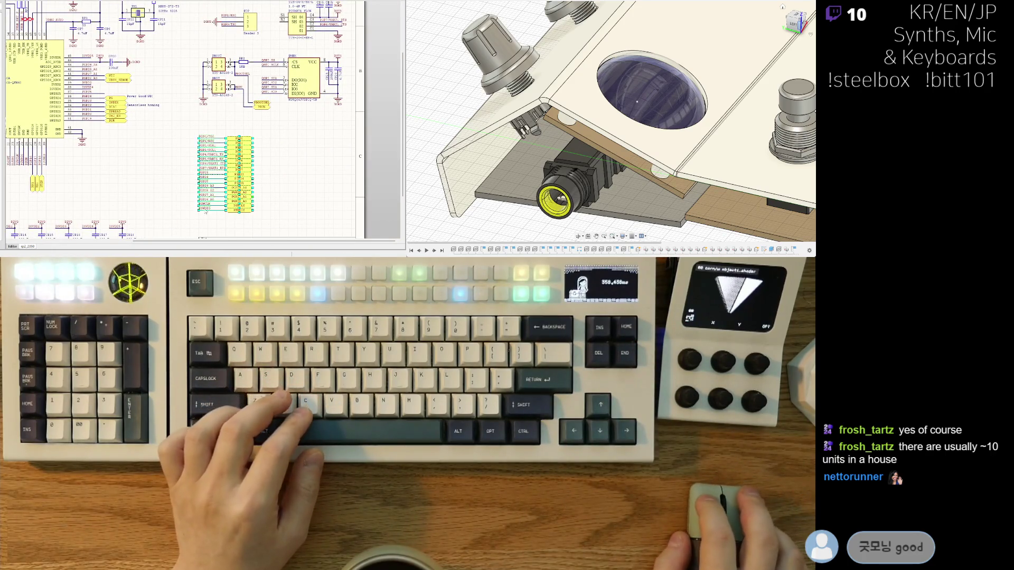
scroll(299, 166, "up", 4, "ctrl")
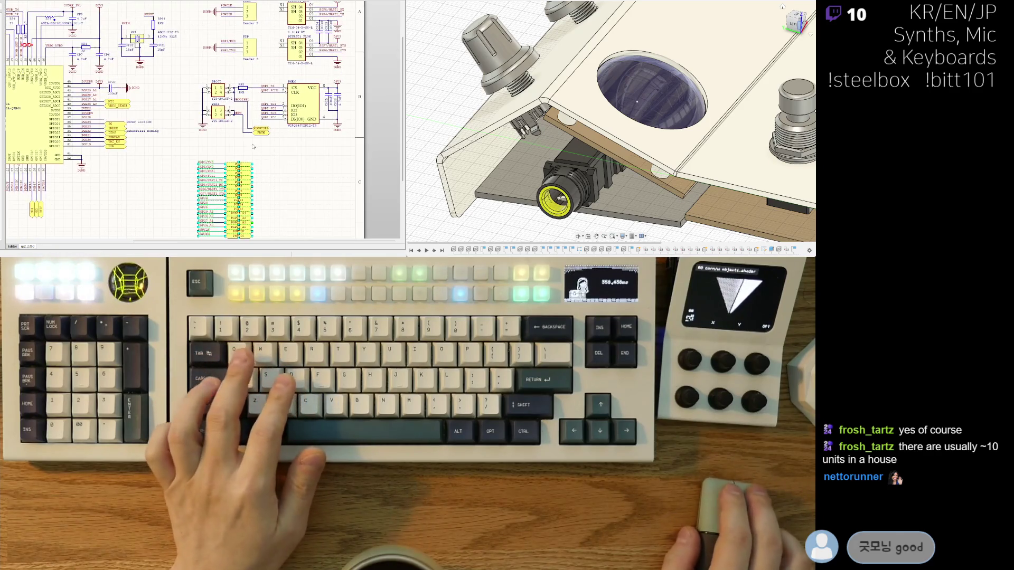
key("Delete")
Pan and zoom across the sheet to inspect the remaining headers and UART connectors.
scroll(253, 146, "down", 1)
middle_click_drag(201, 121, 301, 137)
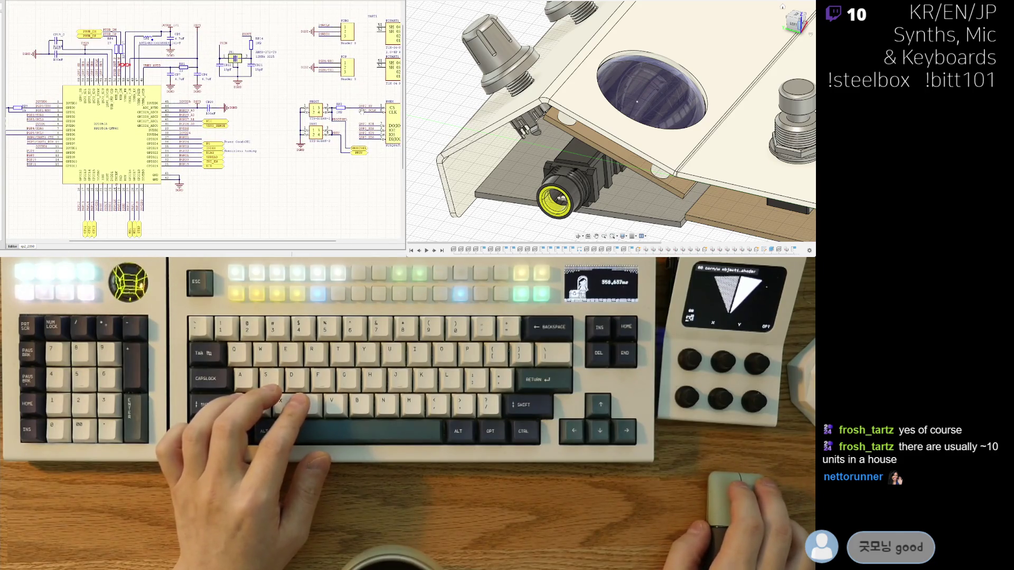
scroll(328, 76, "right", 3)
scroll(329, 76, "up", 1)
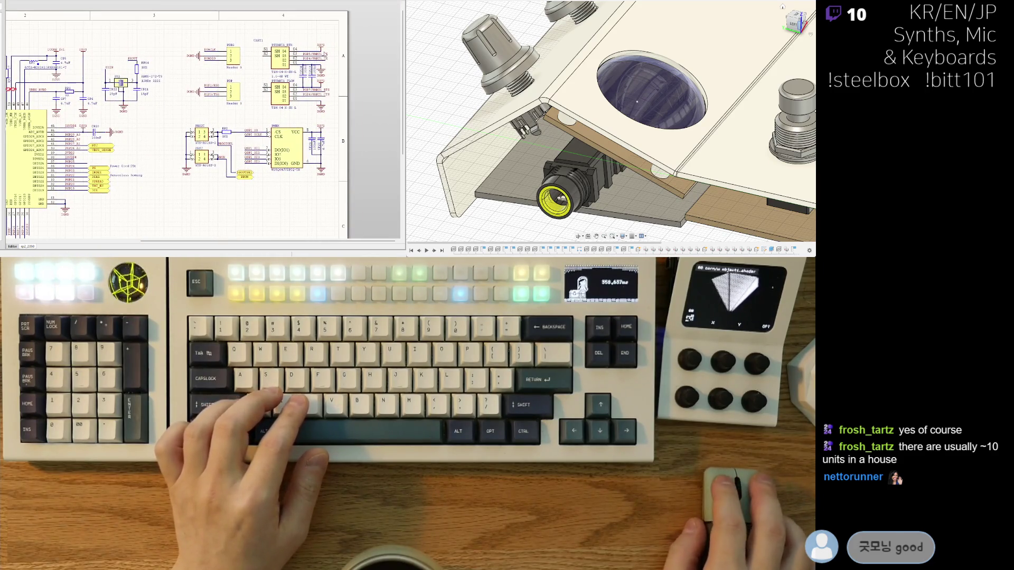
mouse_move(135, 213)
right_mouse_down()
mouse_move(220, 187)
mouse_move(276, 186)
mouse_move(172, 200)
mouse_move(278, 173)
right_mouse_up()
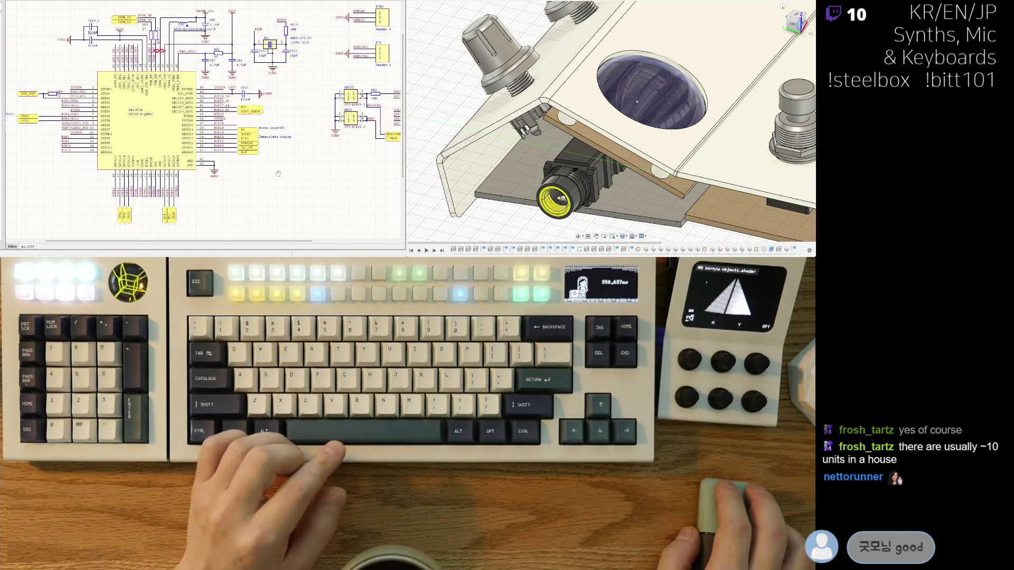
scroll(275, 173, "up", 2)
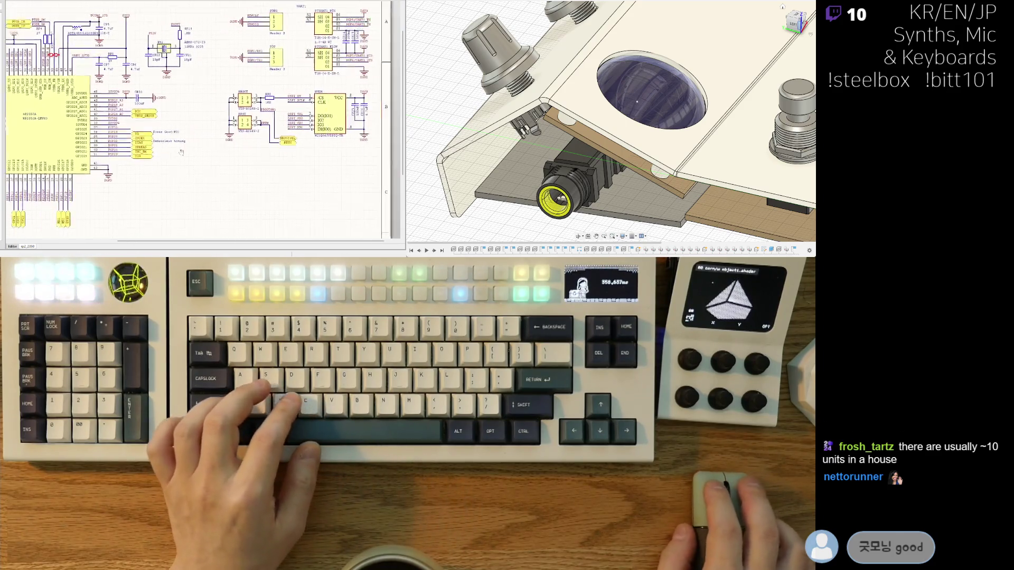
scroll(75, 120, "up", 1)
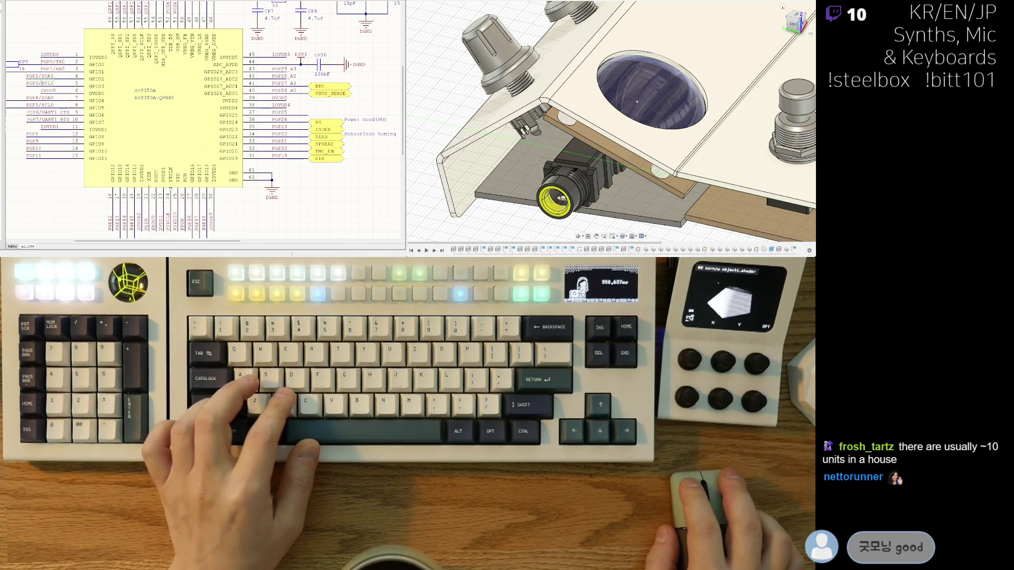
scroll(106, 164, "down", 3)
scroll(250, 40, "up", 3)
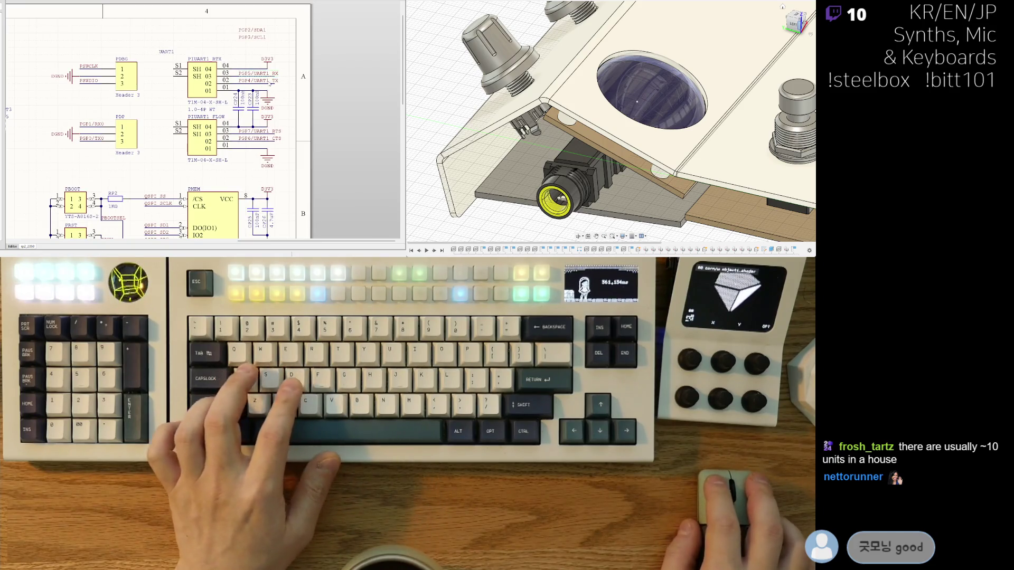
Delete the UART1 RX/TX labels, slide SDA1/SCL1 left, and rename the connector PI2C1.
key("Delete")
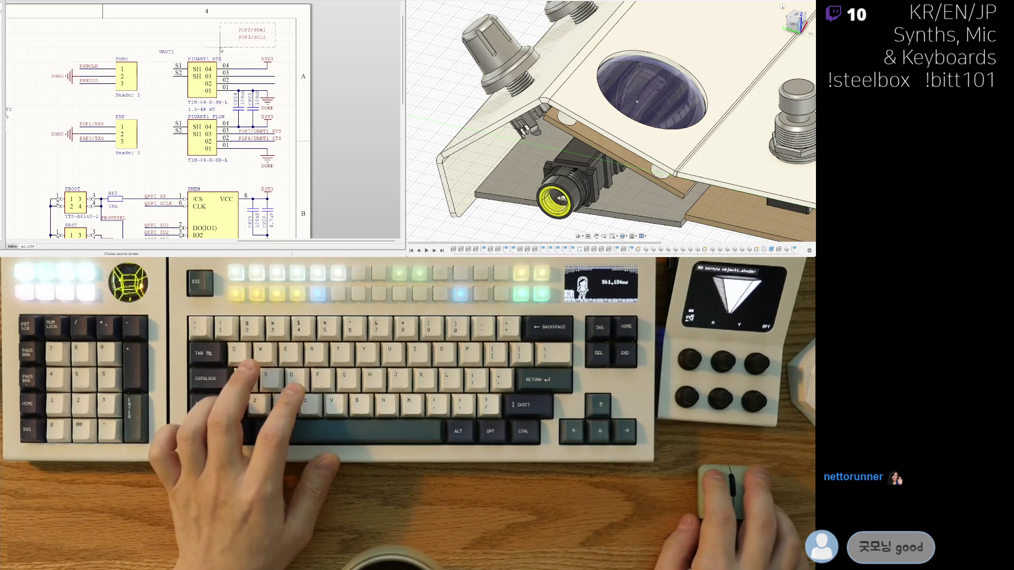
left_click_drag(250, 75, 235, 79)
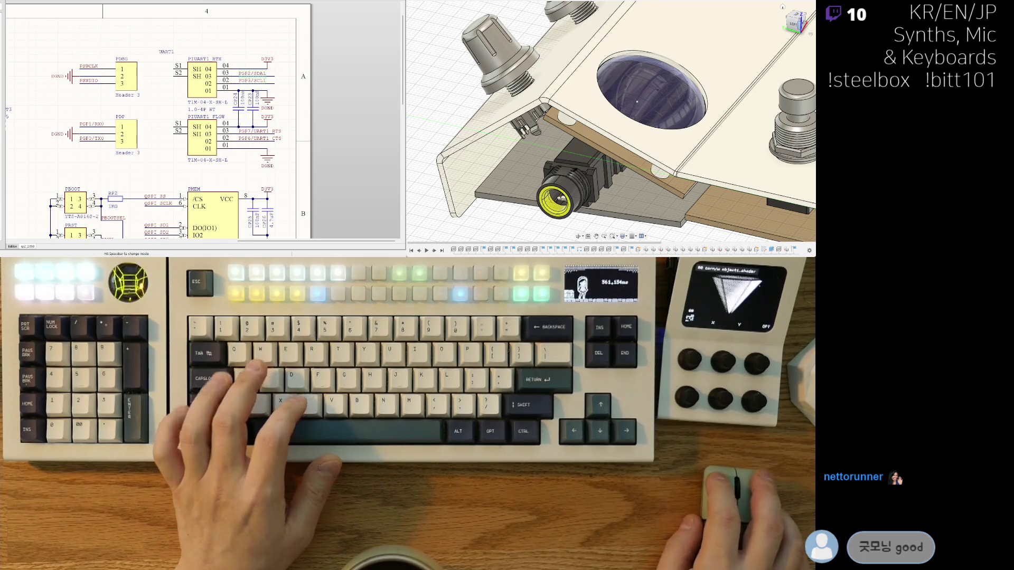
left_click(202, 77)
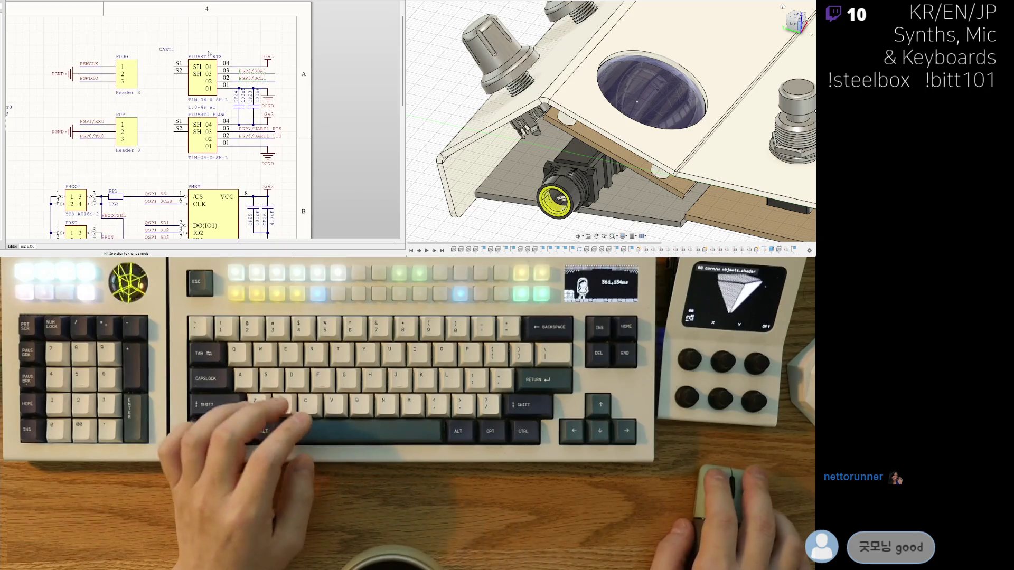
key("F2")
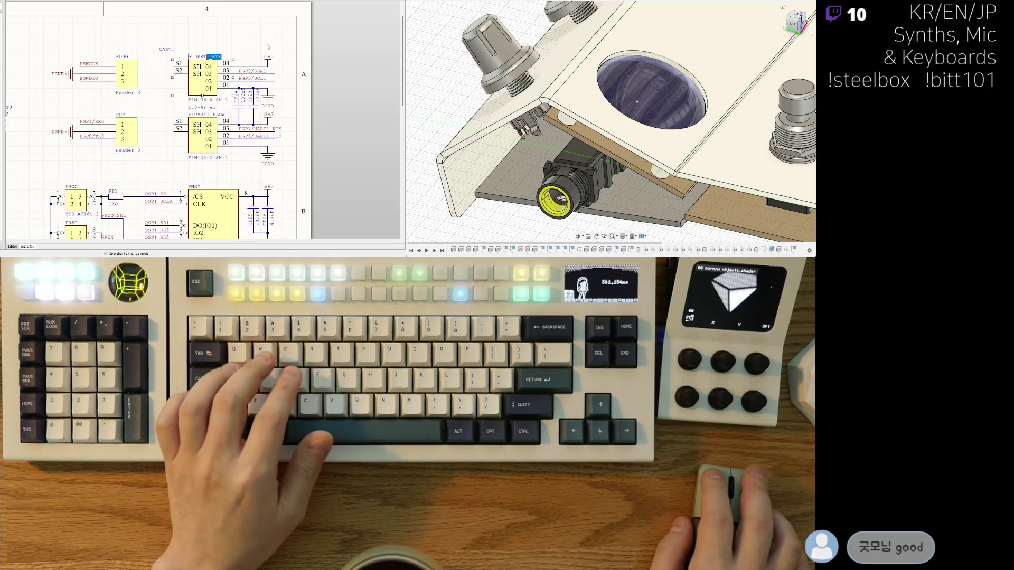
key("BackSpace")
key("BackSpace")
key("BackSpace")
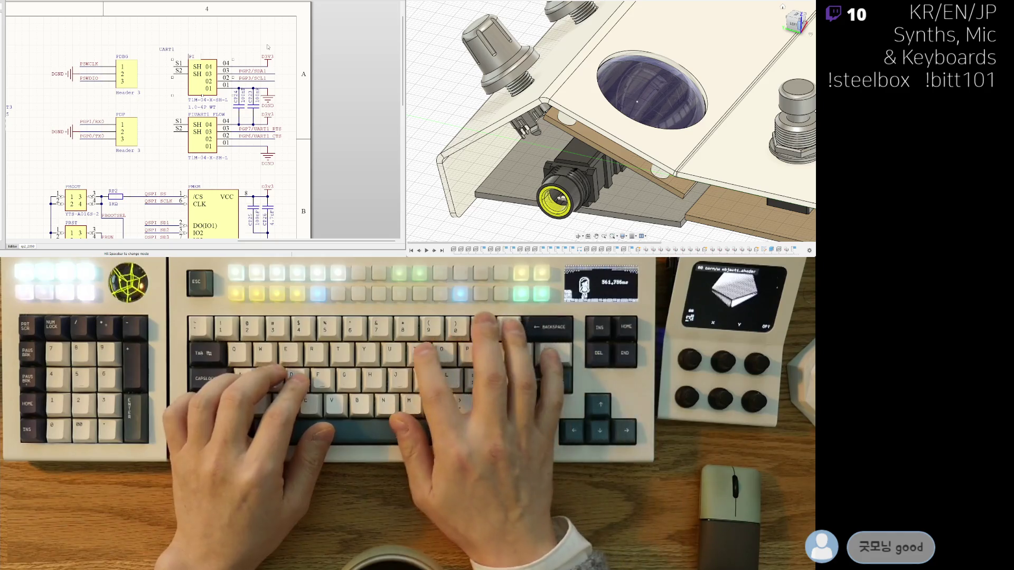
type("PI2C1")
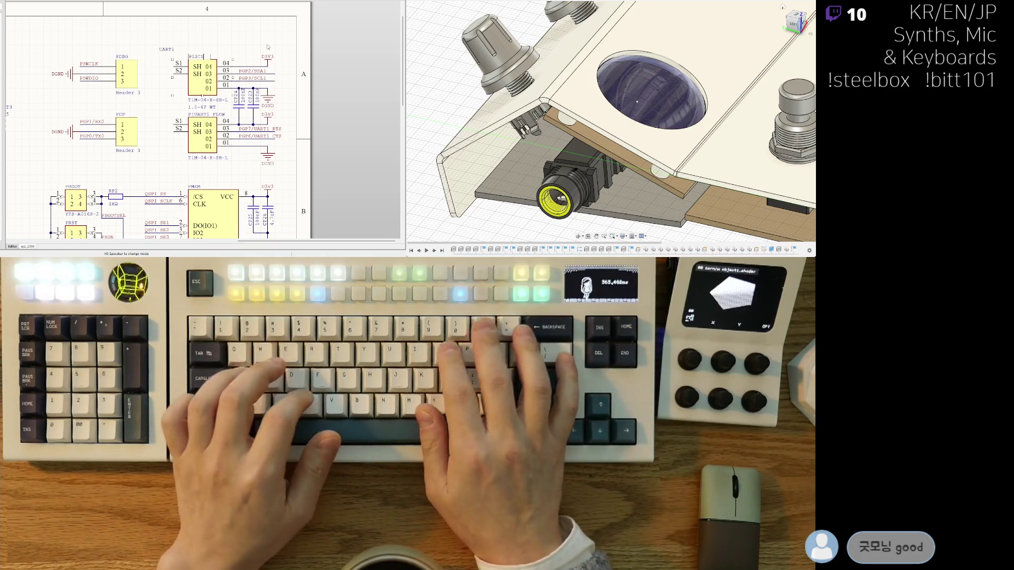
key("Return")
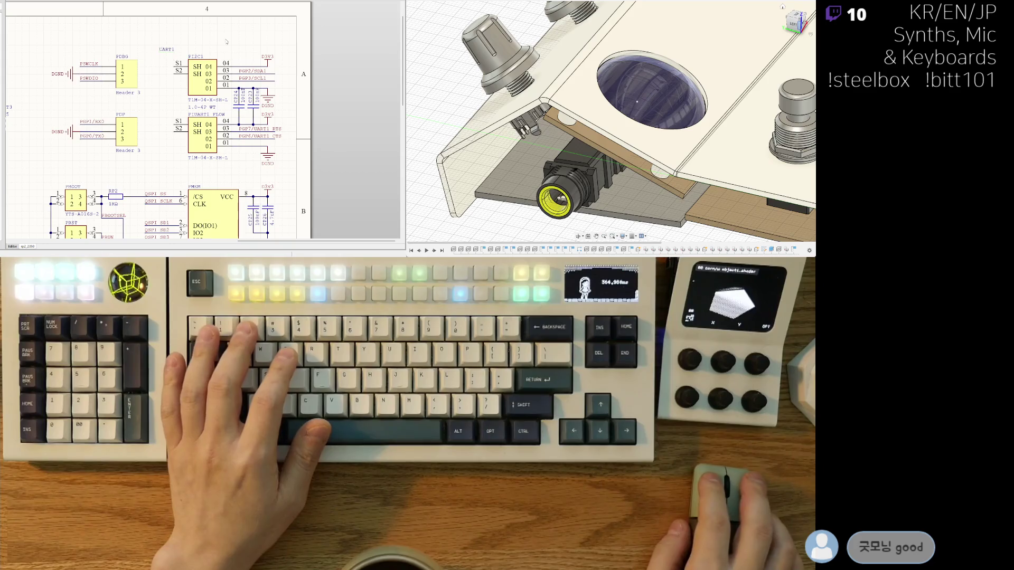
scroll(227, 41, "down", 5)
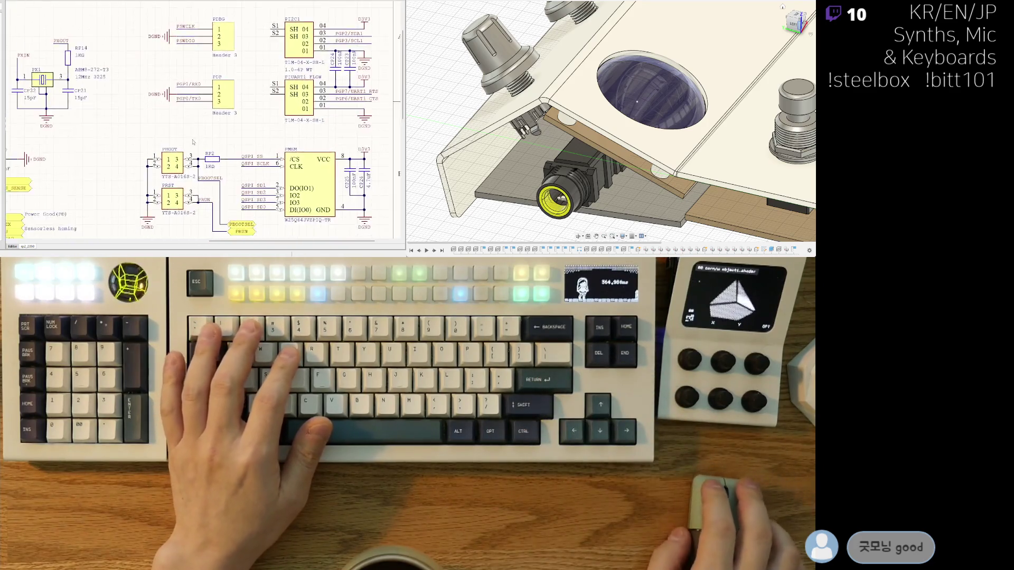
Zoom out over the RP2350A sheet, then switch to the top-level main sheet.
scroll(29, 169, "up", 3)
scroll(204, 122, "up", 2)
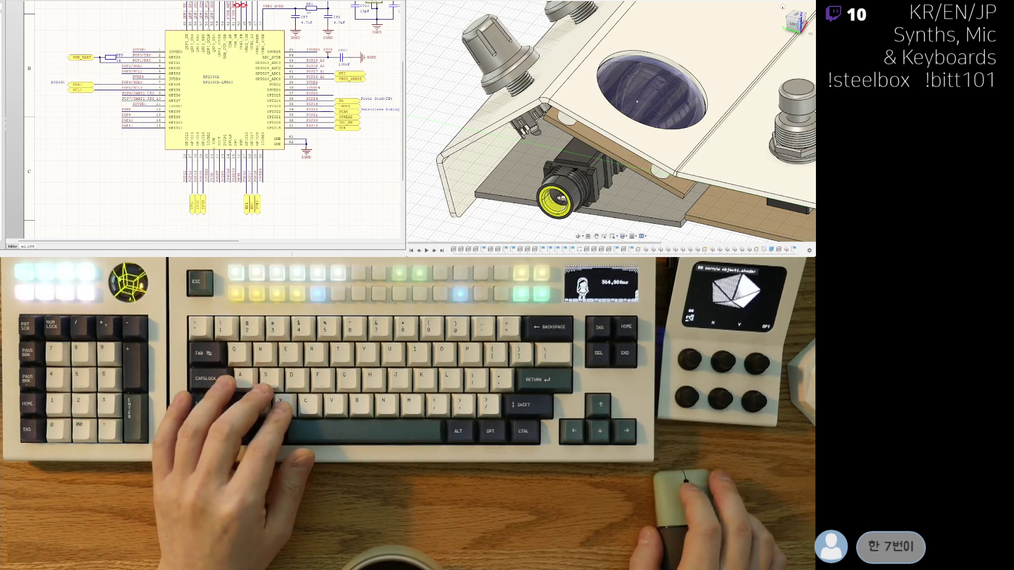
scroll(137, 152, "down", 5)
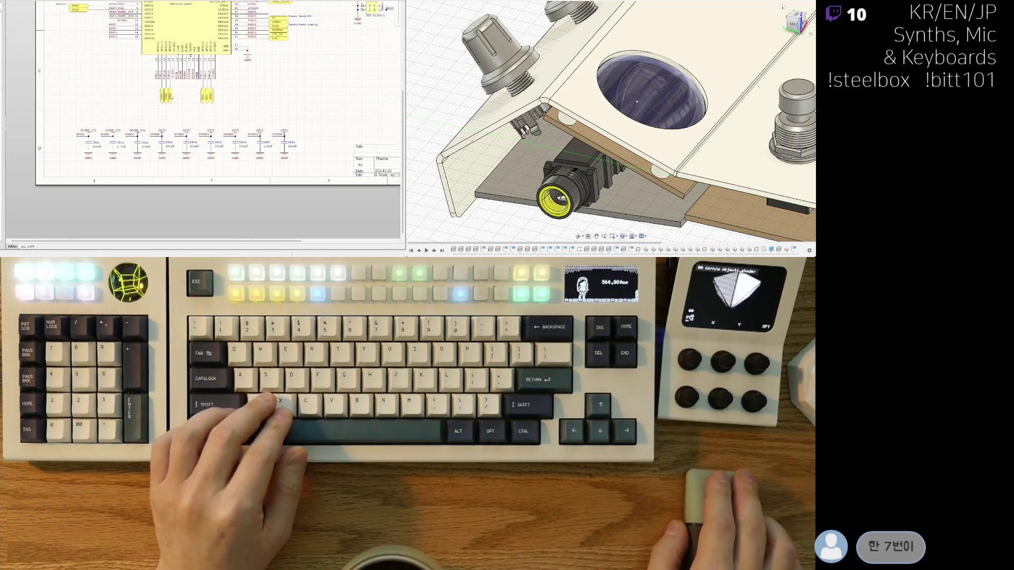
scroll(260, 78, "up", 3, "ctrl")
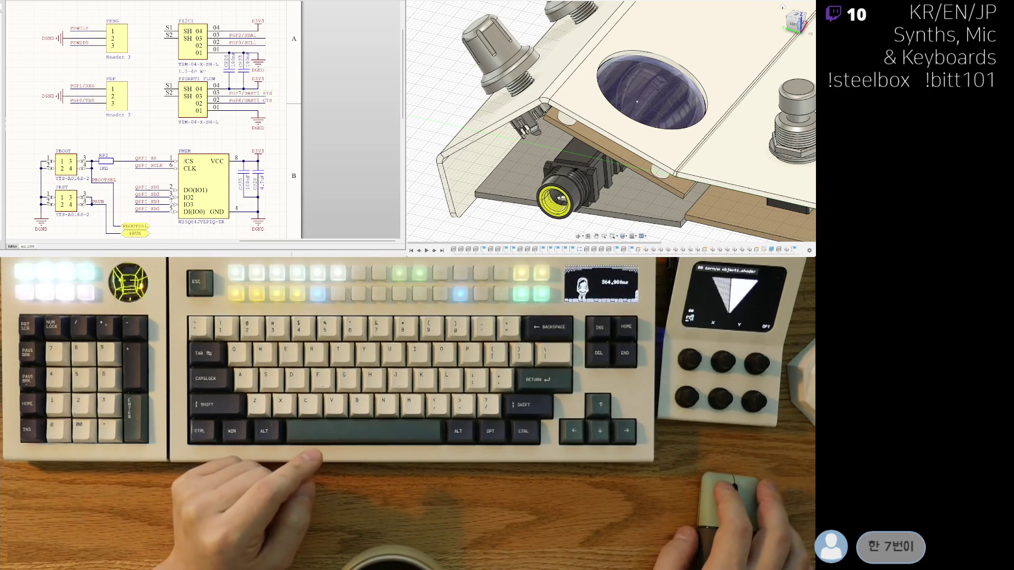
scroll(153, 121, "down", 2, "ctrl")
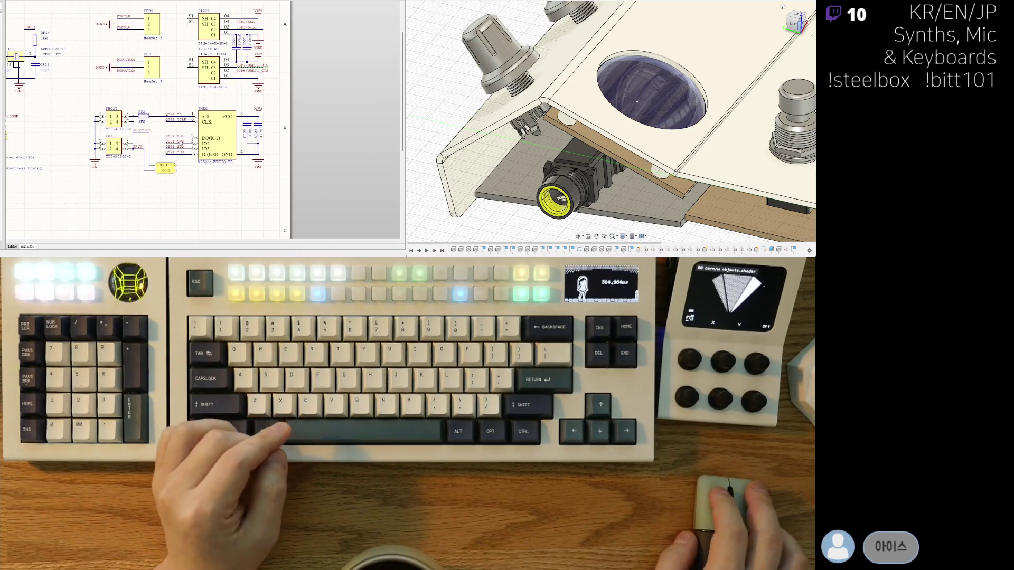
mouse_move(67, 195)
right_mouse_down()
mouse_move(73, 205)
mouse_move(205, 188)
mouse_move(320, 193)
mouse_move(328, 180)
mouse_move(254, 93)
mouse_move(243, 104)
right_mouse_up()
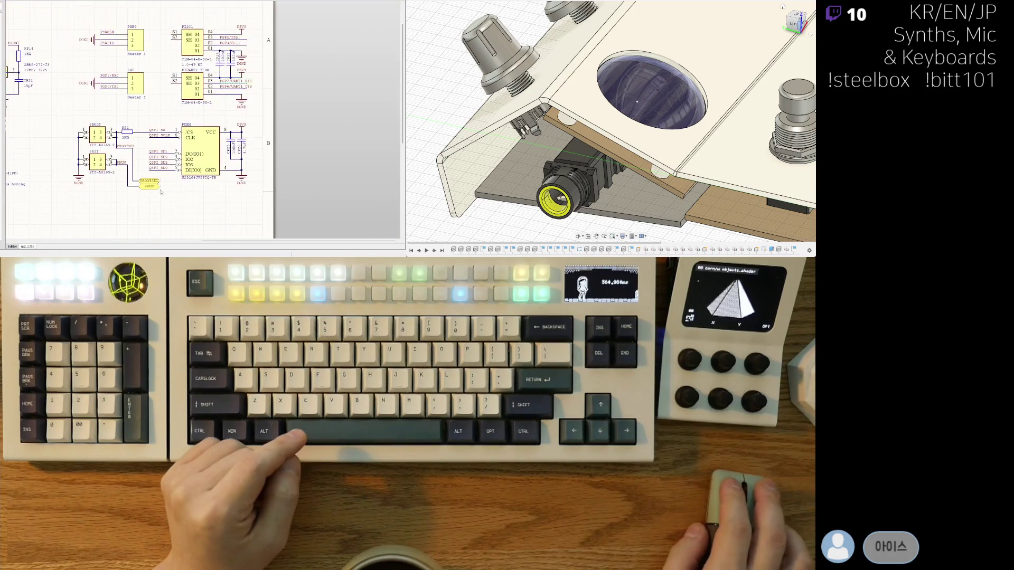
scroll(234, 161, "up", 3, "ctrl")
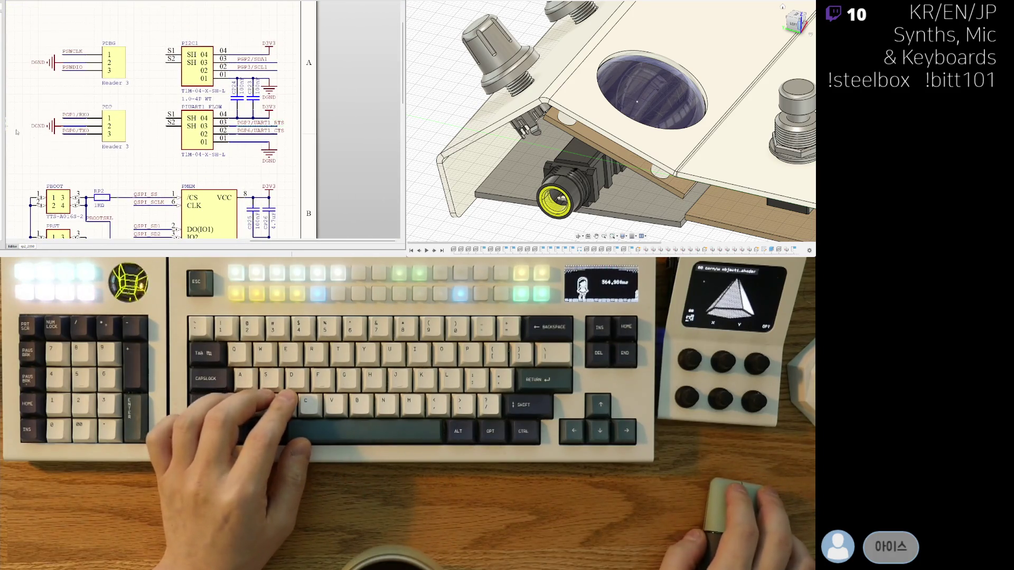
scroll(141, 135, "down", 3, "ctrl")
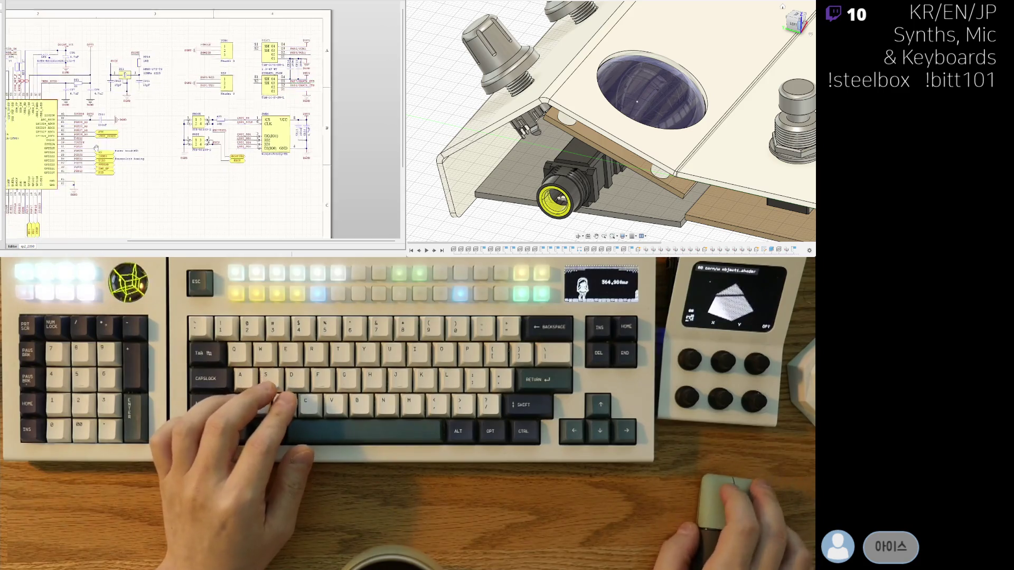
scroll(31, 148, "up", 3, "ctrl")
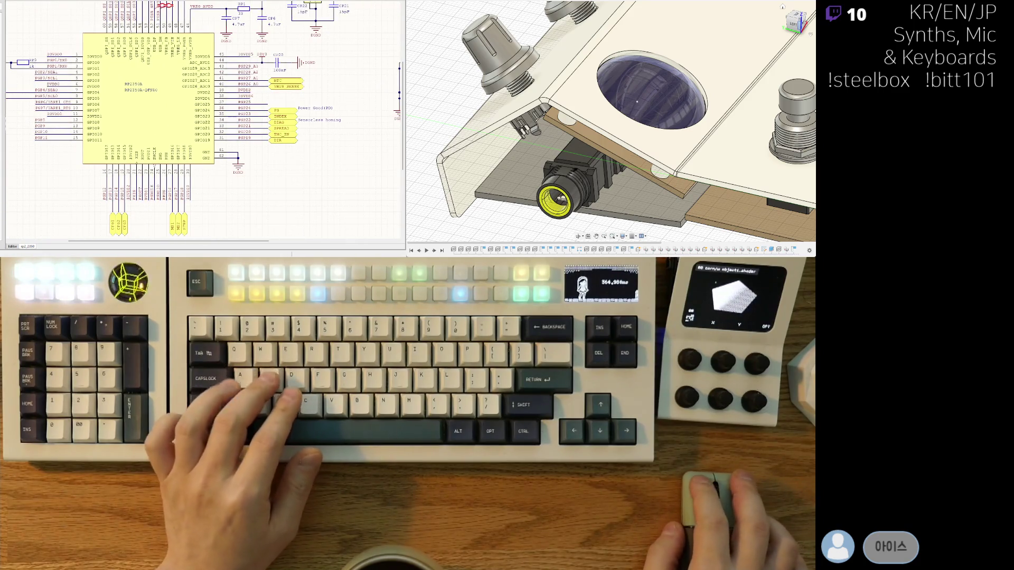
key("ctrl+Tab")
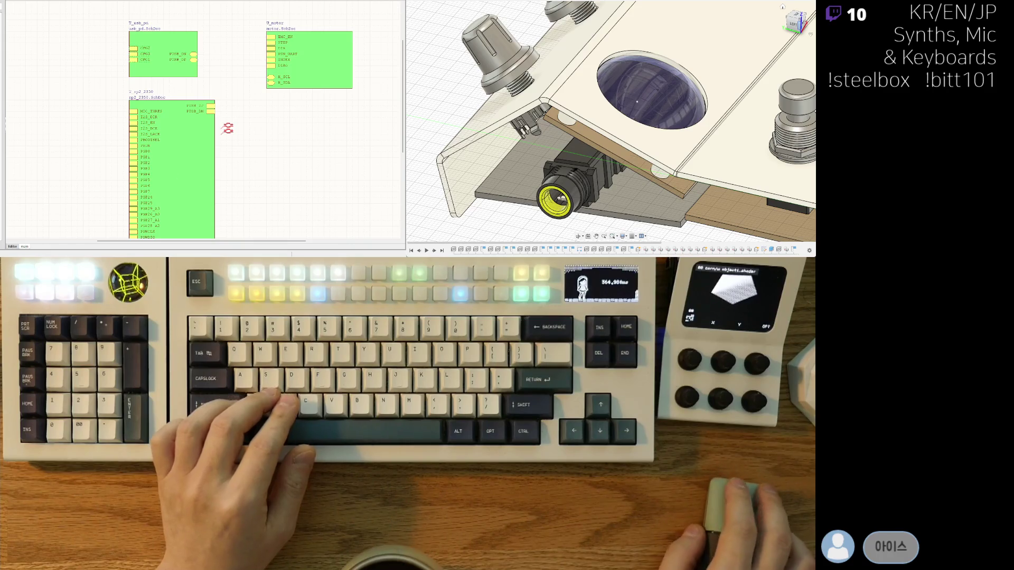
Move to the usb_pd sheet and rename the CH224K's P3V3 supply label to D3V3.
key("ctrl+Tab")
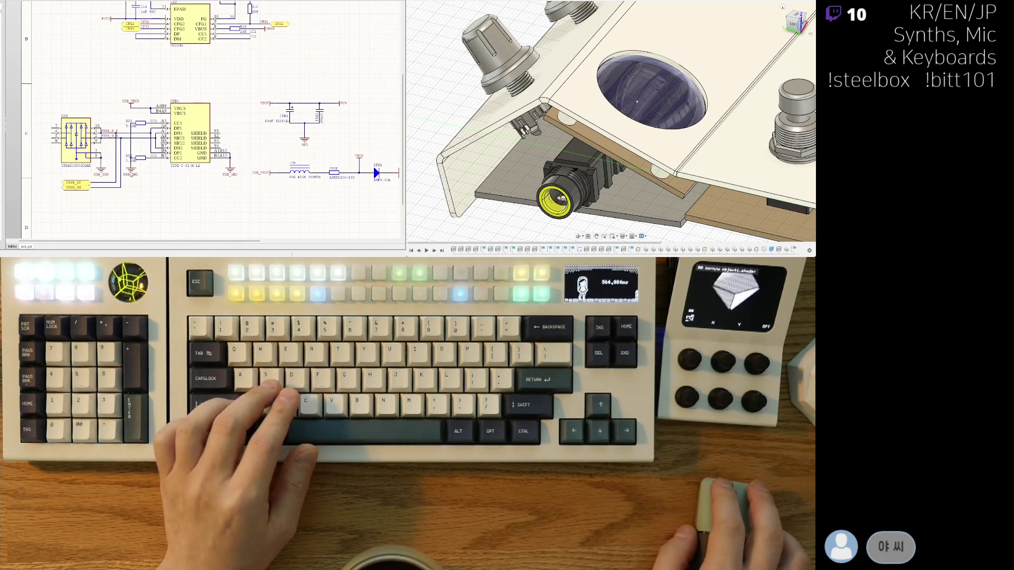
scroll(195, 90, "up", 3)
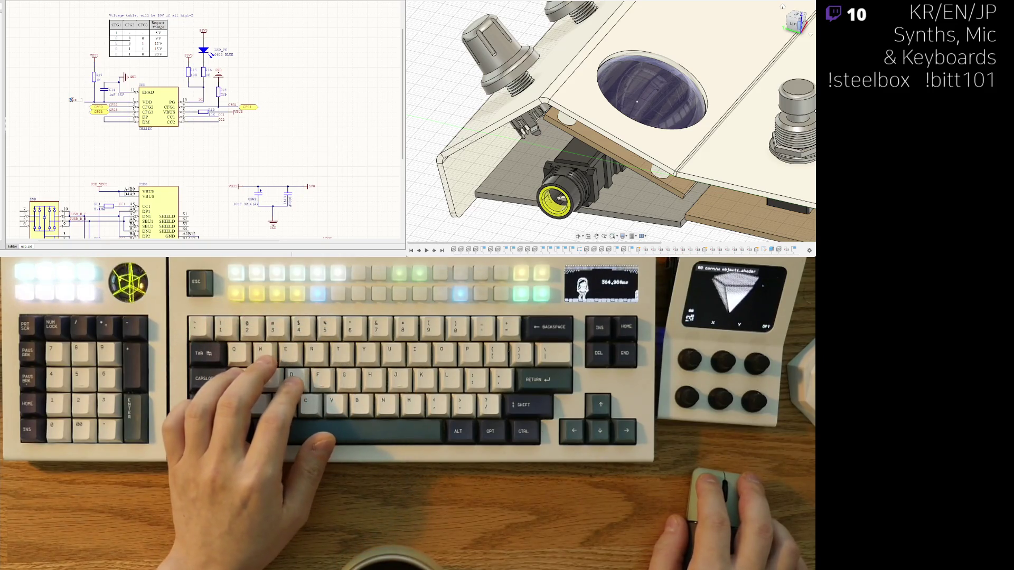
key("ctrl+z")
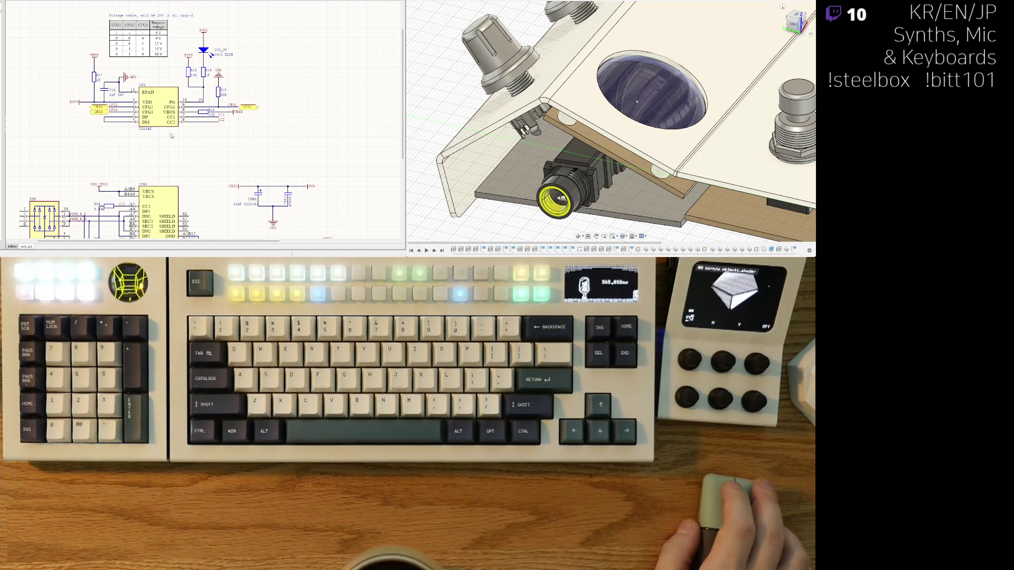
scroll(219, 32, "up", 2)
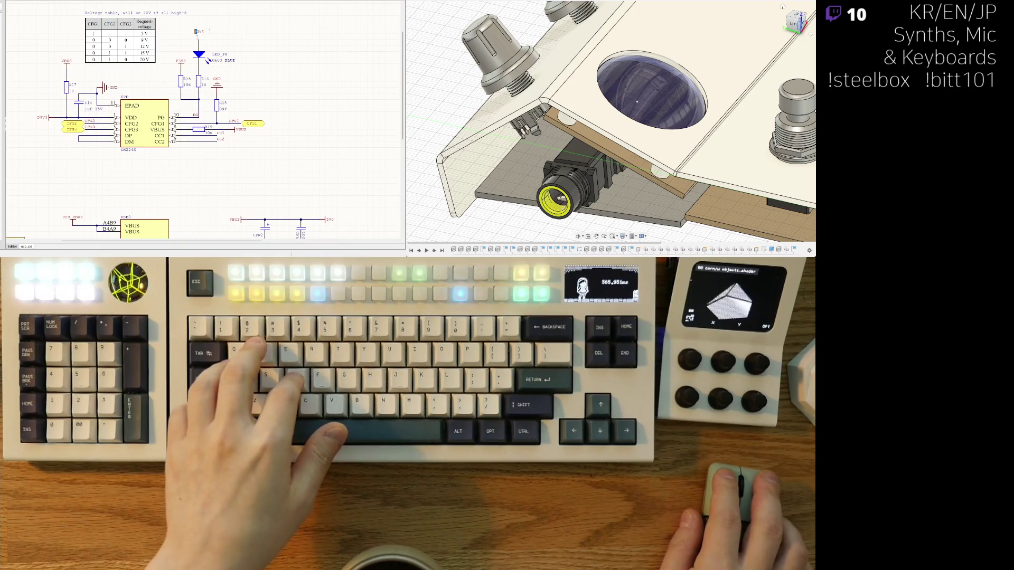
type("D3V3")
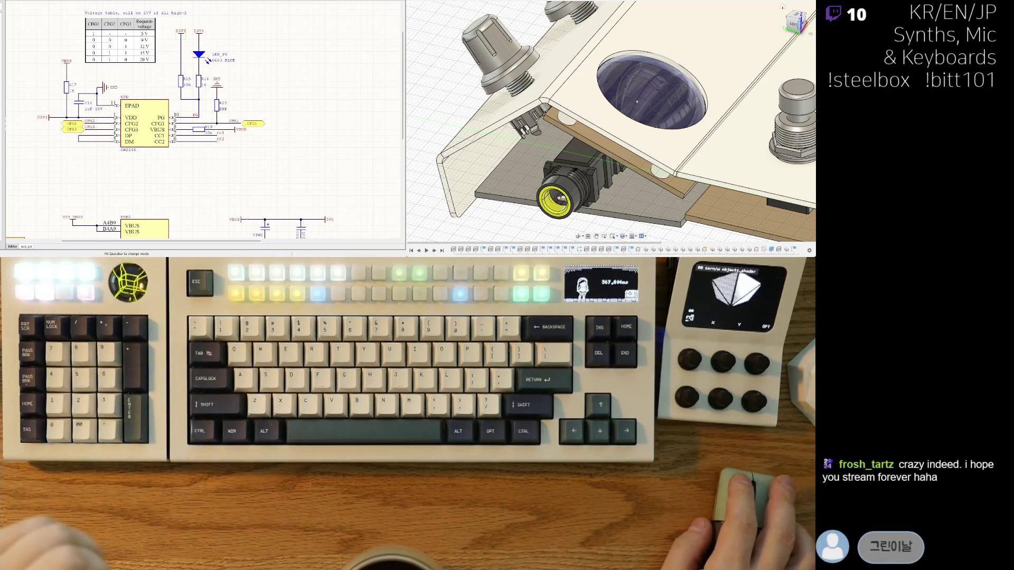
Place the first upright DGND ground port in the CH224K circuit near R16.
middle_click_drag(239, 97, 231, 86)
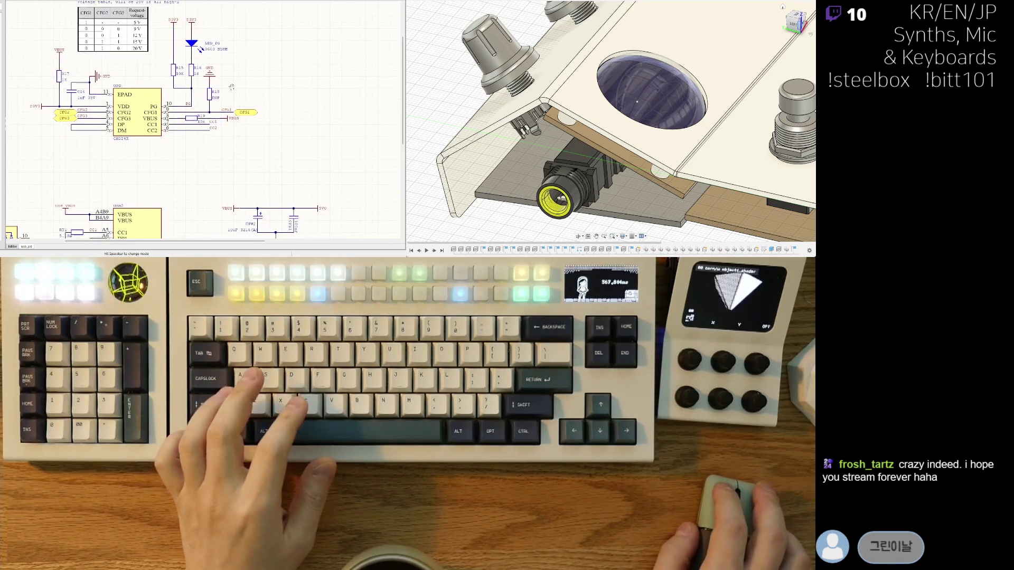
scroll(232, 86, "up", 3, "ctrl")
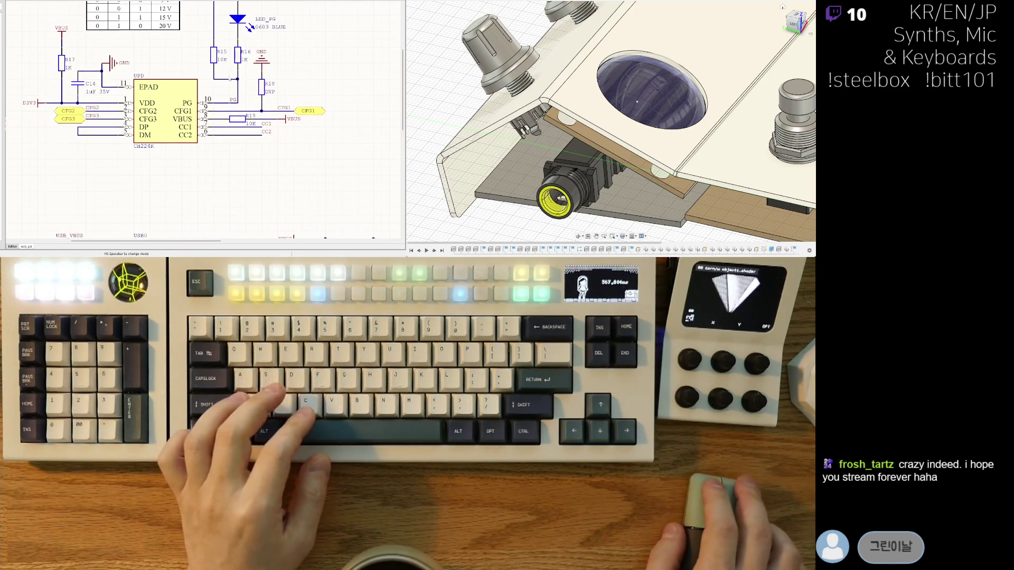
key("space")
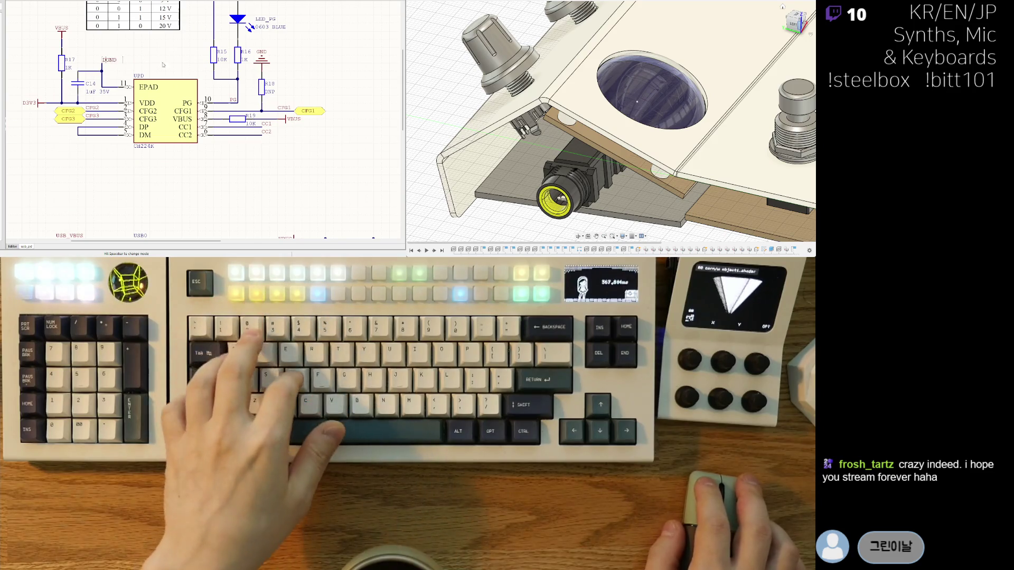
key("space")
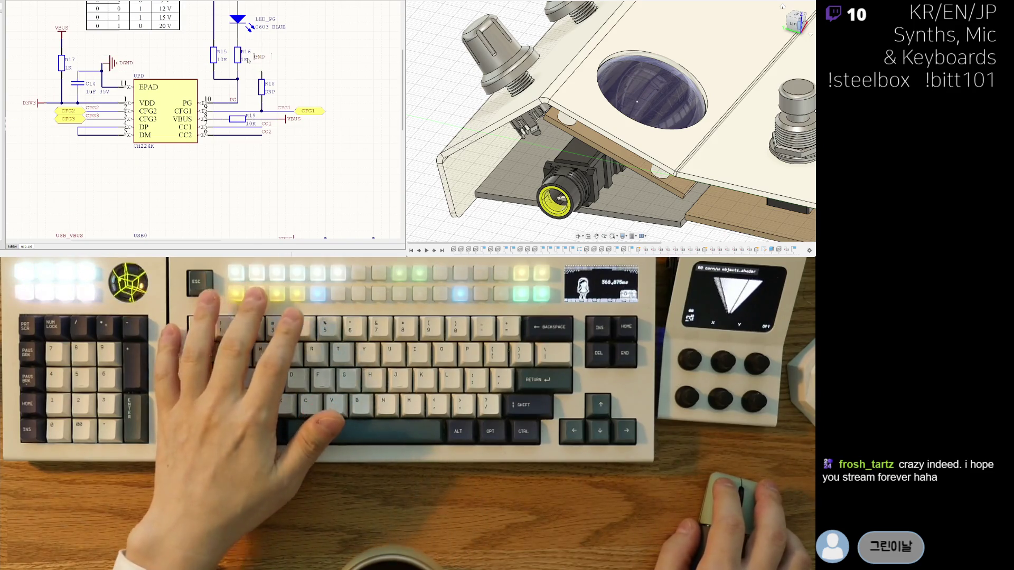
scroll(193, 148, "down", 4, "ctrl")
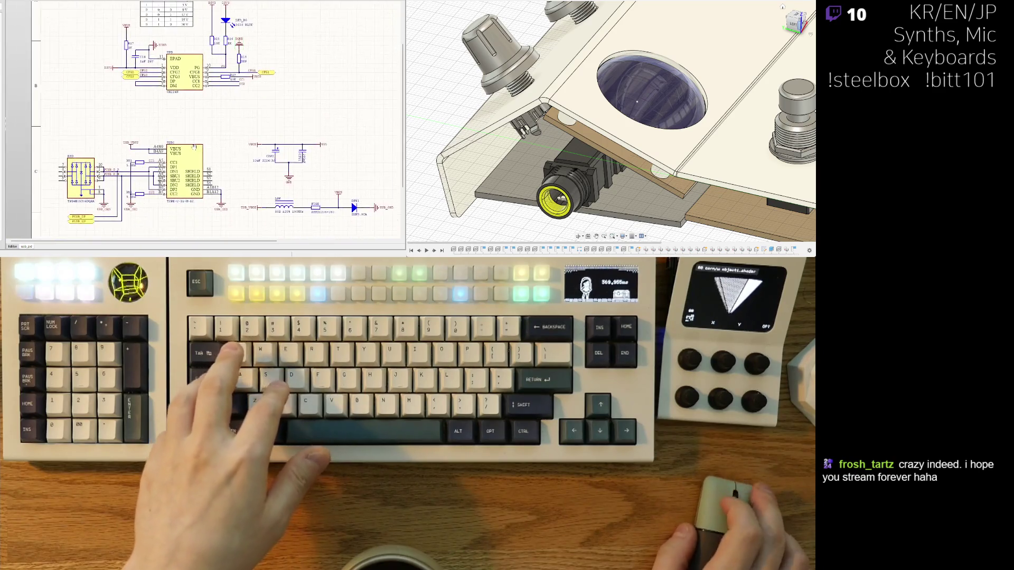
scroll(192, 148, "up", 2, "ctrl")
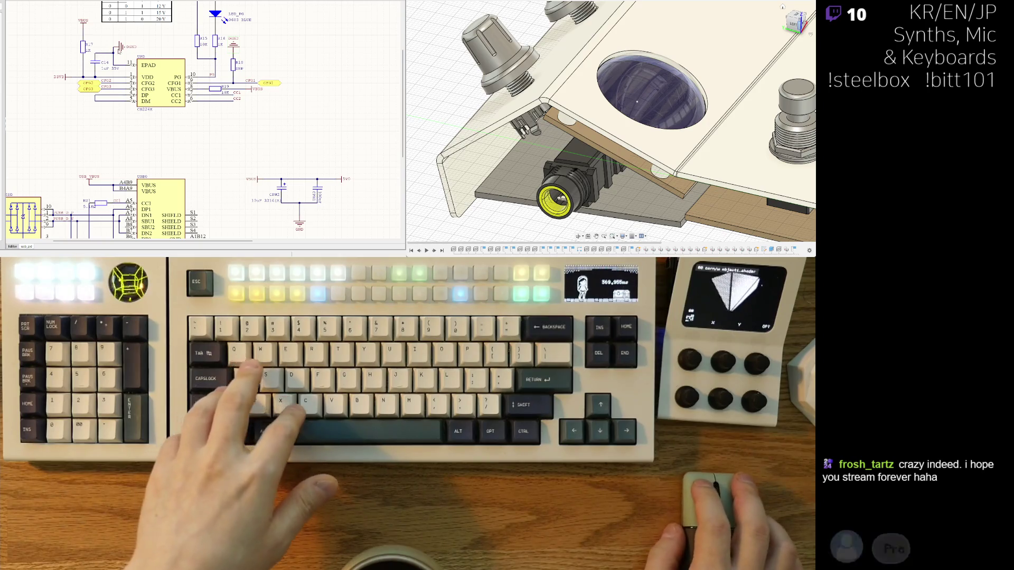
Add a second DGND ground port, rotated upright, beside the CH224K circuit.
key("ctrl+w")
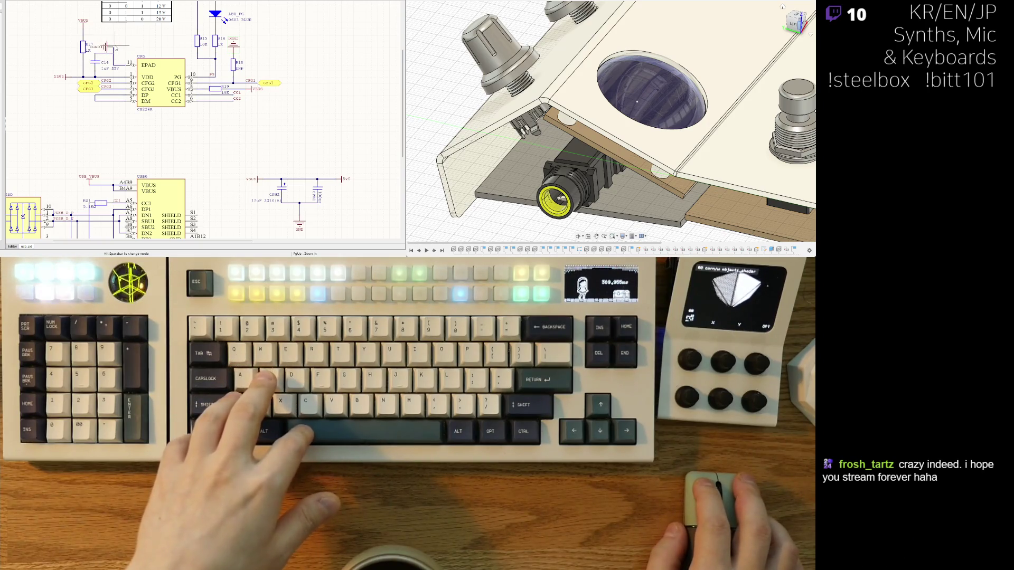
key("space")
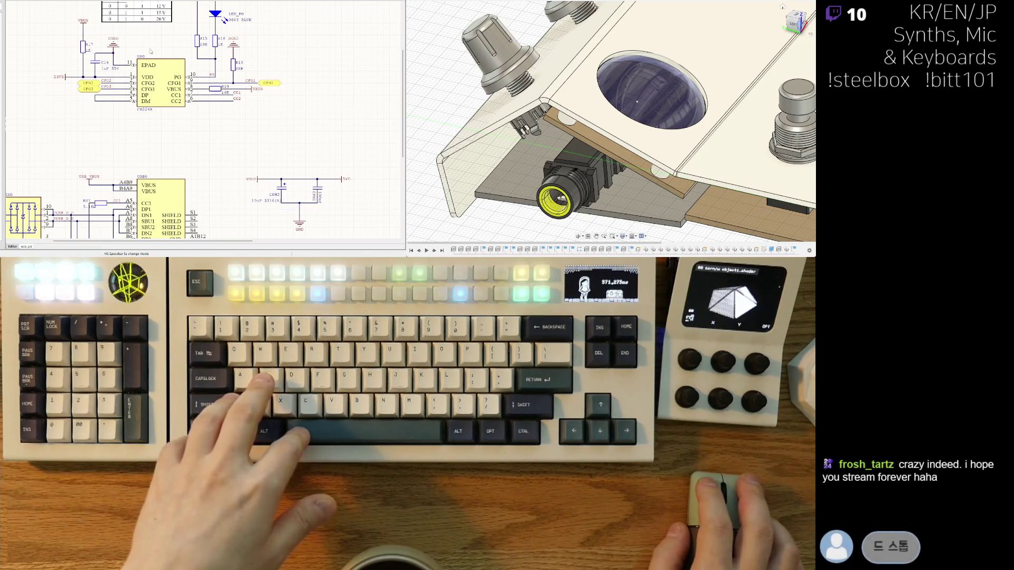
right_click_drag(160, 65, 161, 110)
scroll(158, 114, "down", 4)
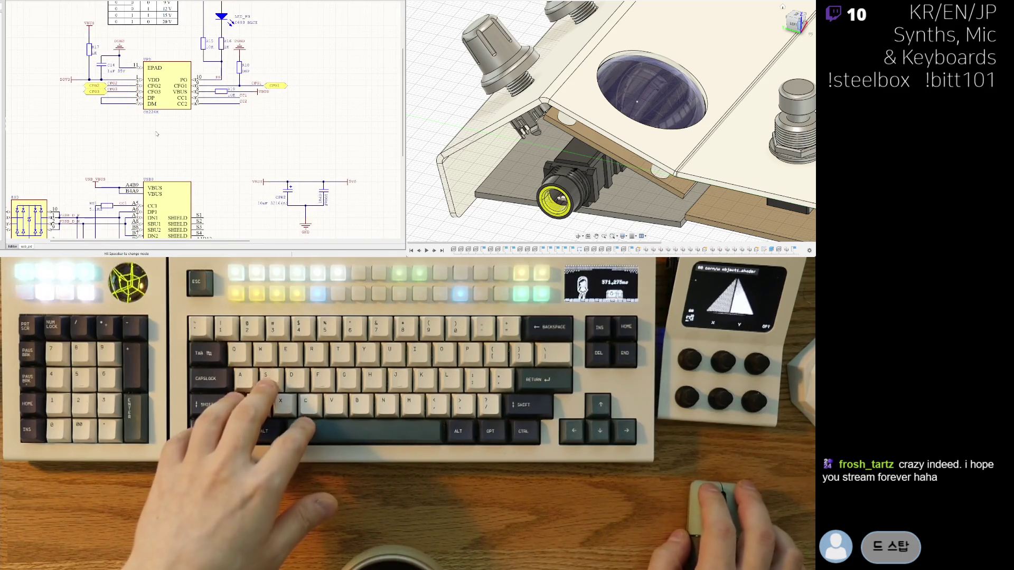
right_click_drag(221, 124, 185, 198)
scroll(185, 198, "up", 2)
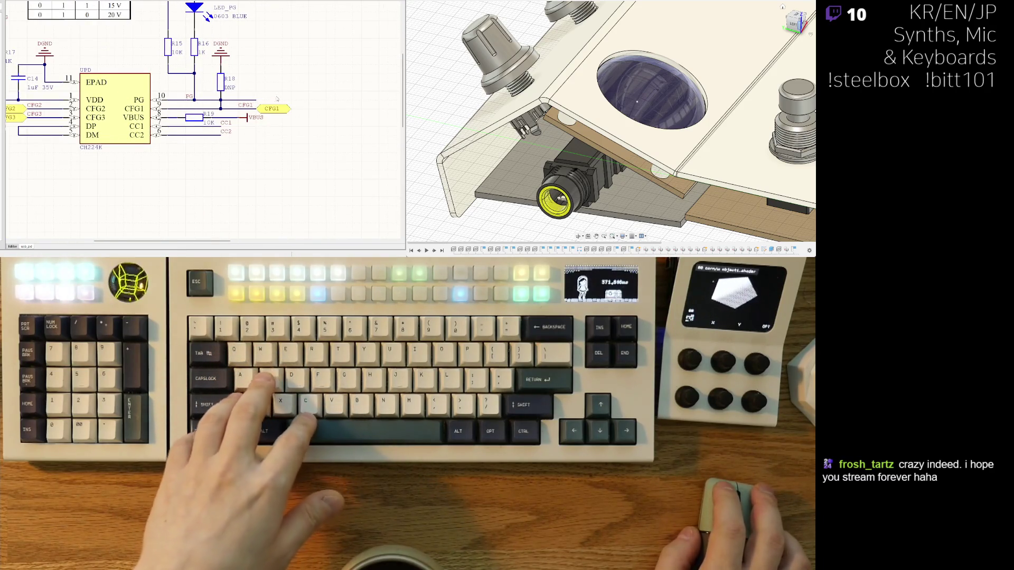
right_click_drag(256, 100, 236, 103)
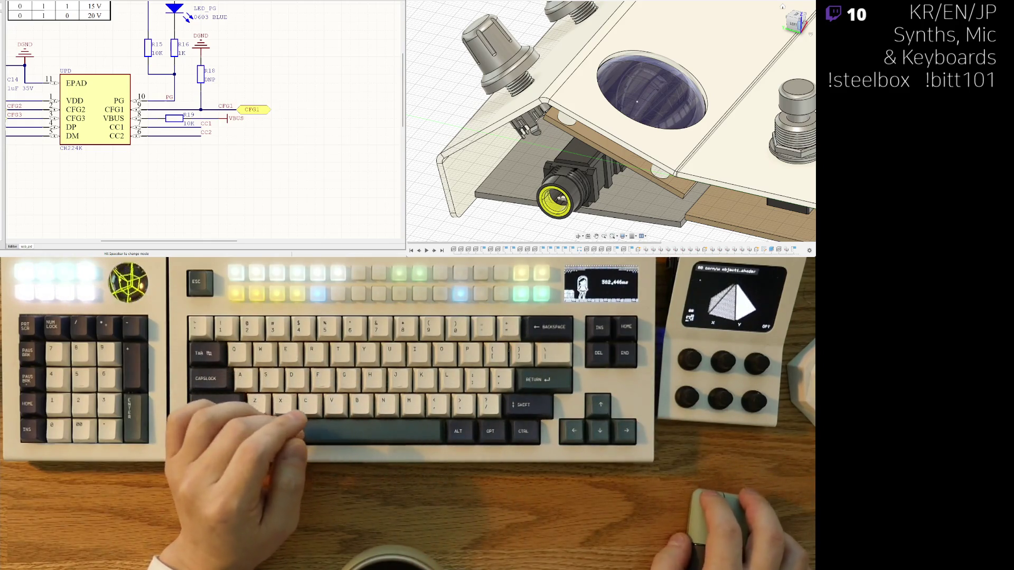
Rename the copied CFG2 port beside the CFG1 label to PG.
right_click_drag(157, 97, 207, 135)
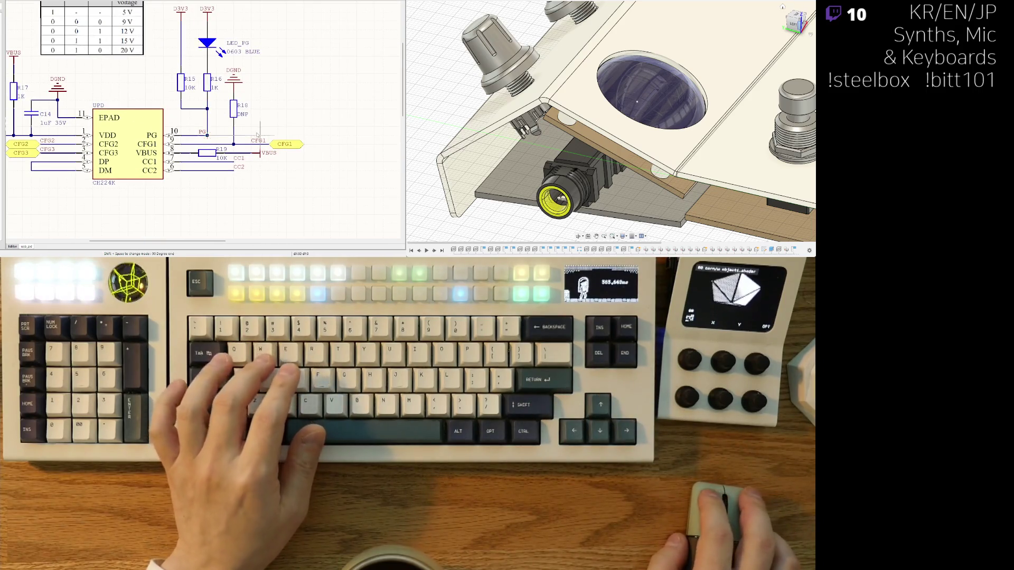
right_click_drag(271, 136, 271, 117)
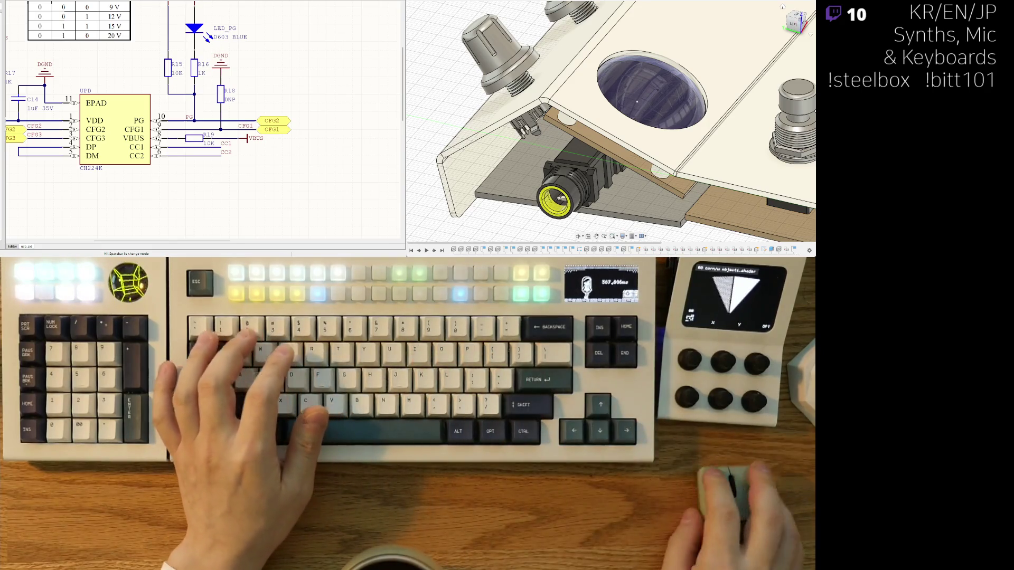
right_click_drag(215, 125, 268, 122)
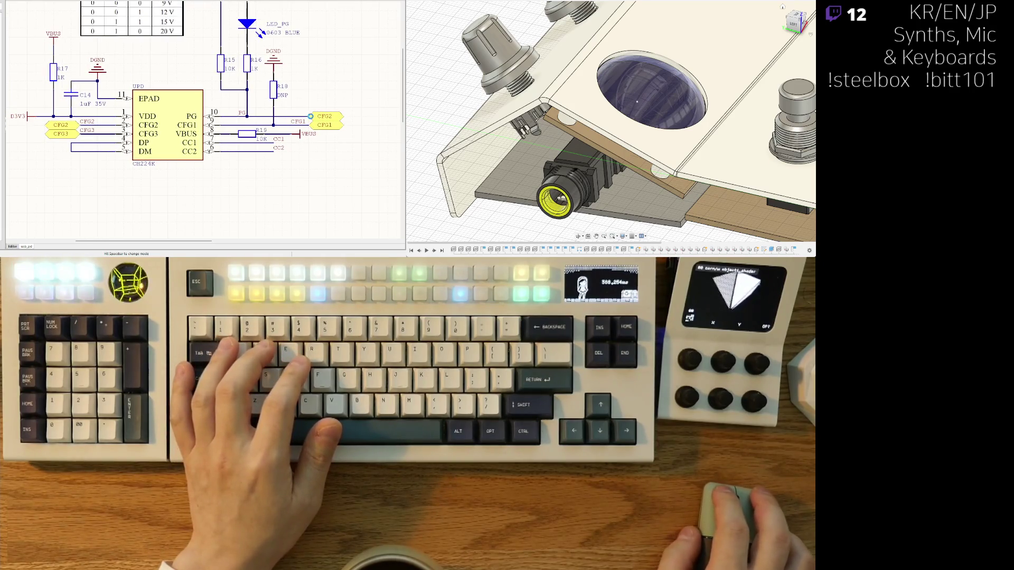
double_click(317, 117)
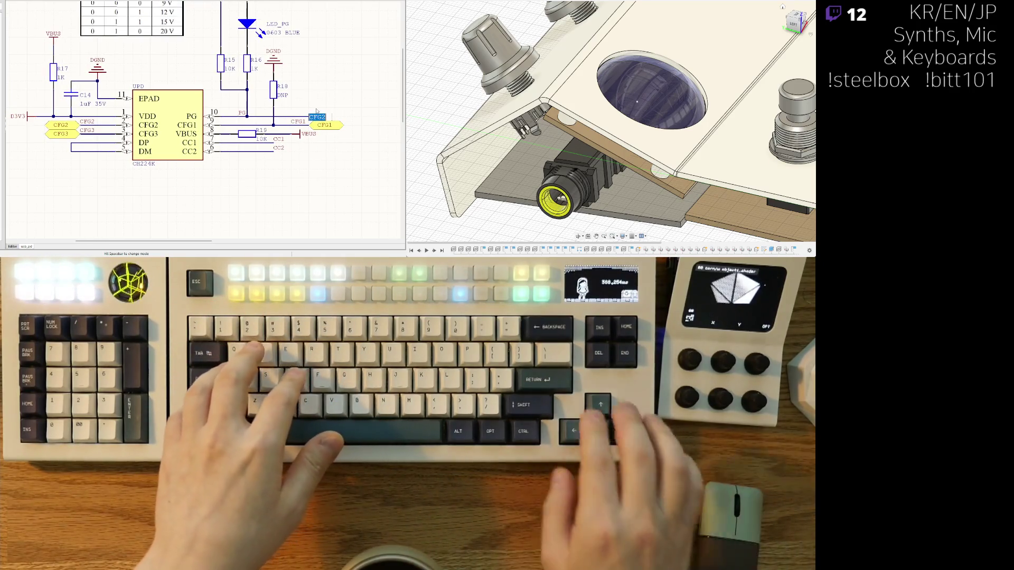
type("PG")
key("Return")
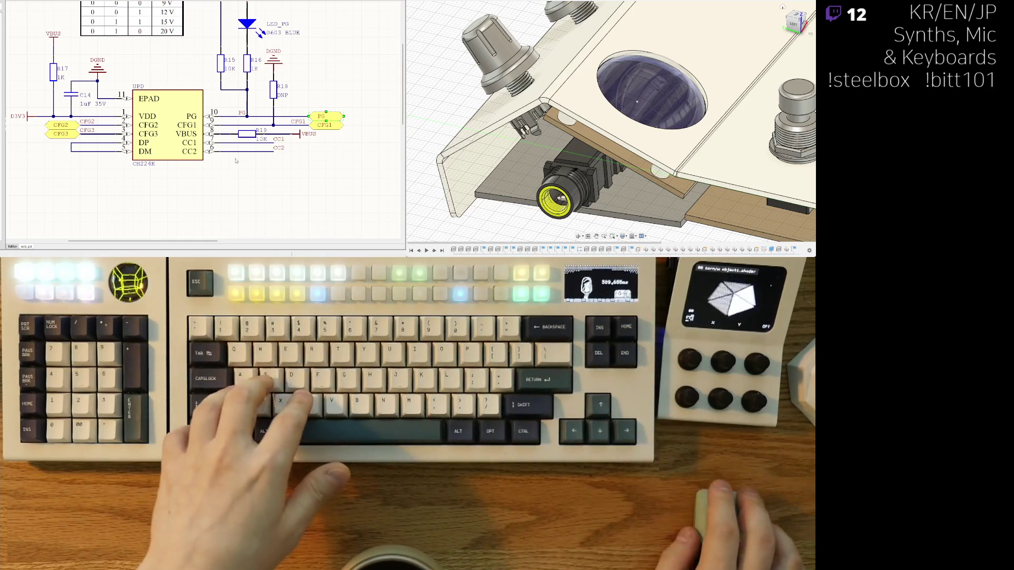
scroll(236, 160, "down", 2, "ctrl")
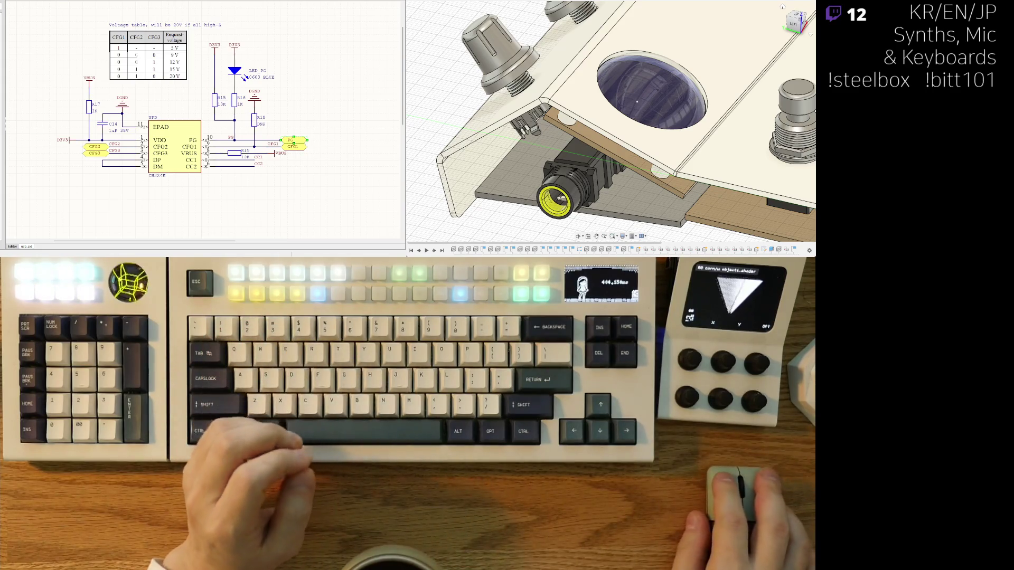
right_click_drag(335, 95, 350, 81)
scroll(96, 137, "down", 2)
scroll(145, 105, "up", 2)
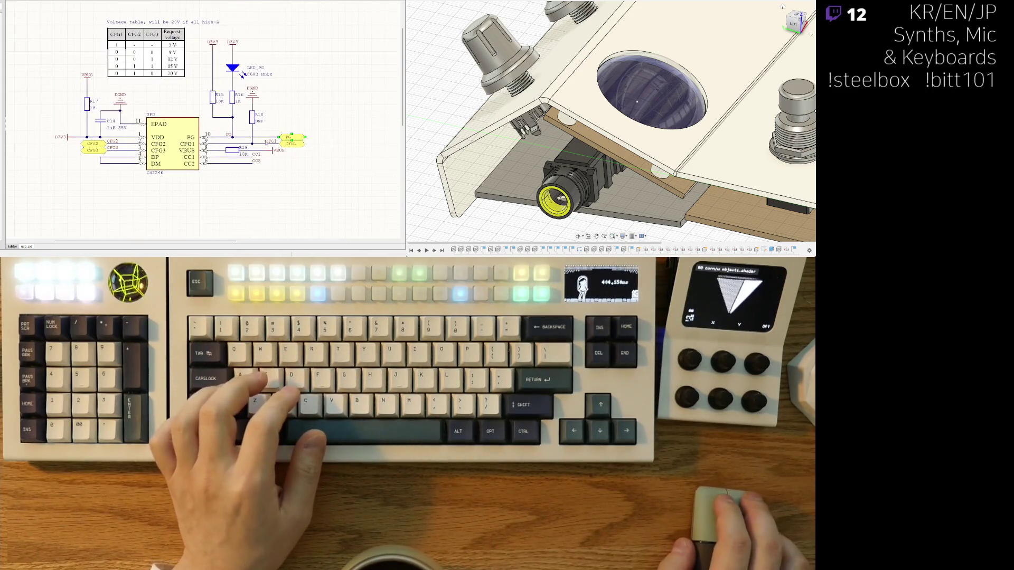
key("ctrl+w")
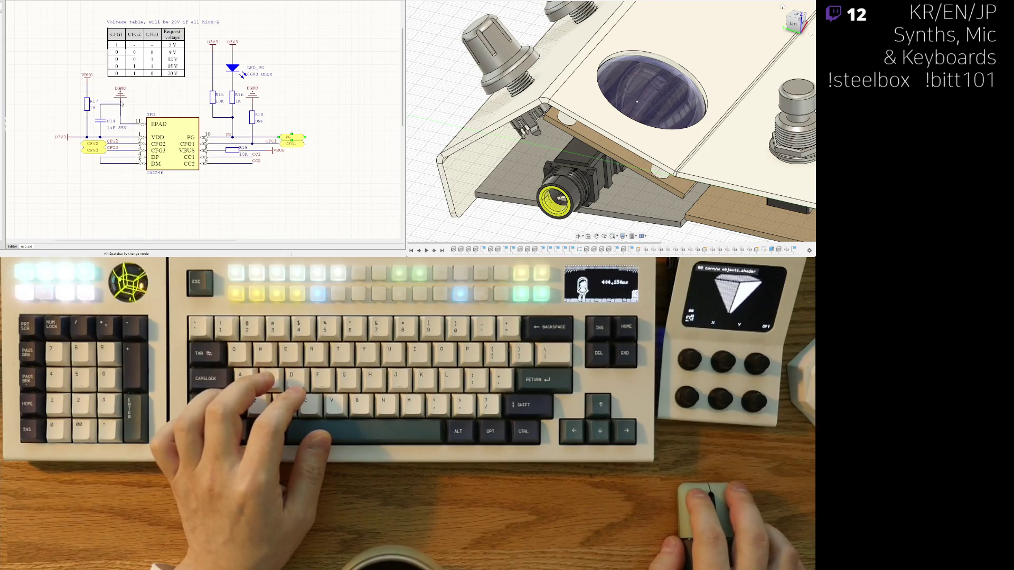